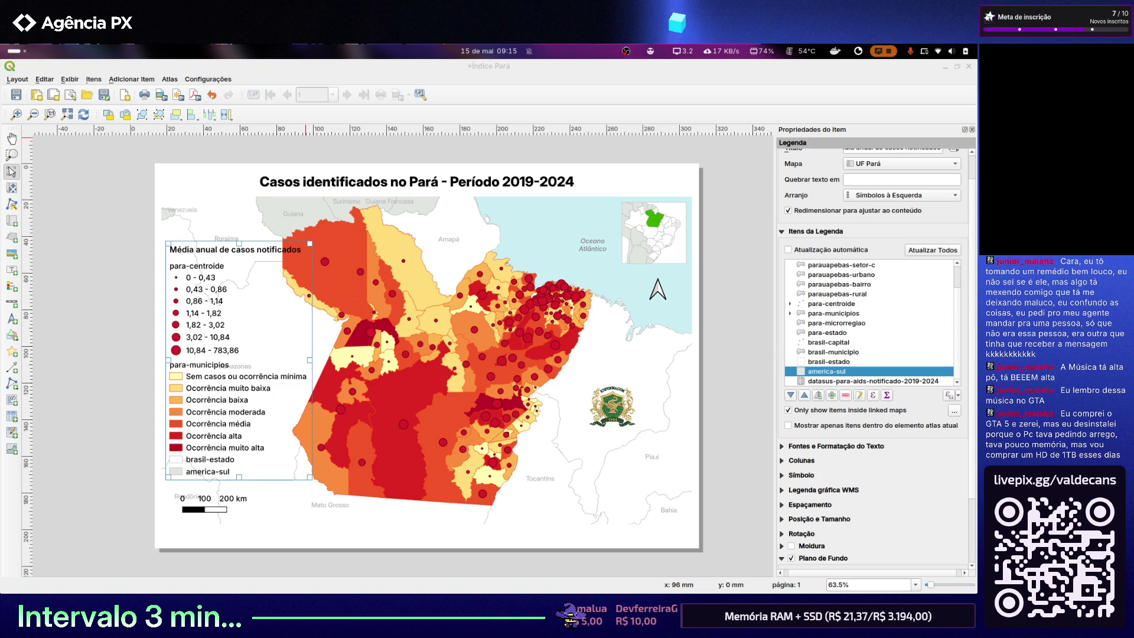
Bring up the window switcher and dismiss it, leaving the desktop showing
key("alt+Tab")
key("alt+Tab")
key("alt+Tab")
key("alt+Tab")
key("Escape")
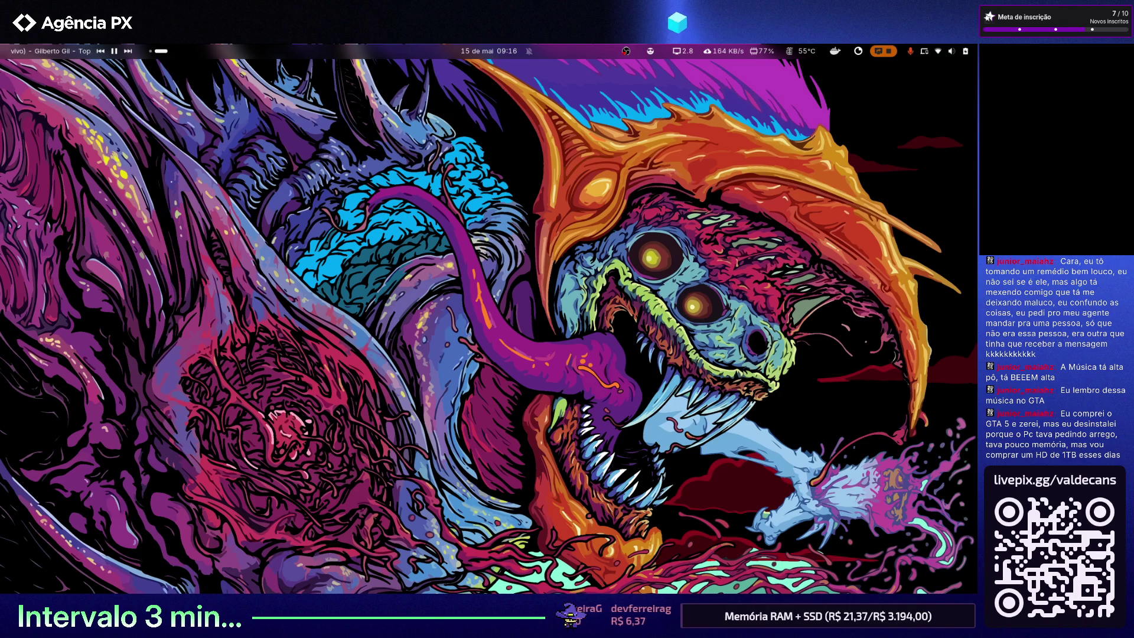
Switch back to the Índice Pará print layout window
key("alt+Tab")
key("alt+Tab")
key("alt+Tab")
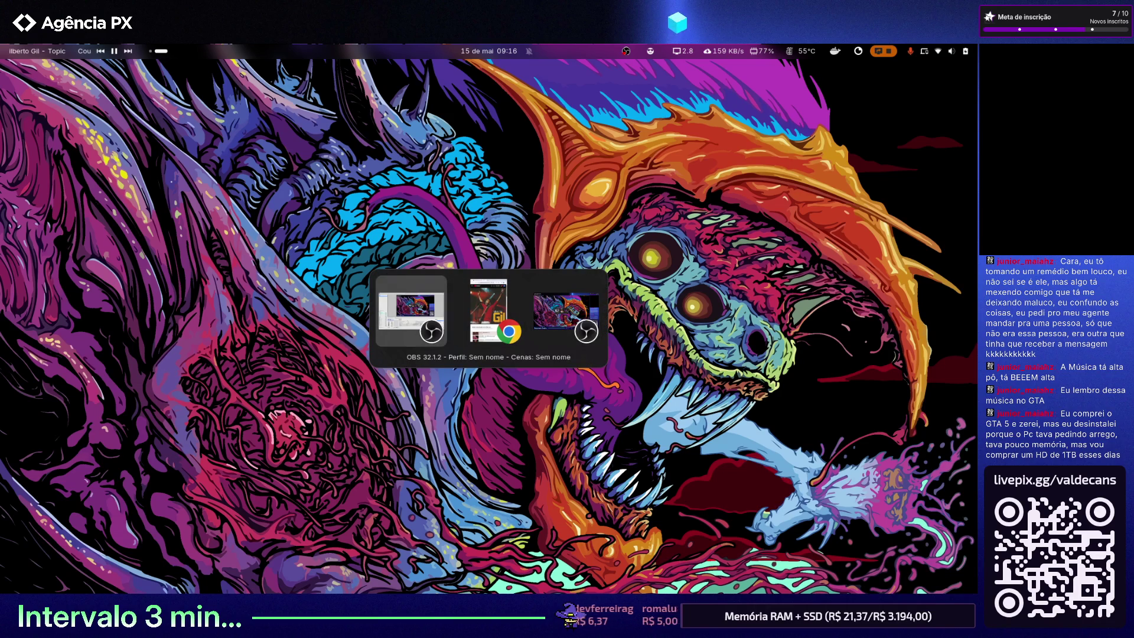
key("alt+Tab")
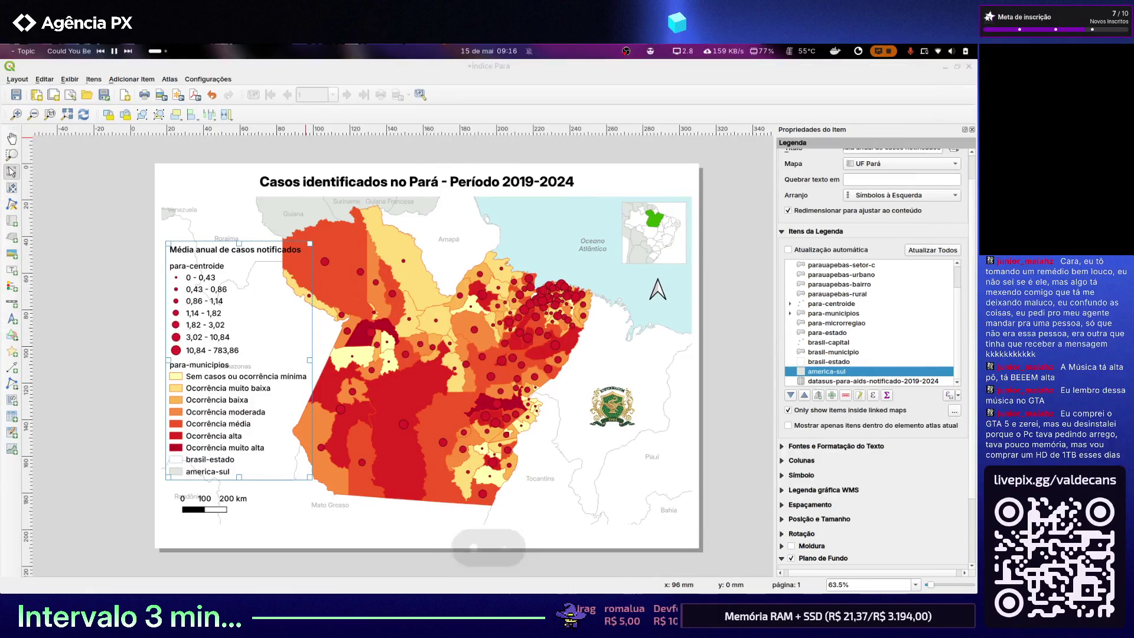
key("alt+Tab")
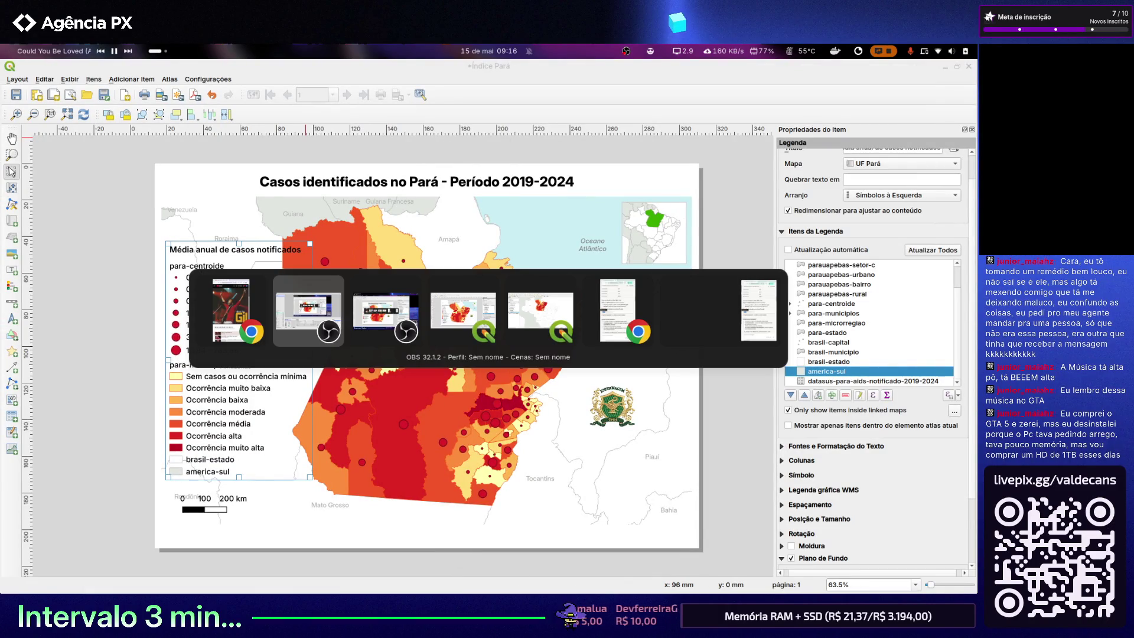
key("alt+Tab")
key("alt+Tab")
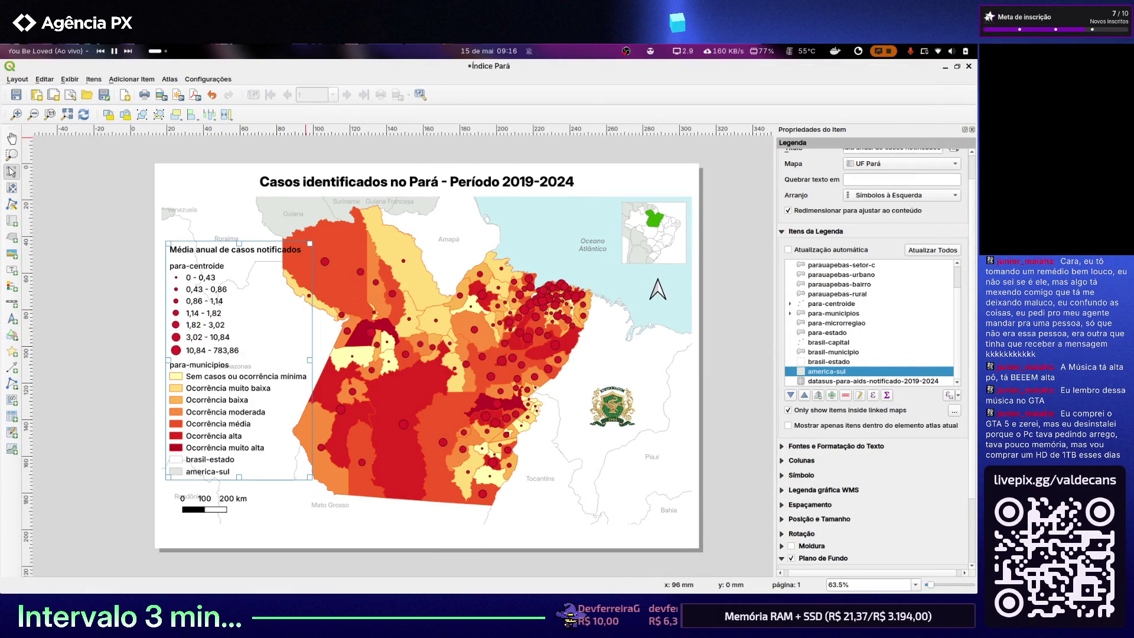
Save the print layout and close its window, returning to the main QGIS map
left_click(16, 94)
left_click(968, 65)
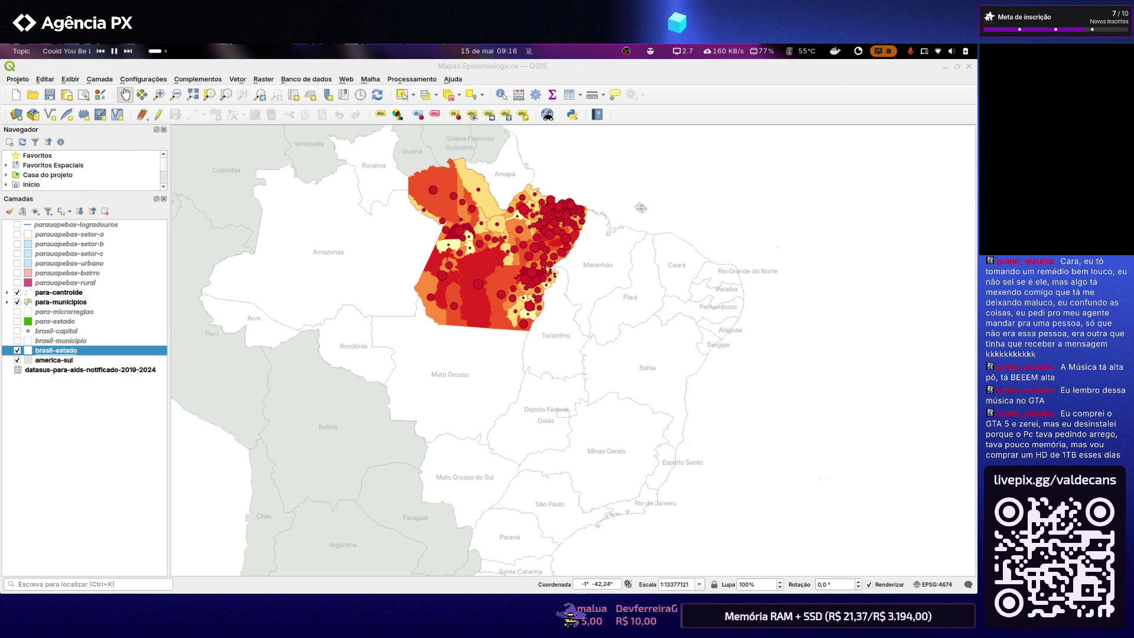
scroll(625, 249, "down", 1)
scroll(567, 266, "up", 1)
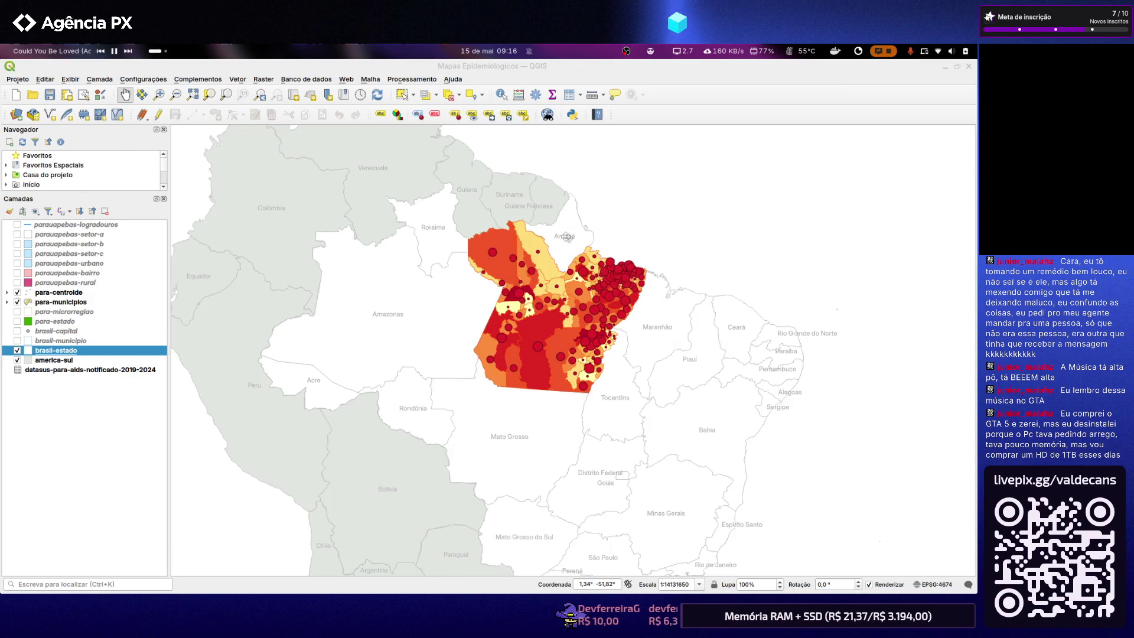
scroll(565, 287, "down", 1)
scroll(565, 286, "up", 1)
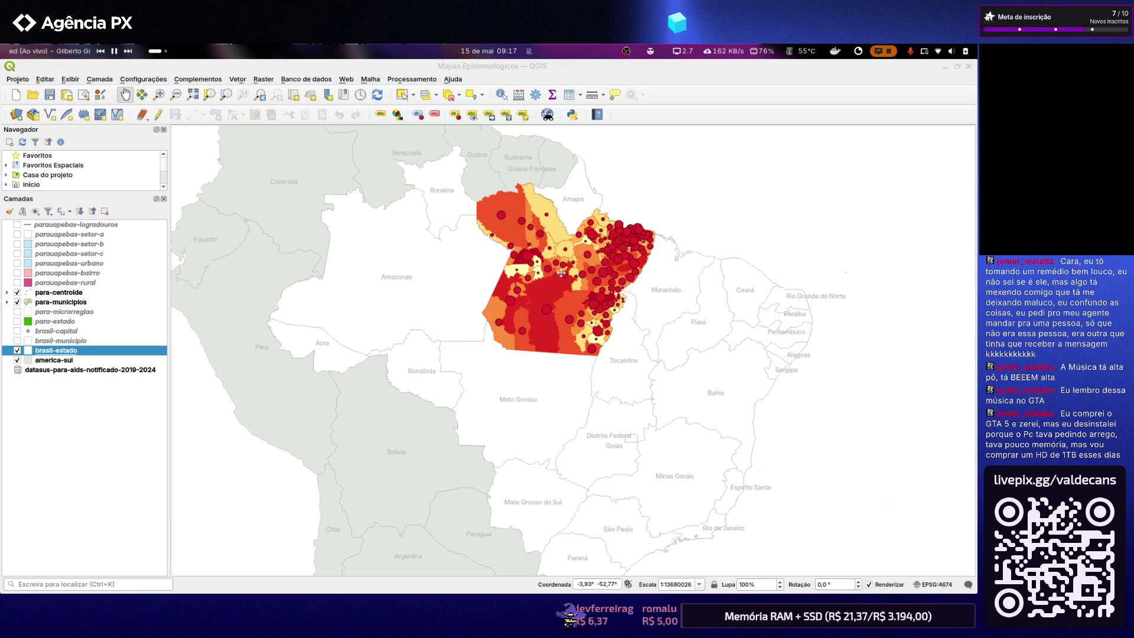
Switch to the Chrome Claude chat window and close it
key("alt+Tab")
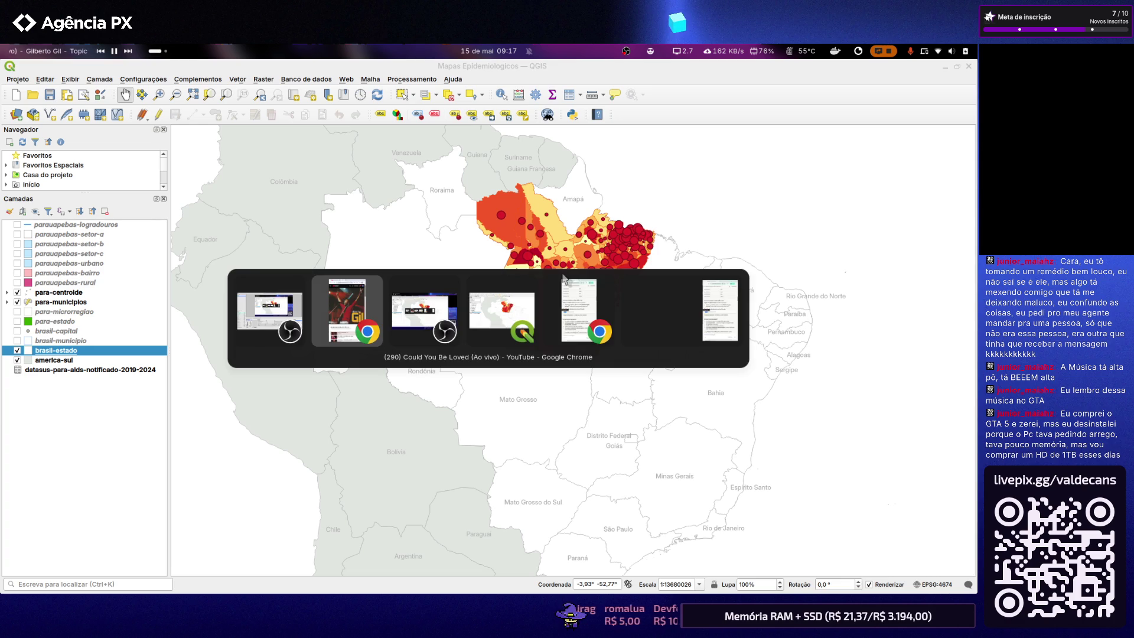
key("alt+Tab")
key("alt+Tab")
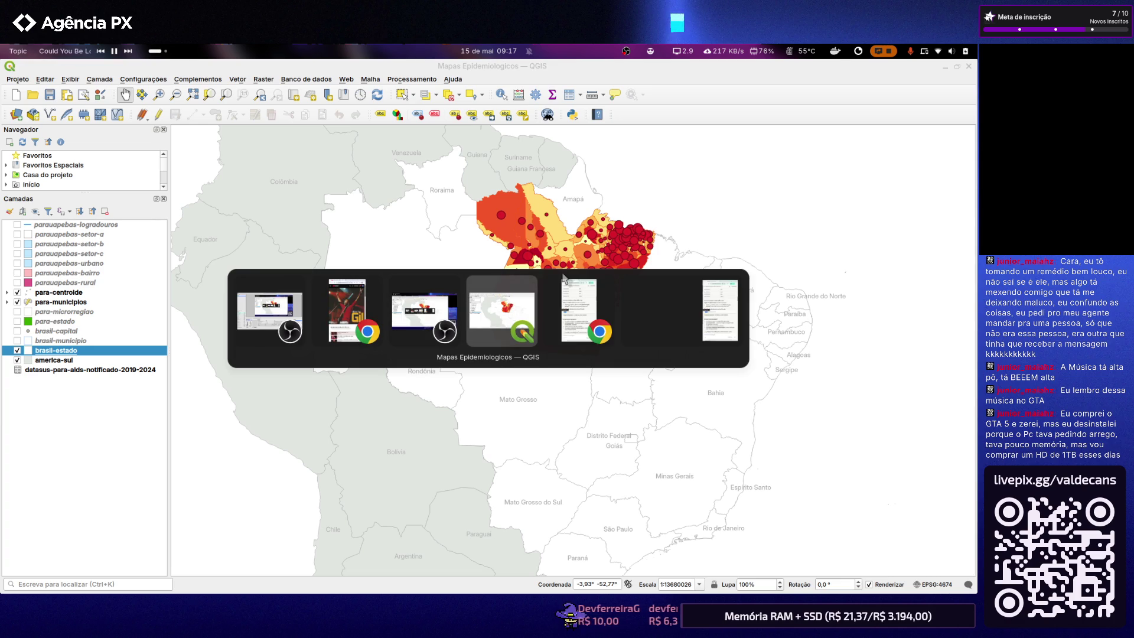
key("alt+Tab")
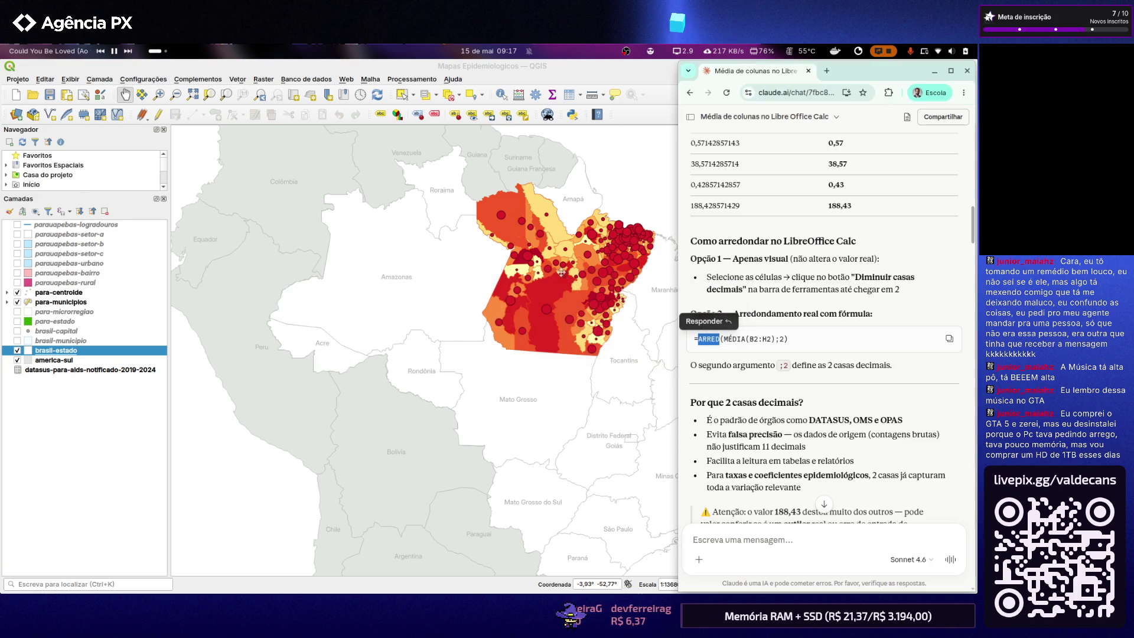
left_click(928, 238)
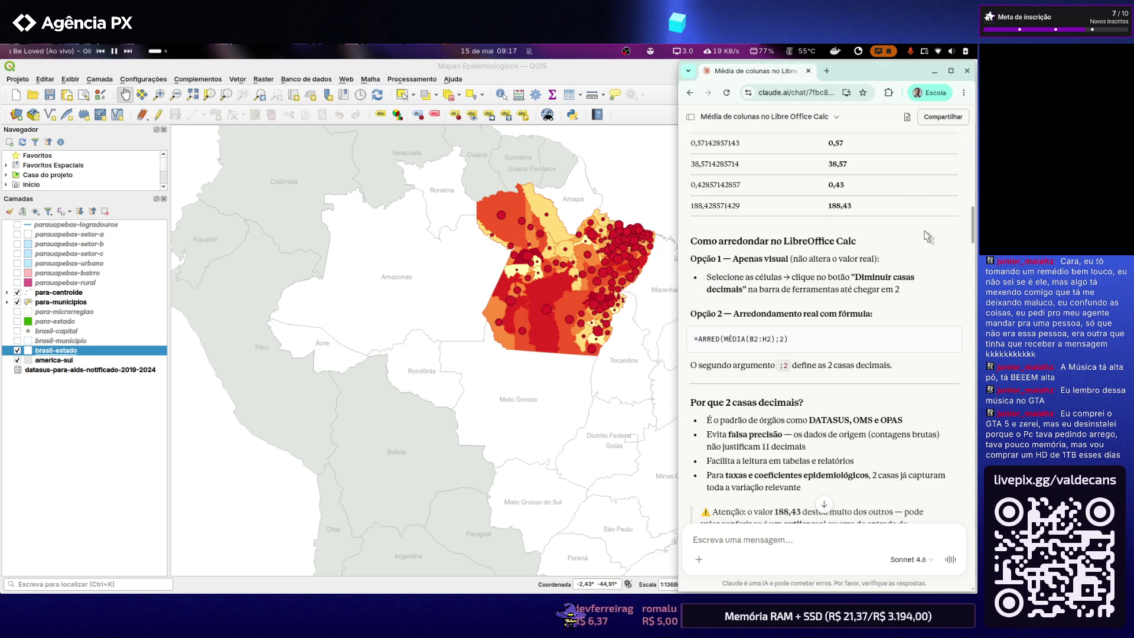
left_click(967, 70)
Return to the QGIS window and hide it so the desktop wallpaper shows
key("alt+Tab")
key("Tab")
key("Tab")
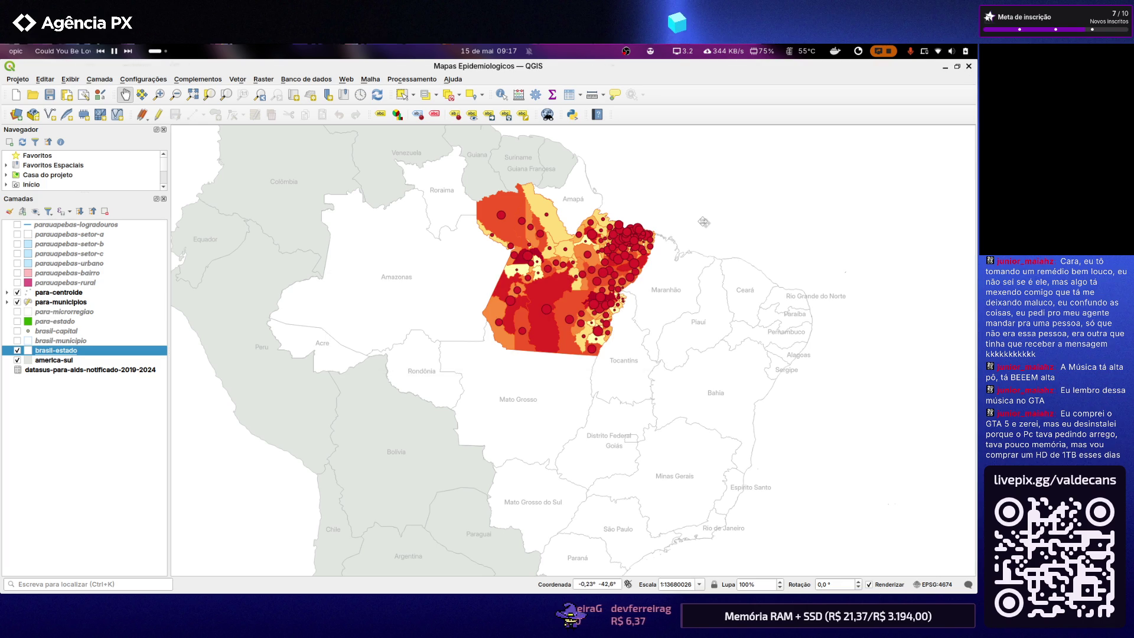
key("alt+F4")
key("alt+Tab")
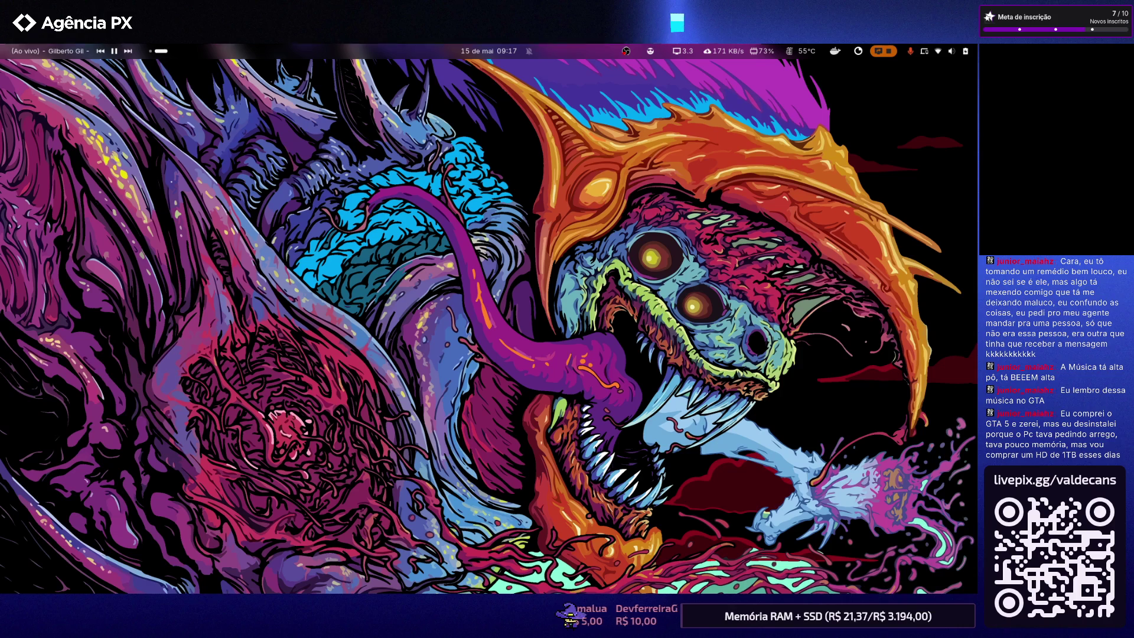
Launch a maximized Chrome window and load Yandex Images from the bookmark
key("super+b")
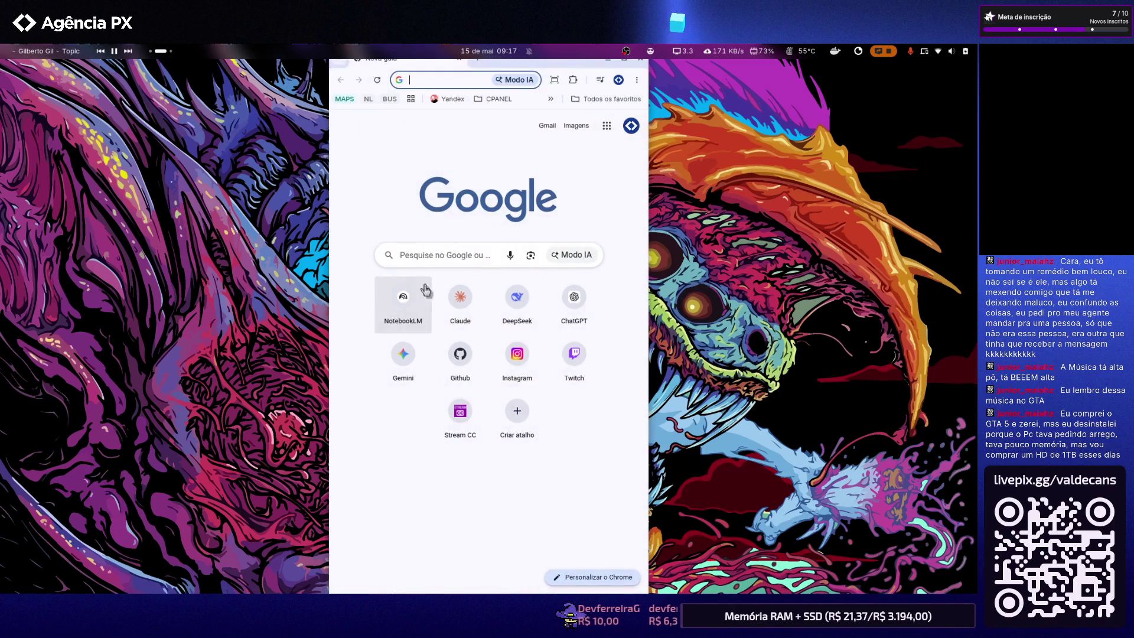
right_click(628, 60)
key("Escape")
left_click(626, 62)
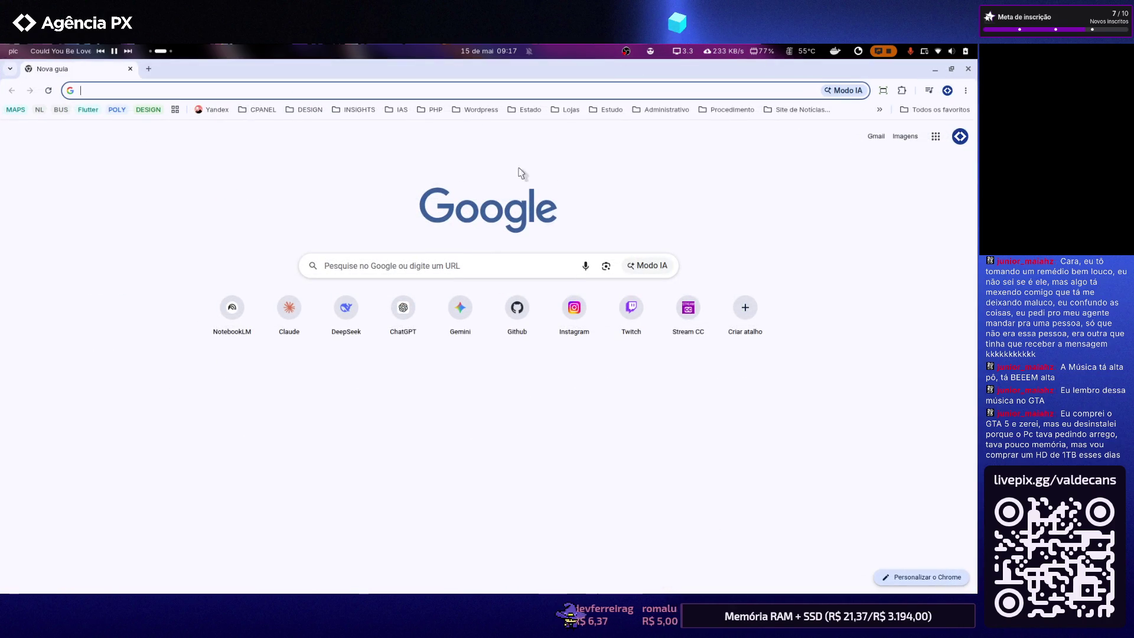
left_click(197, 111)
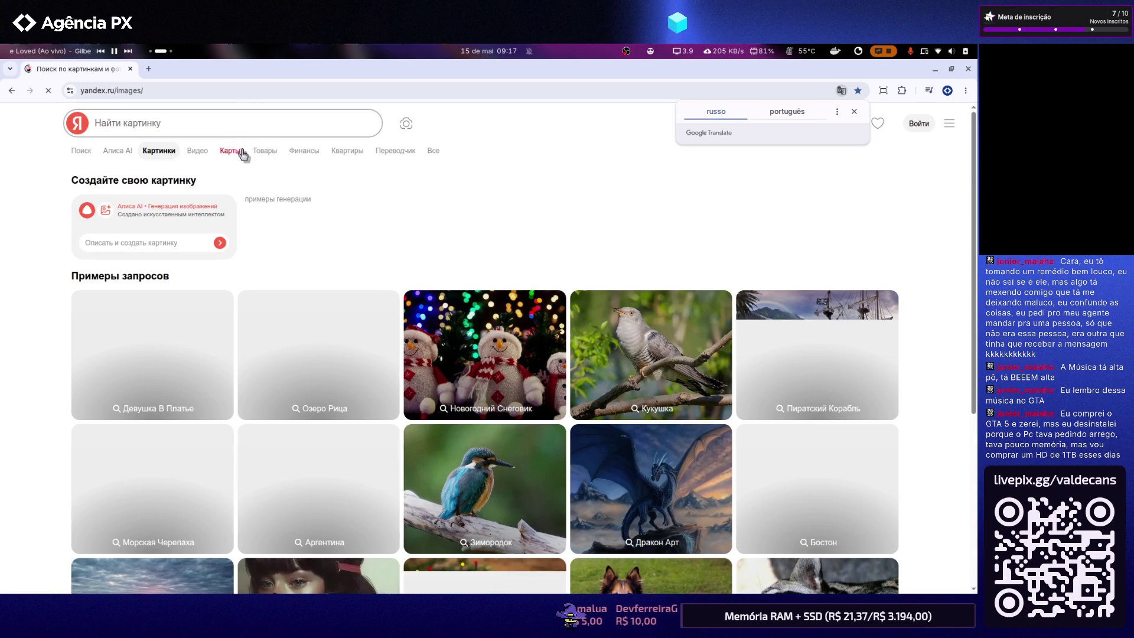
Run a Yandex Images search for 'photo perfil'
left_click(239, 126)
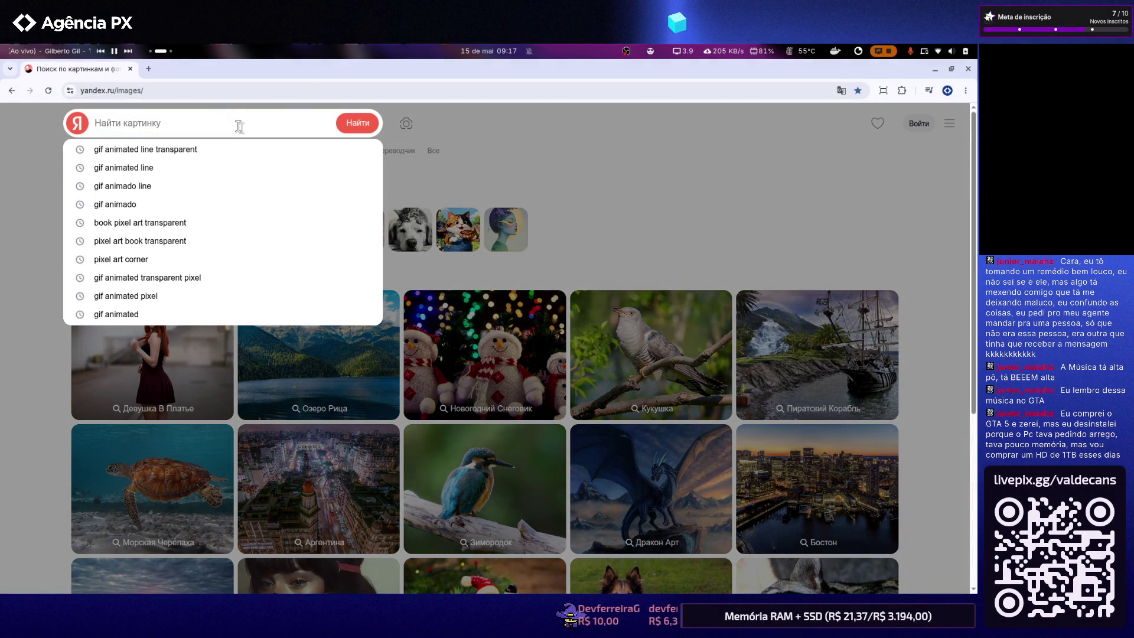
type("photo")
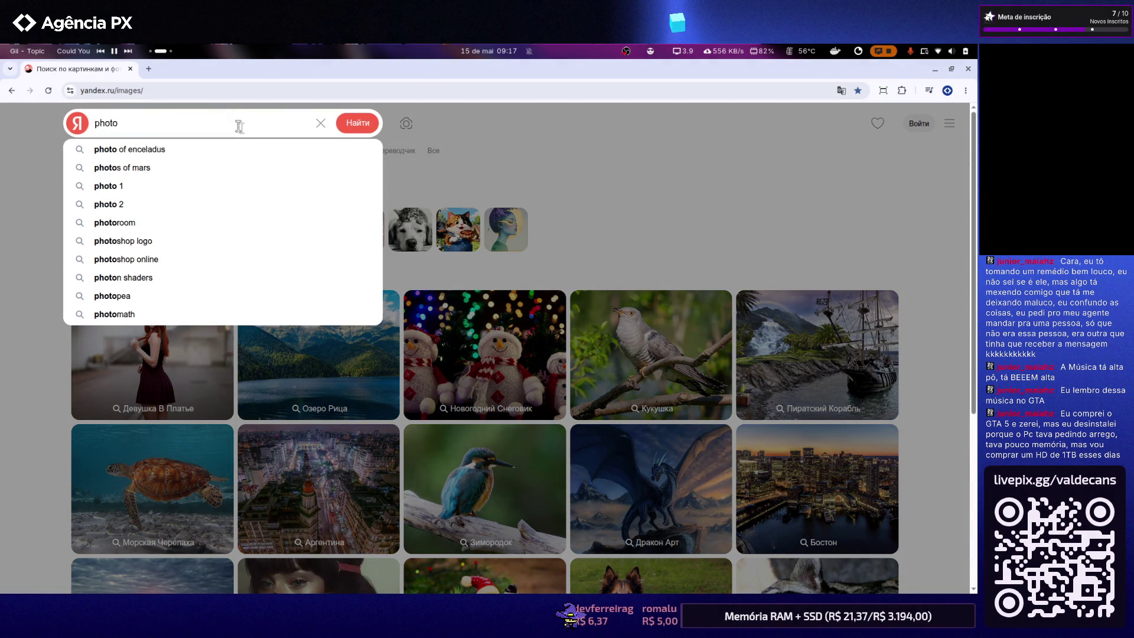
type(" perfil")
key("Return")
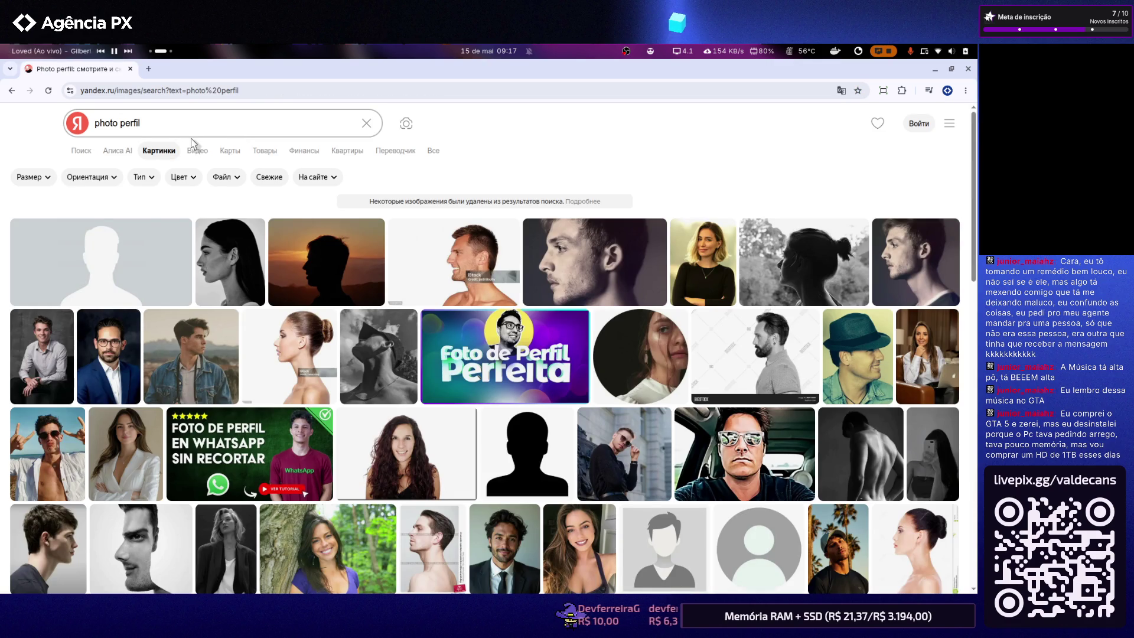
Filter the 'photo perfil' results to blue-toned images and browse them
left_click(183, 177)
left_click(179, 281)
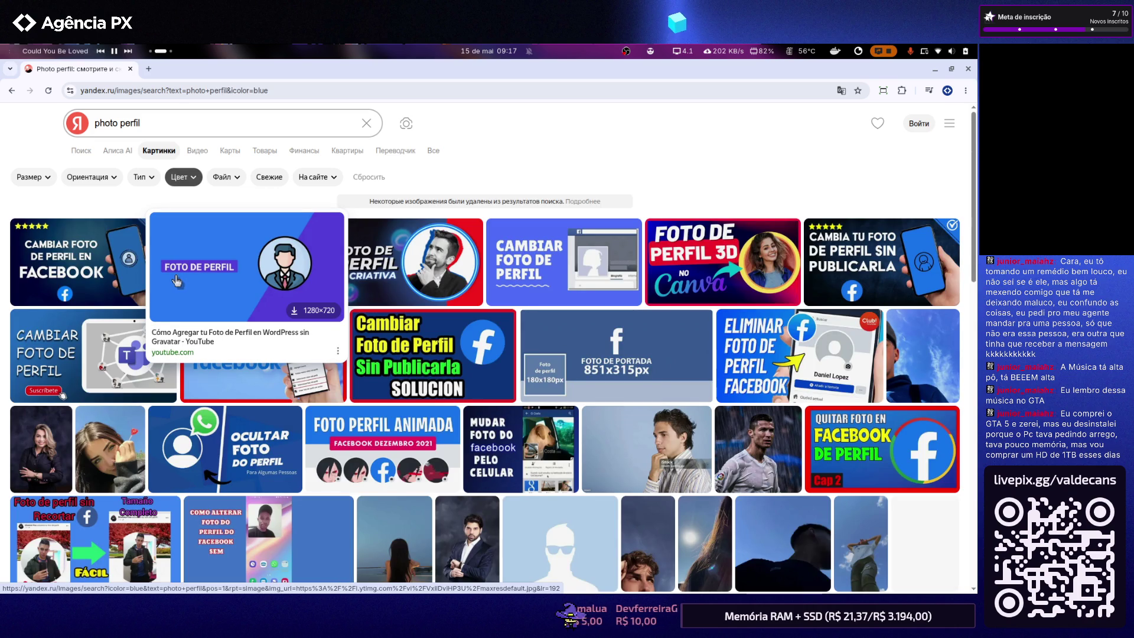
scroll(227, 301, "down", 3)
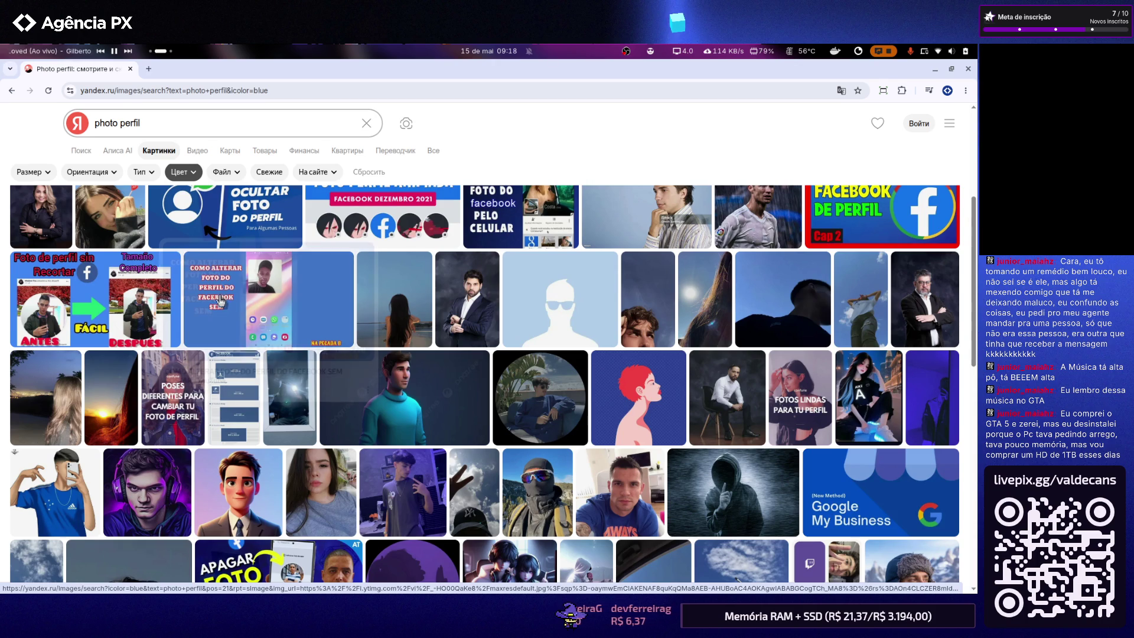
mouse_move(266, 541)
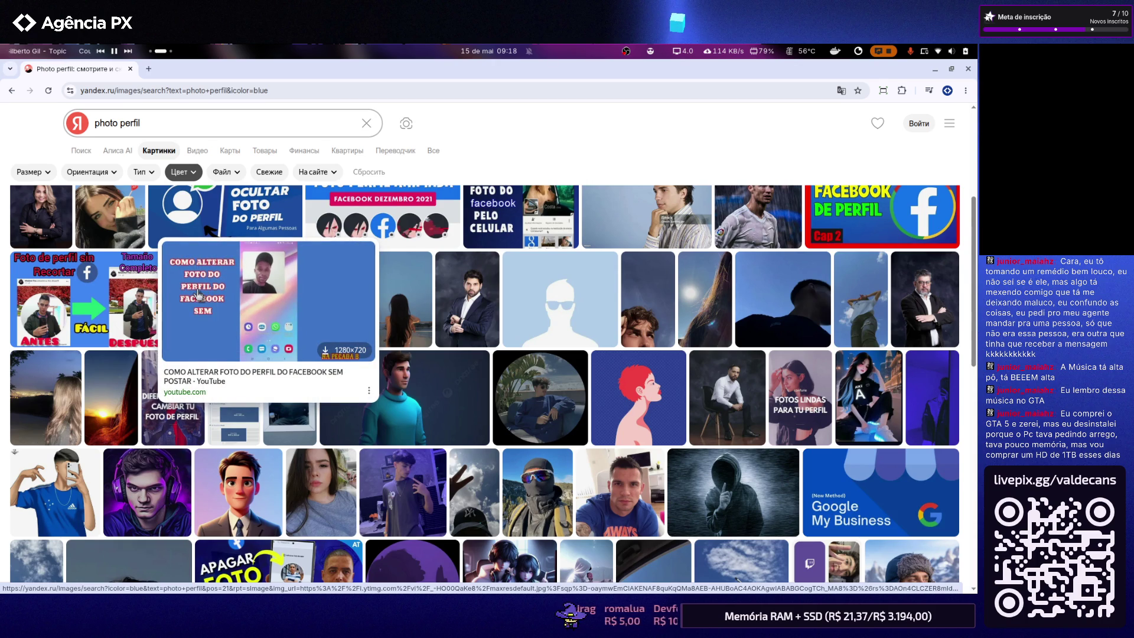
scroll(197, 295, "down", 2)
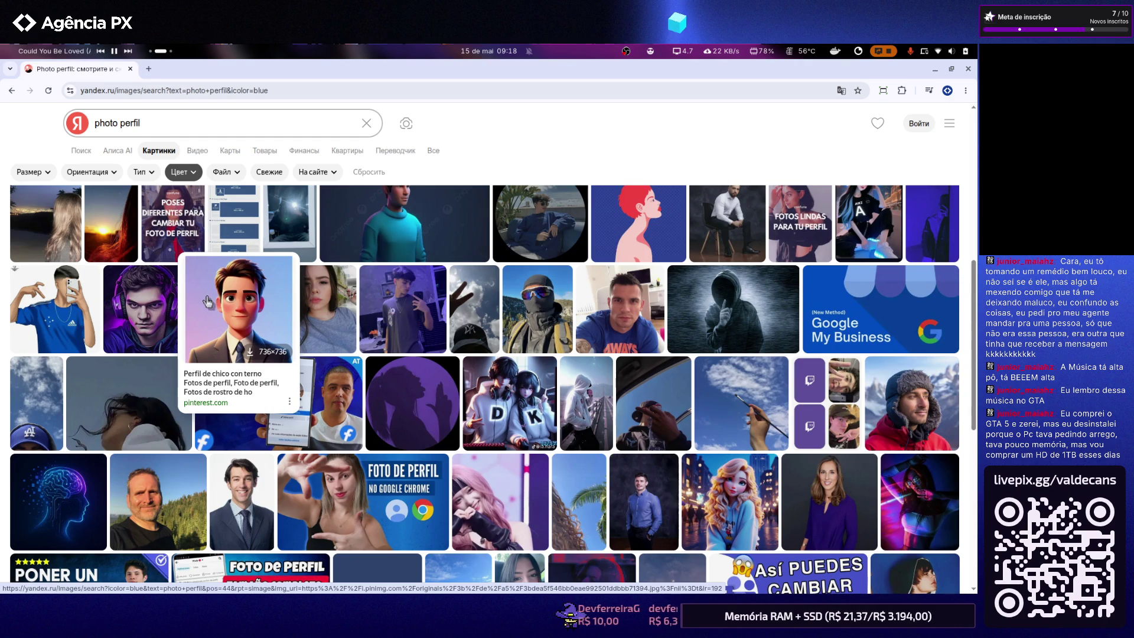
scroll(207, 301, "down", 1)
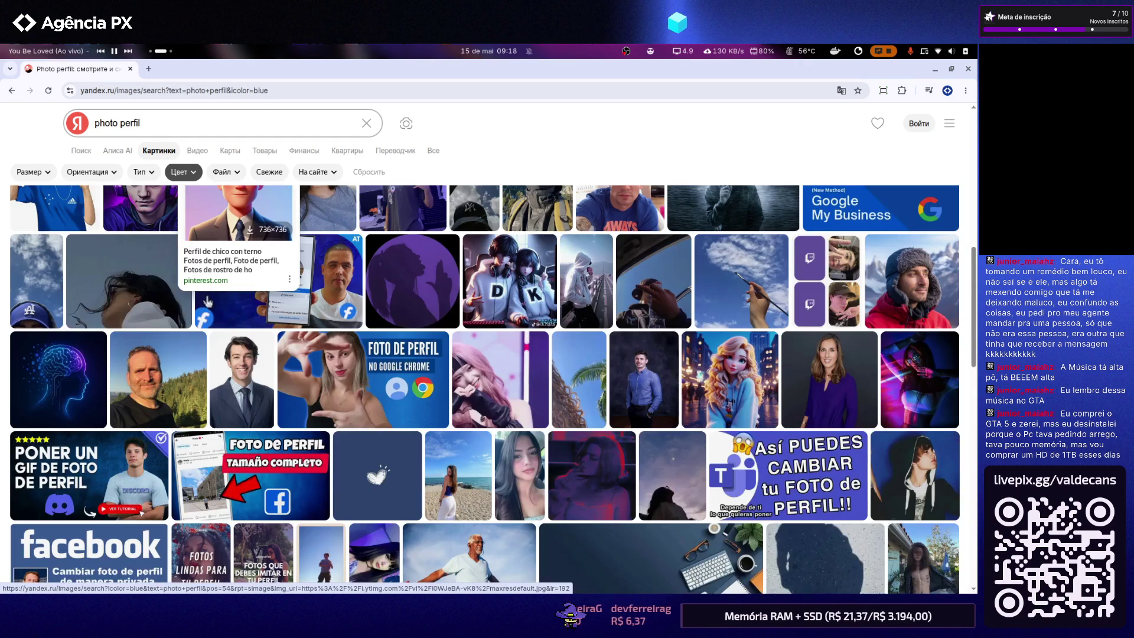
scroll(208, 301, "down", 1)
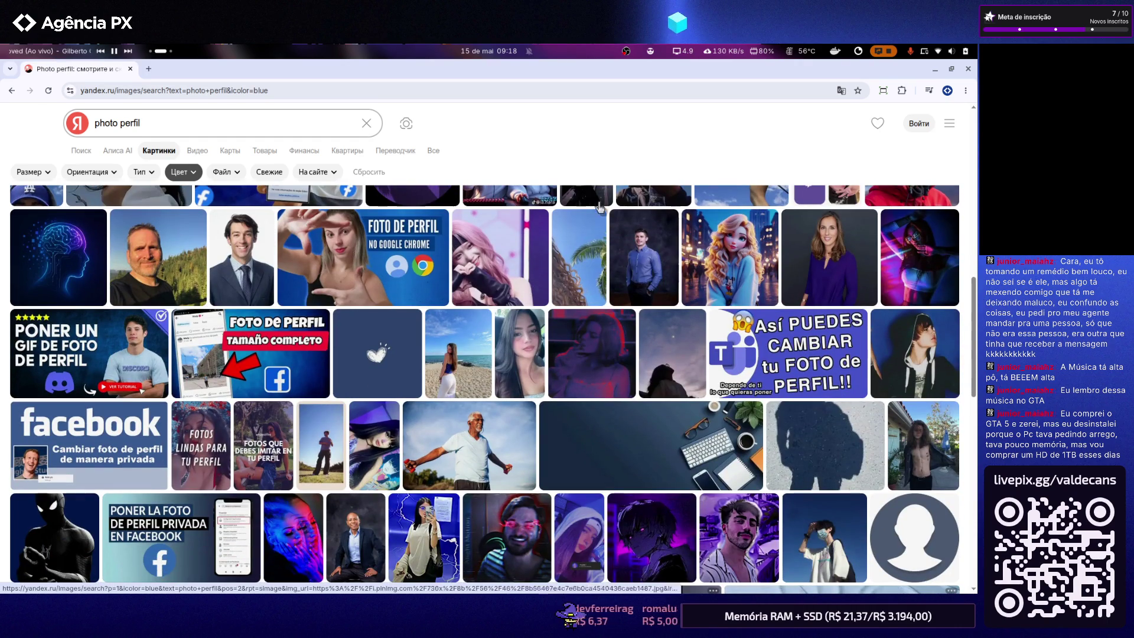
left_click(930, 50)
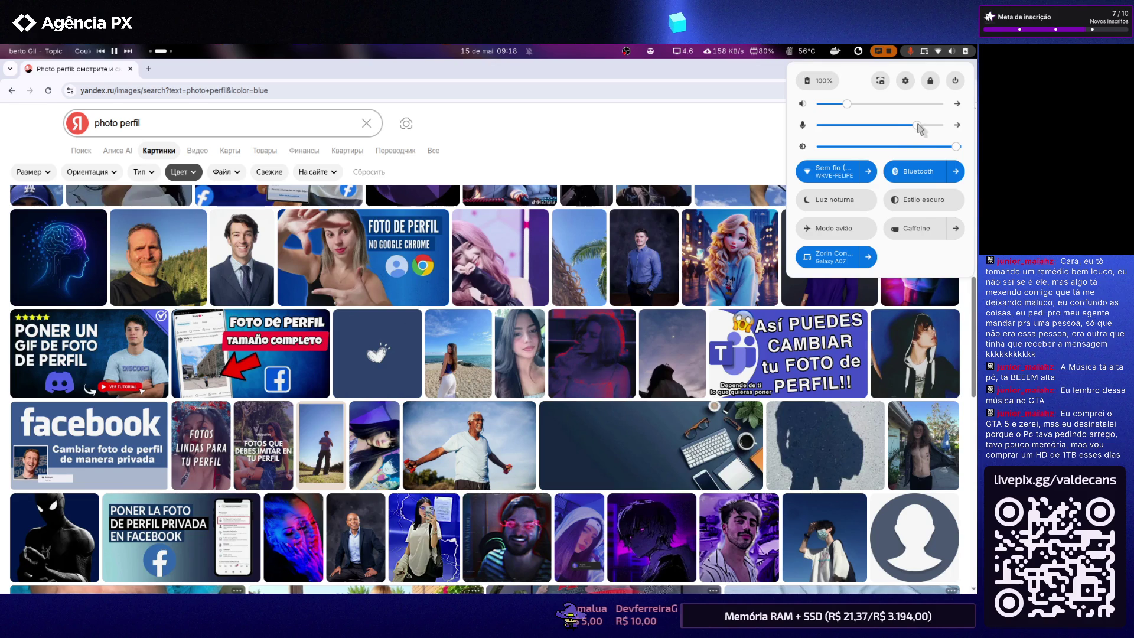
left_click(662, 138)
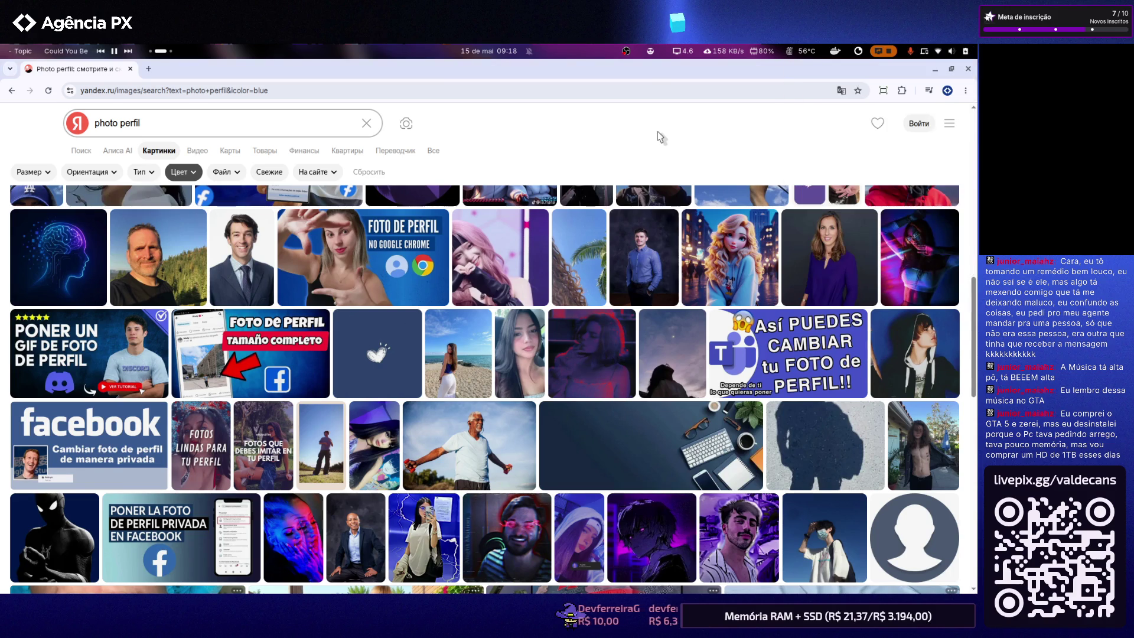
scroll(578, 237, "down", 1)
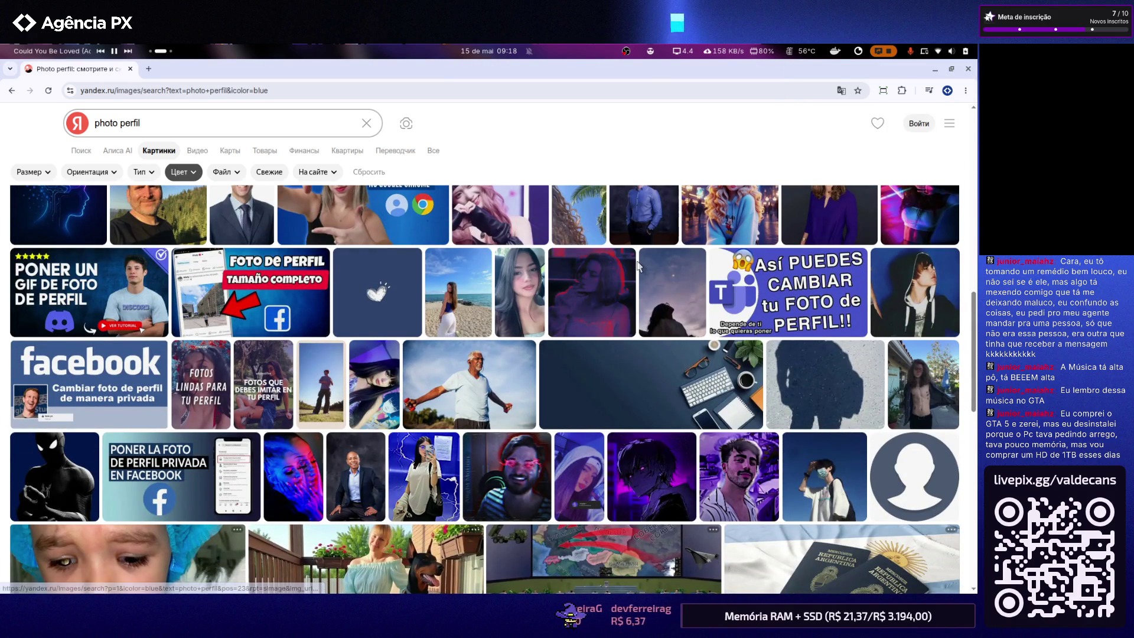
scroll(577, 243, "down", 2)
scroll(583, 245, "down", 2)
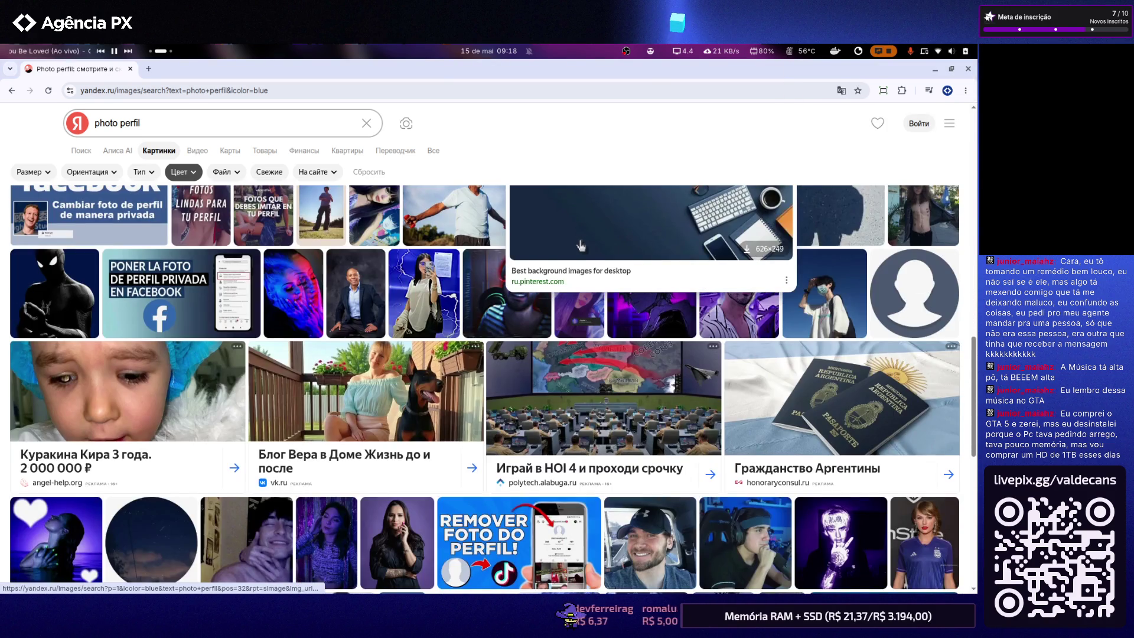
scroll(582, 246, "down", 2)
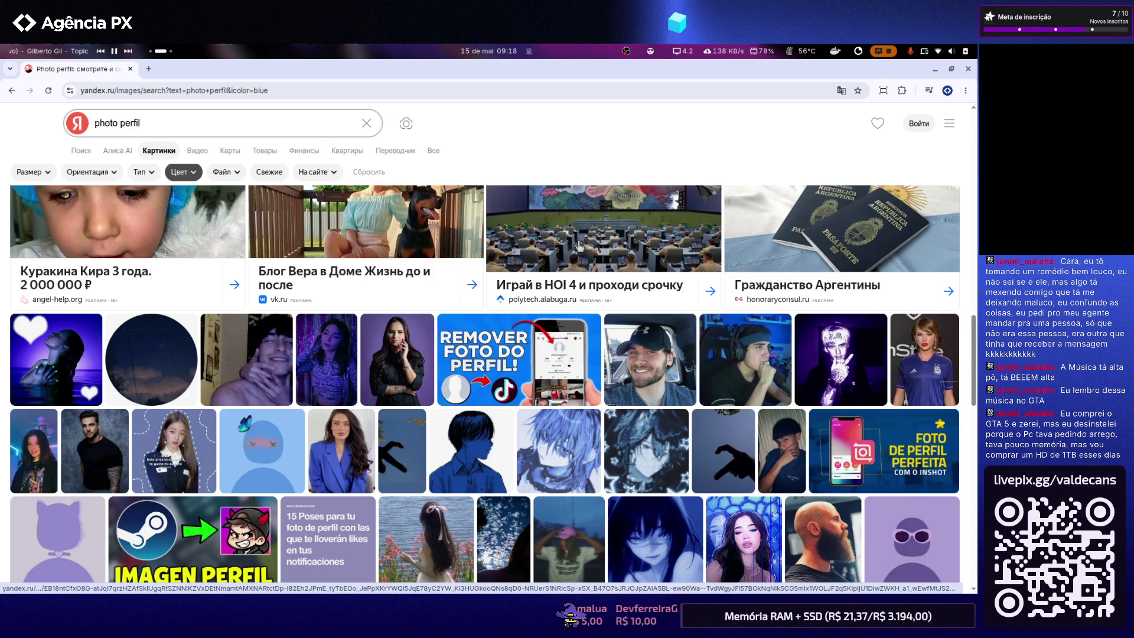
scroll(578, 245, "down", 3)
scroll(577, 245, "down", 2)
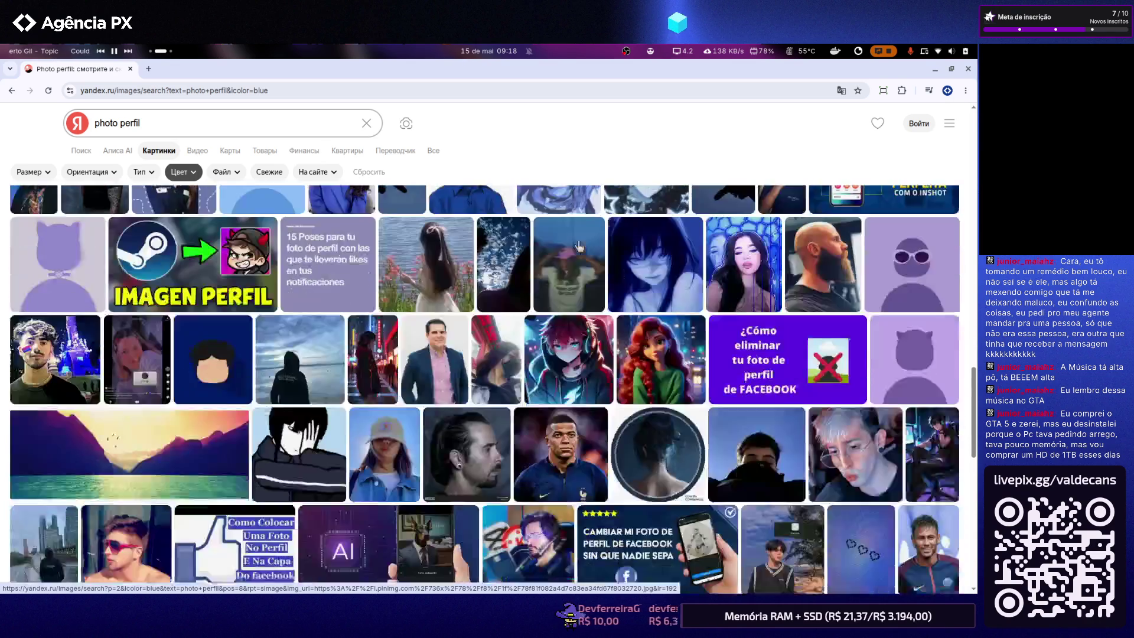
mouse_move(570, 239)
scroll(578, 245, "down", 3)
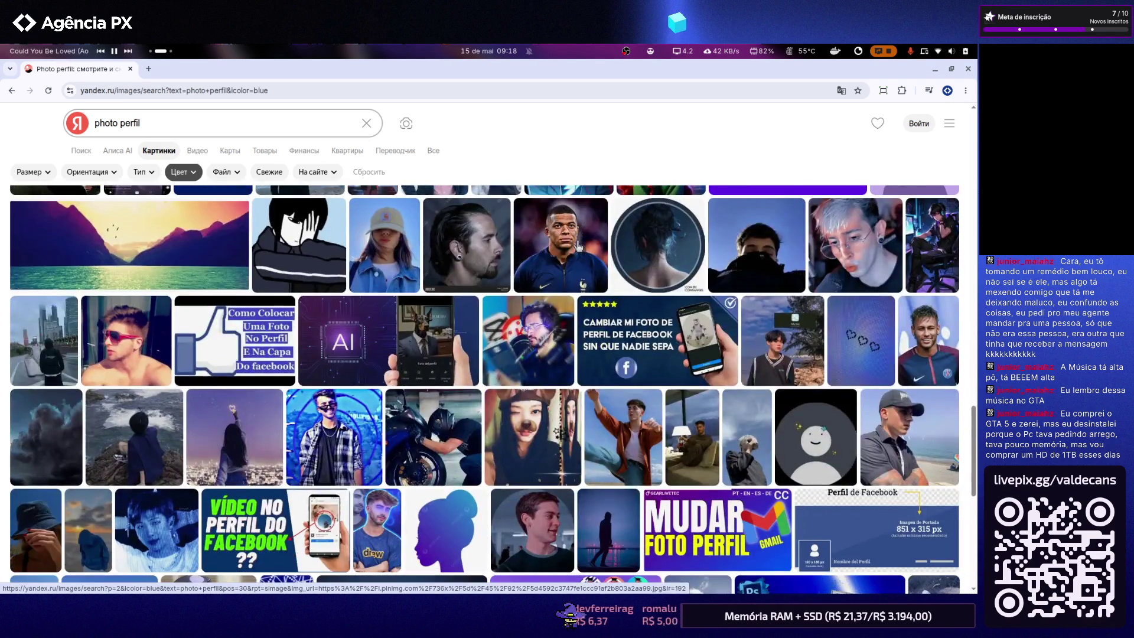
scroll(577, 245, "down", 3)
mouse_move(533, 437)
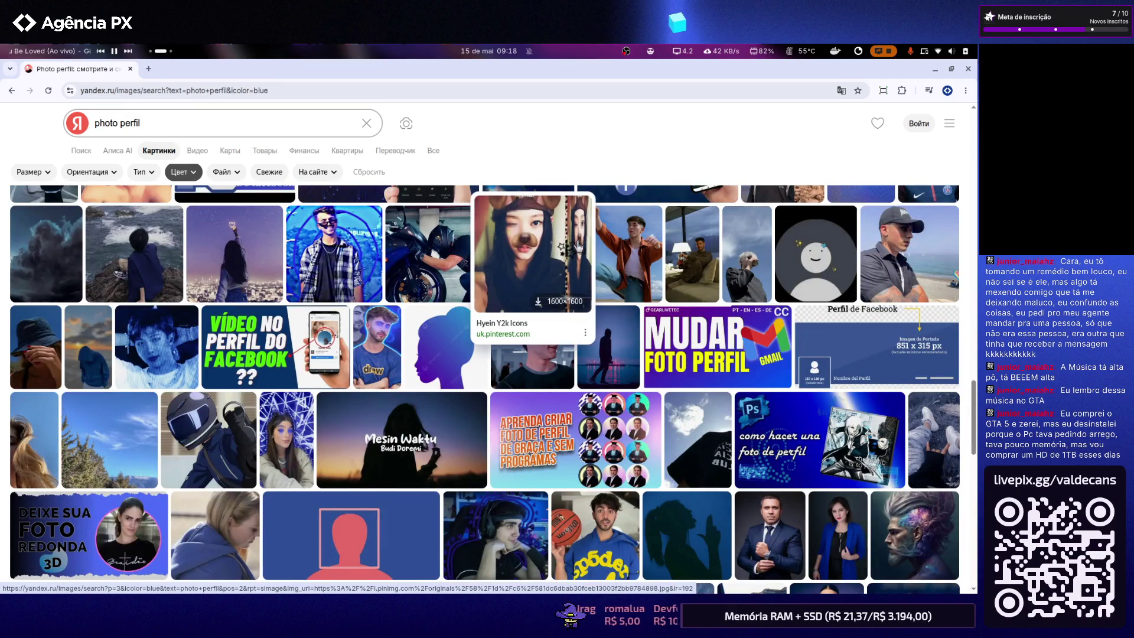
scroll(576, 245, "down", 3)
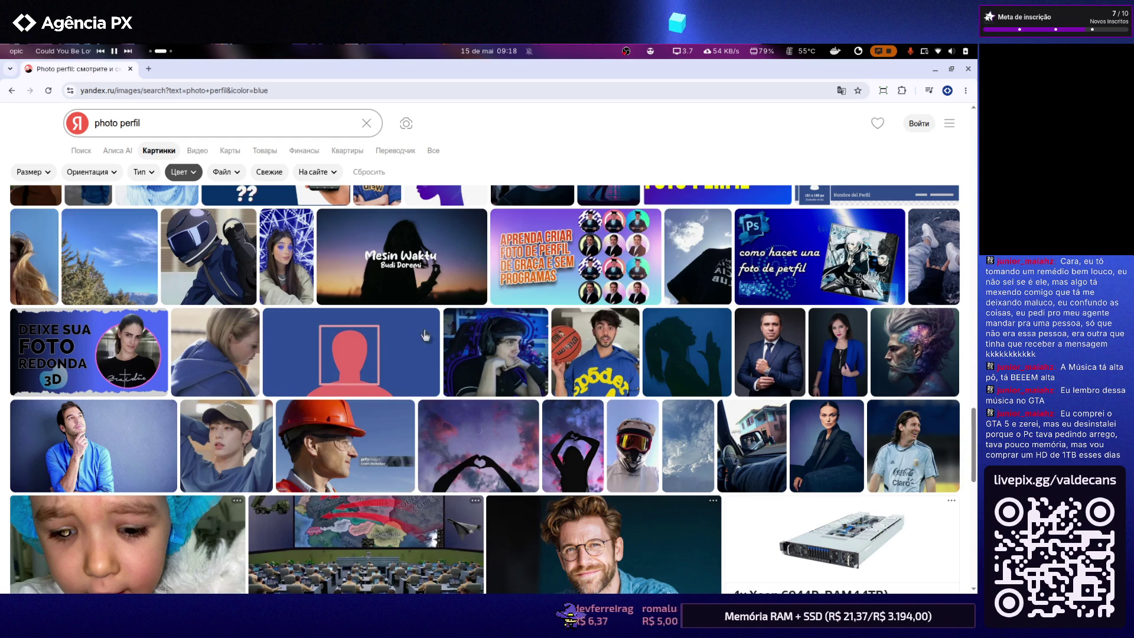
scroll(443, 310, "down", 3)
scroll(415, 330, "down", 2)
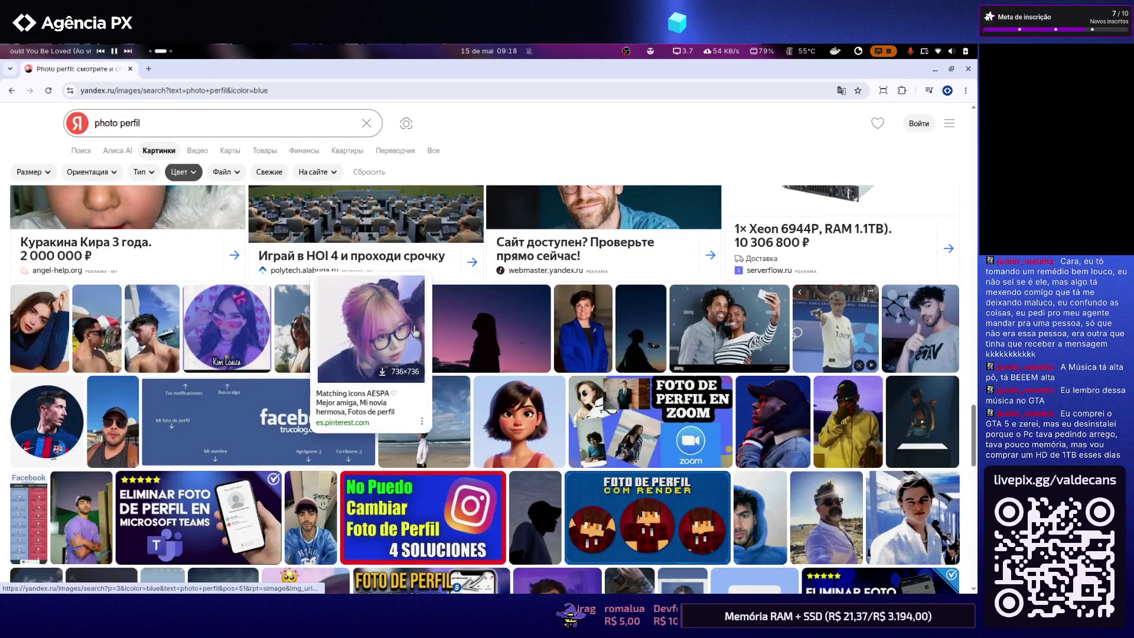
scroll(414, 331, "down", 3)
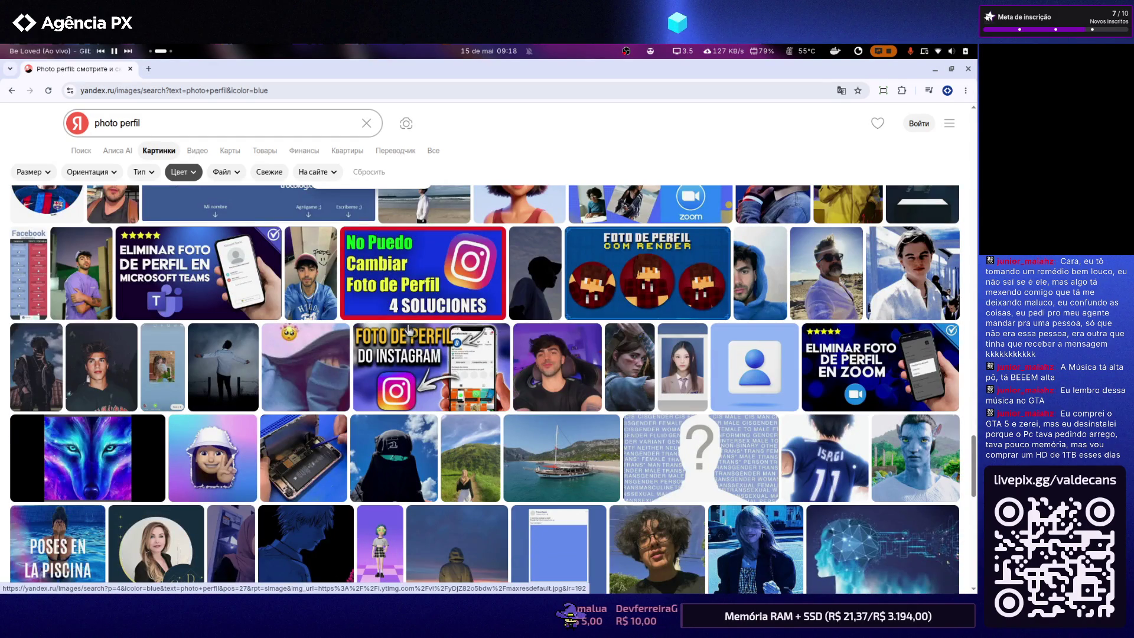
scroll(409, 330, "down", 2)
scroll(406, 332, "down", 1)
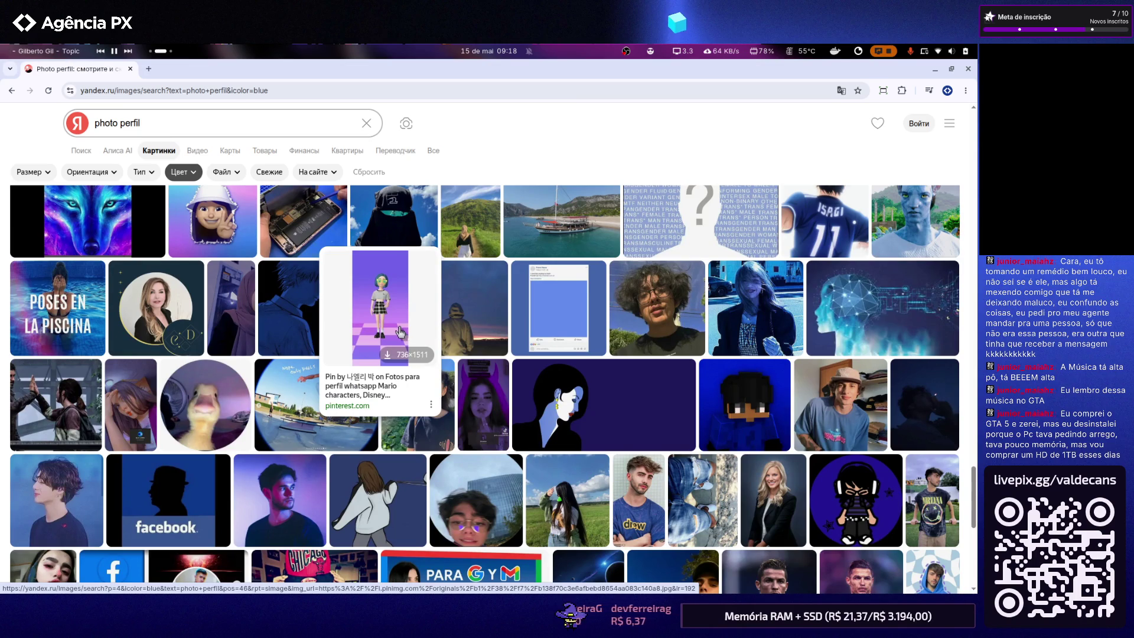
scroll(399, 332, "down", 2)
scroll(398, 330, "down", 2)
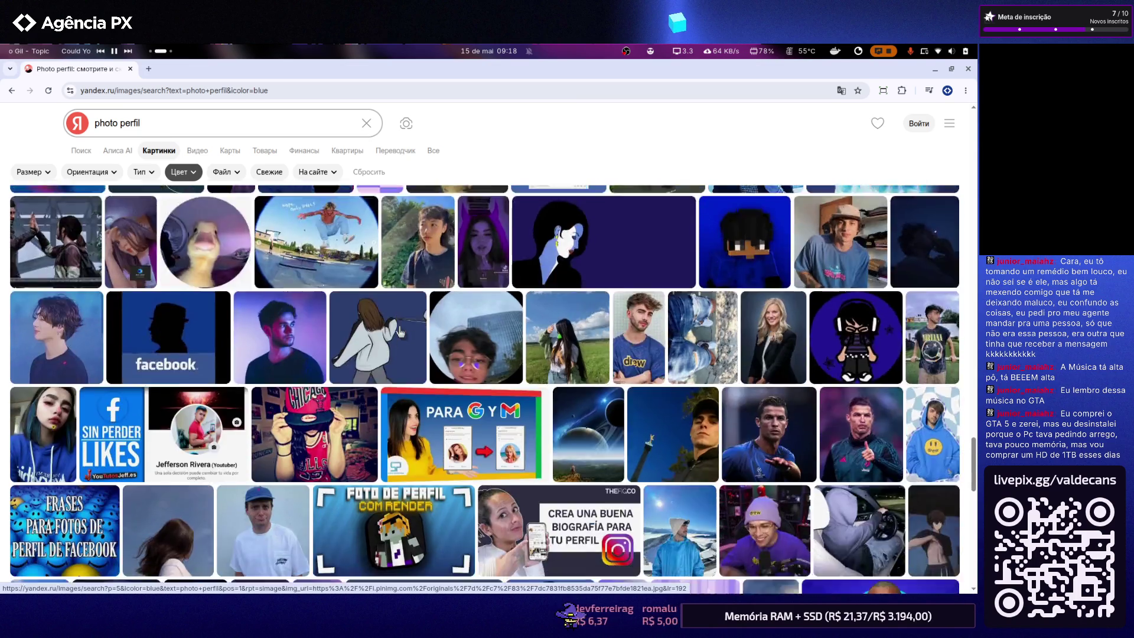
scroll(399, 330, "down", 1)
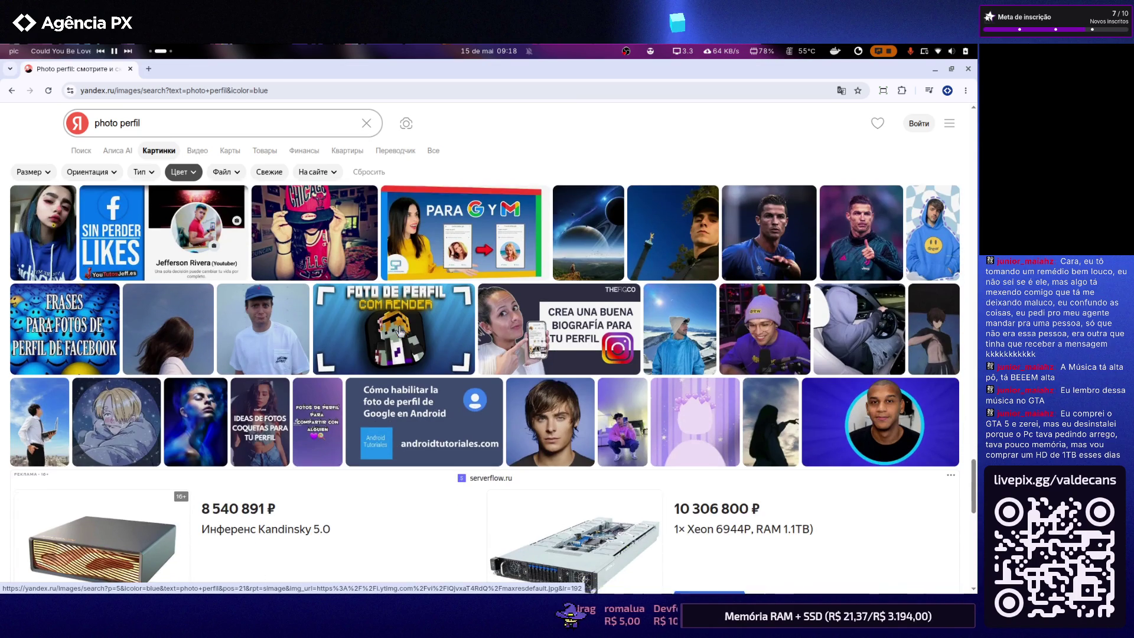
scroll(402, 330, "down", 2)
scroll(399, 332, "down", 2)
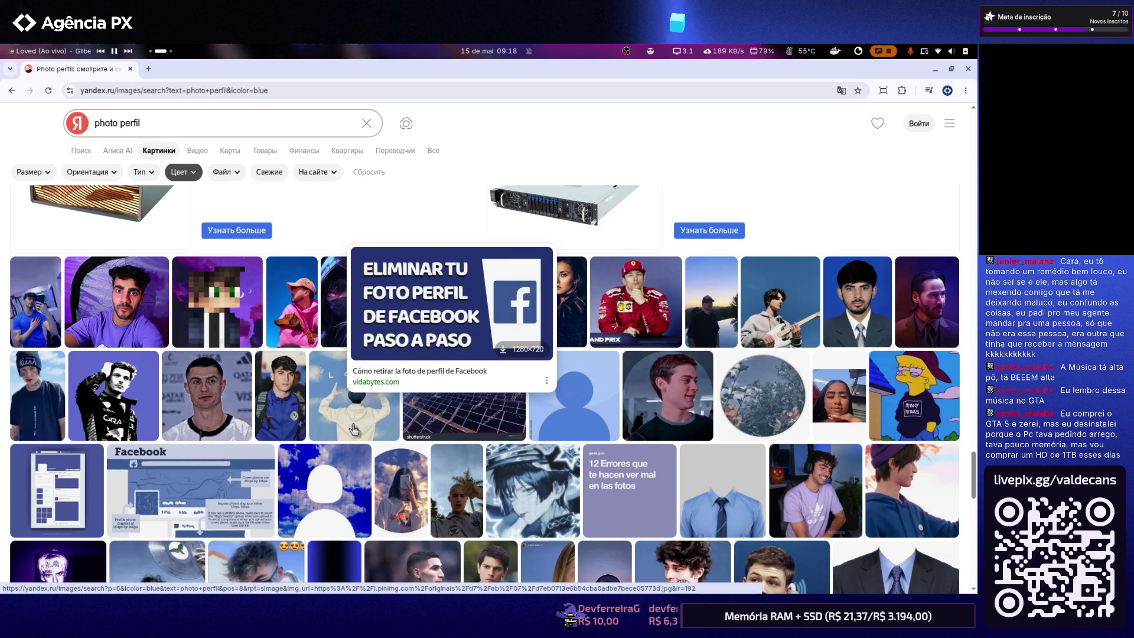
mouse_move(217, 301)
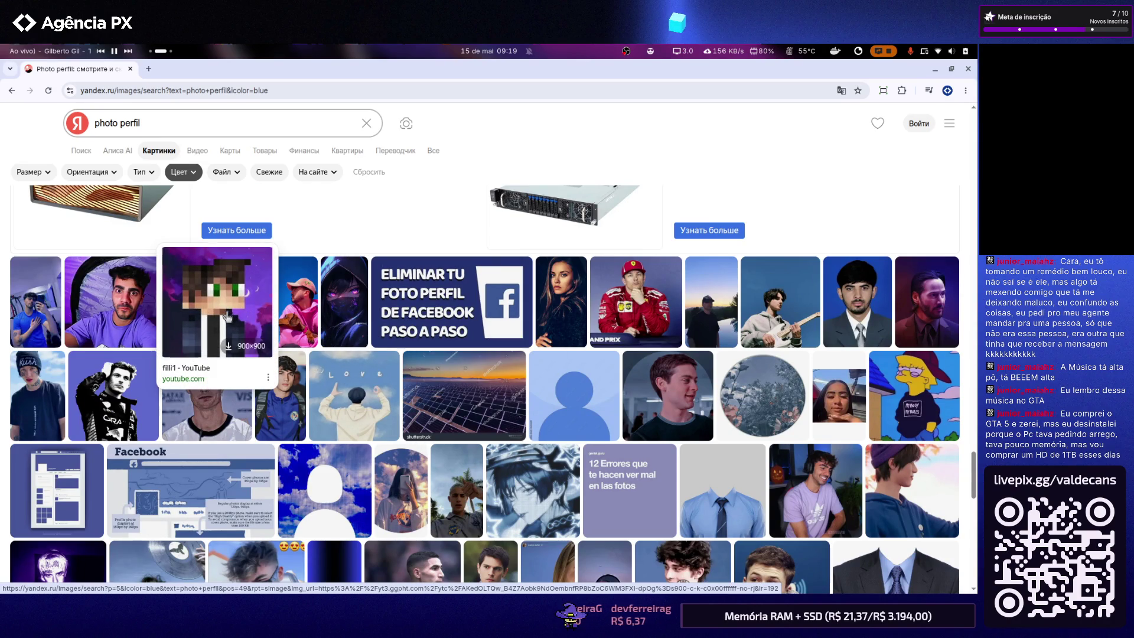
Enlarge the pixel-art avatar, view it full size and start Salvar imagem como…
left_click(228, 317)
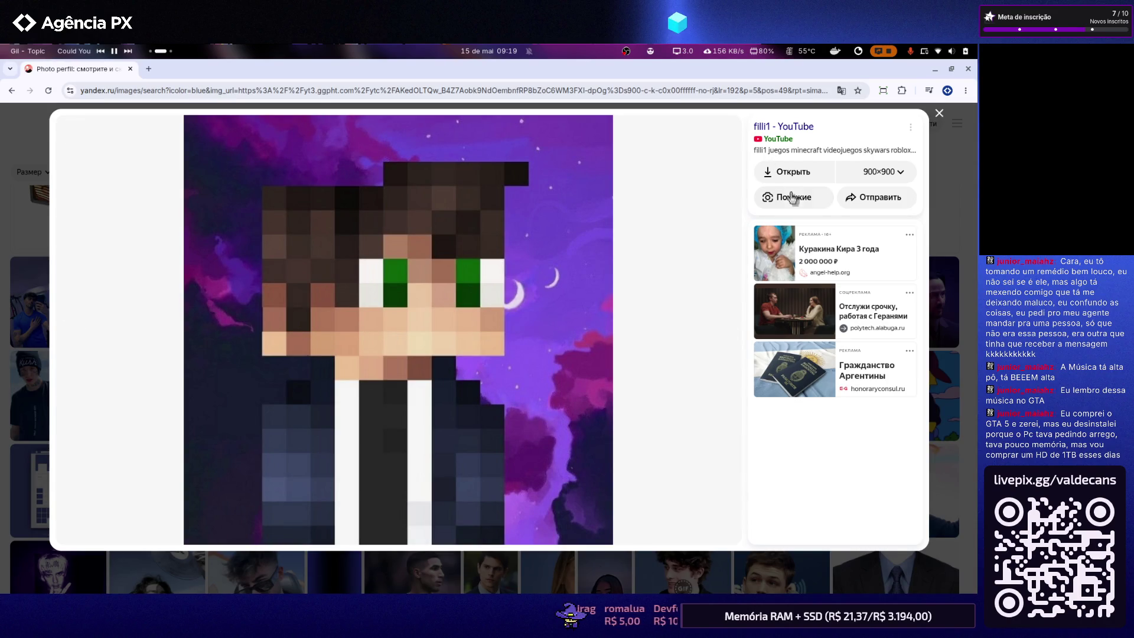
left_click(793, 174)
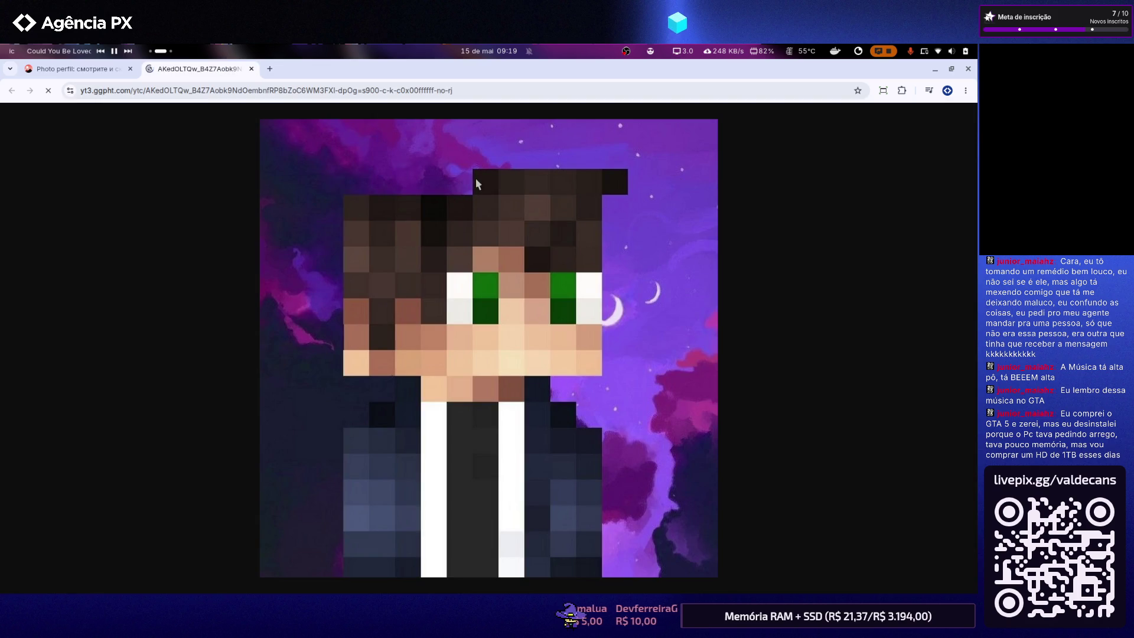
right_click(472, 228)
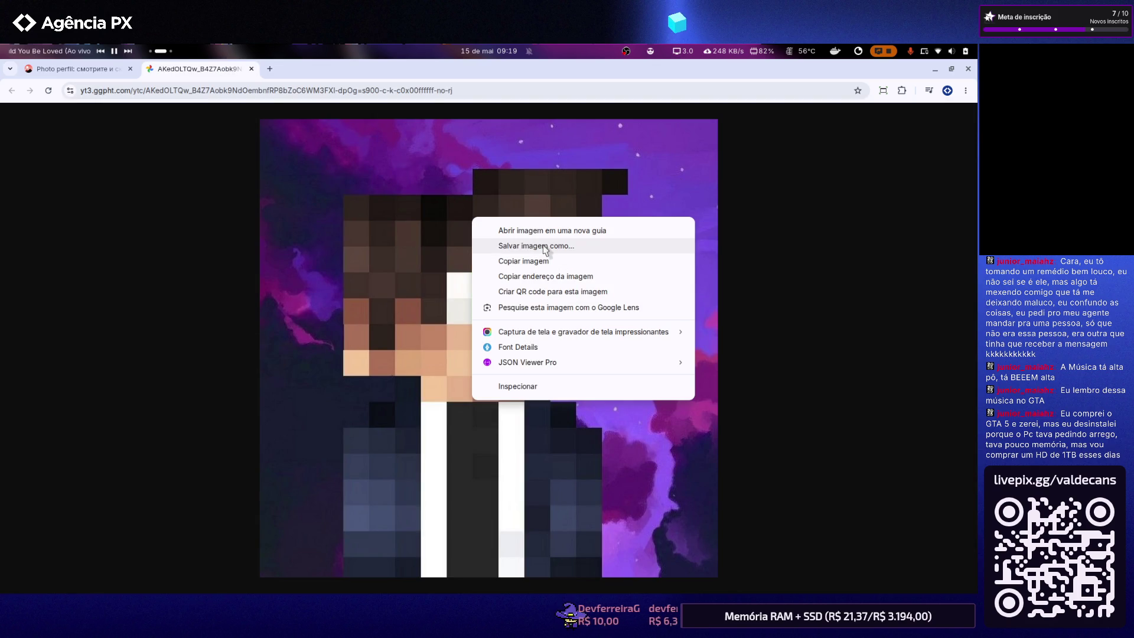
left_click(545, 248)
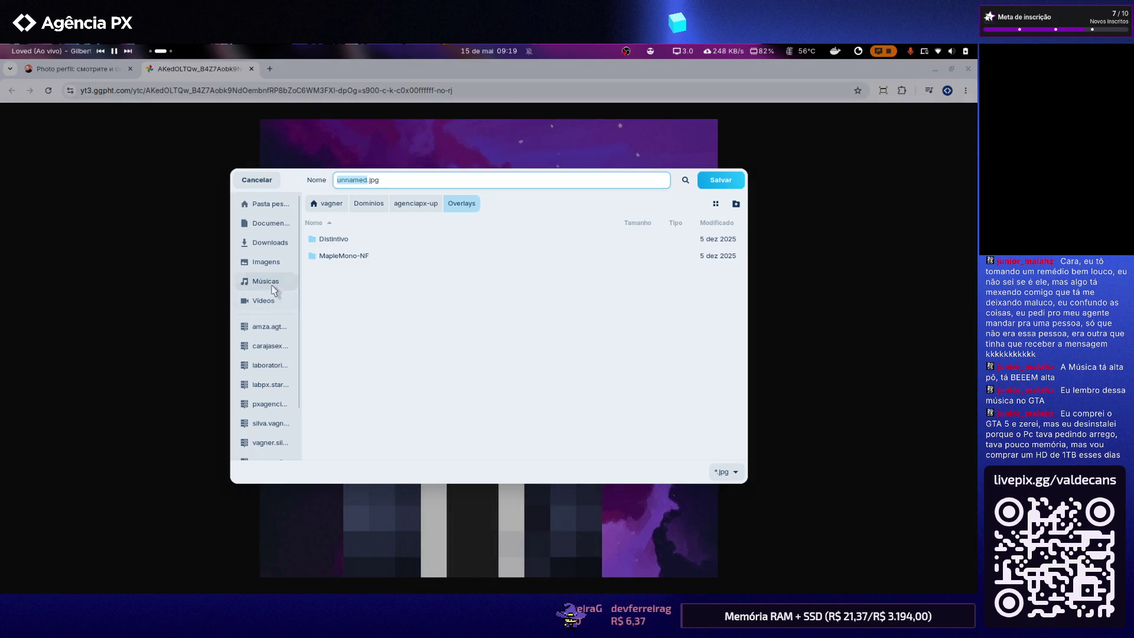
Save the image as avatar.jpg in Dominios/agenciapx-up/Overlays
left_click(267, 207)
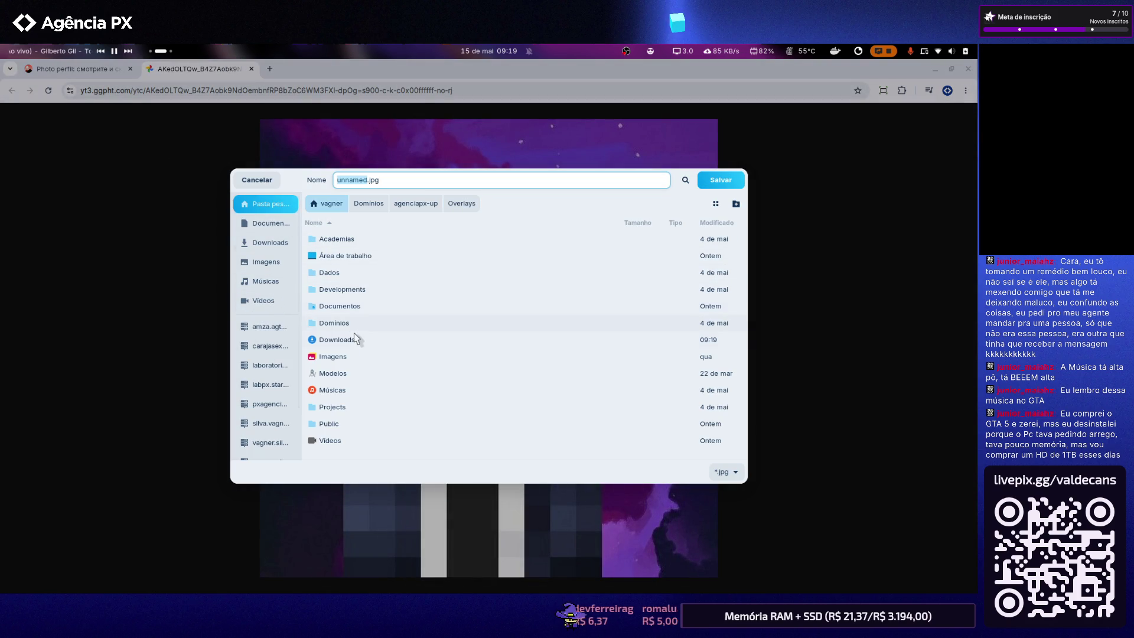
double_click(349, 322)
double_click(346, 240)
double_click(337, 307)
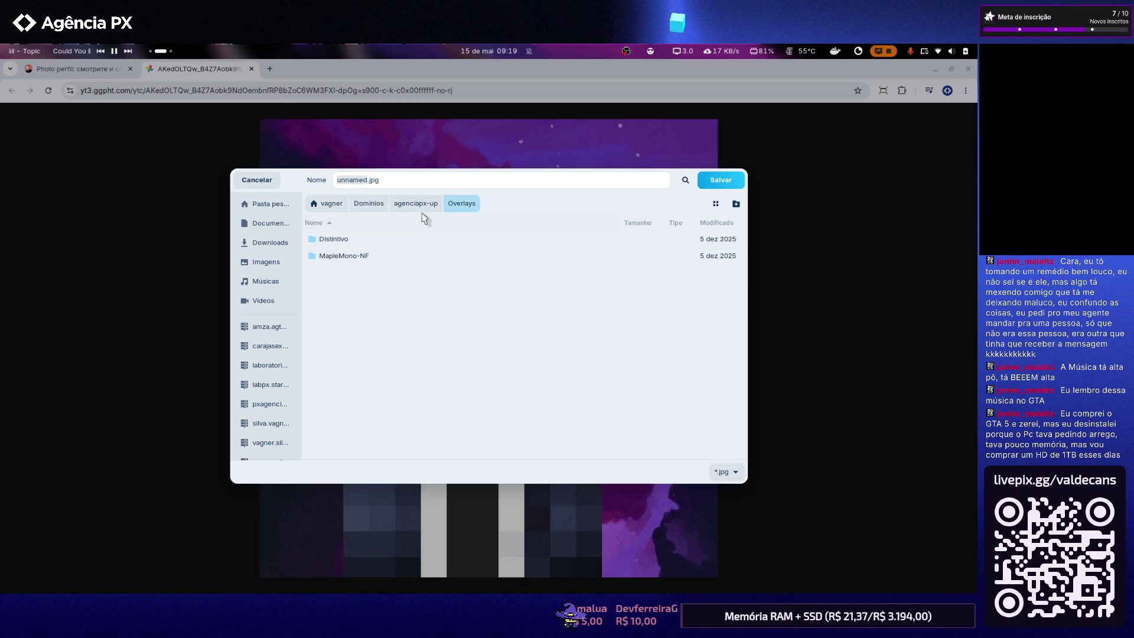
left_click(385, 183)
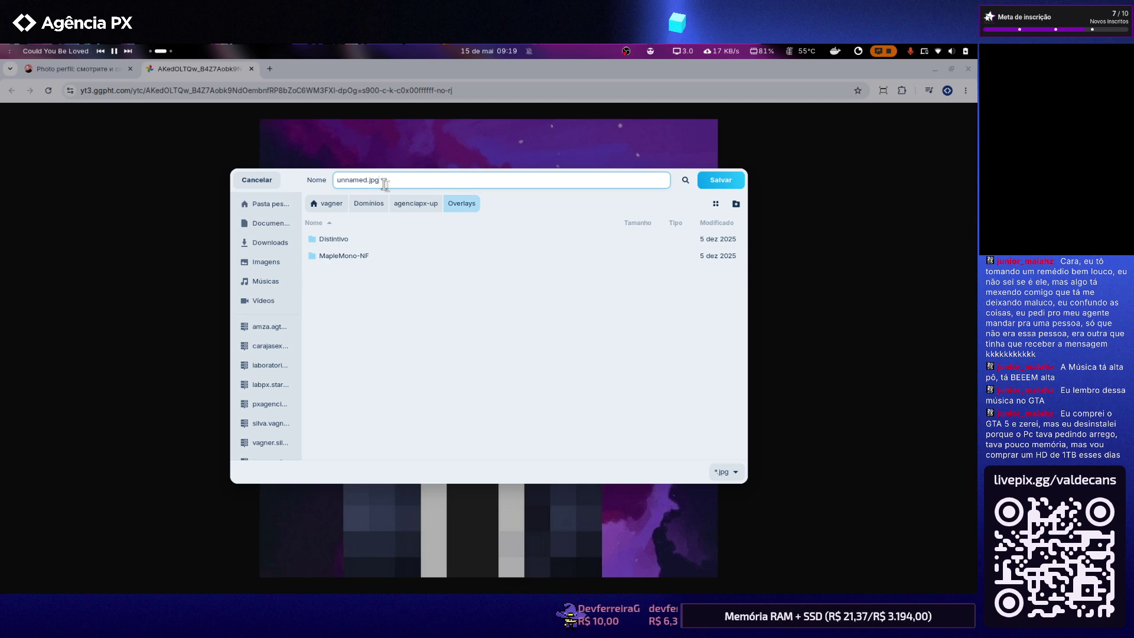
type("avatar")
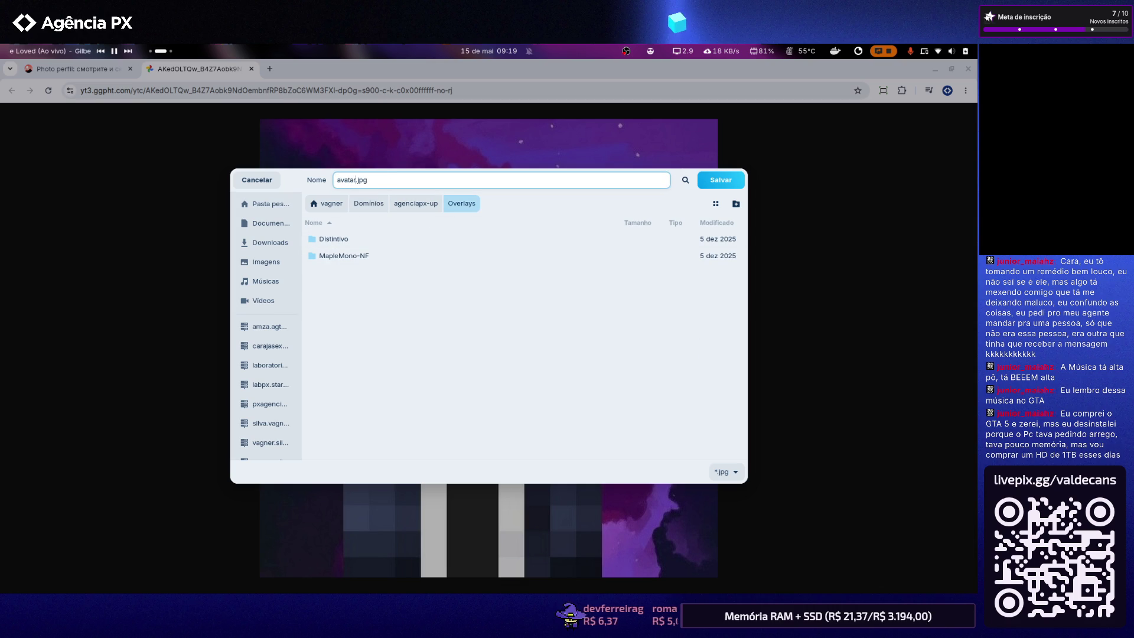
key("Return")
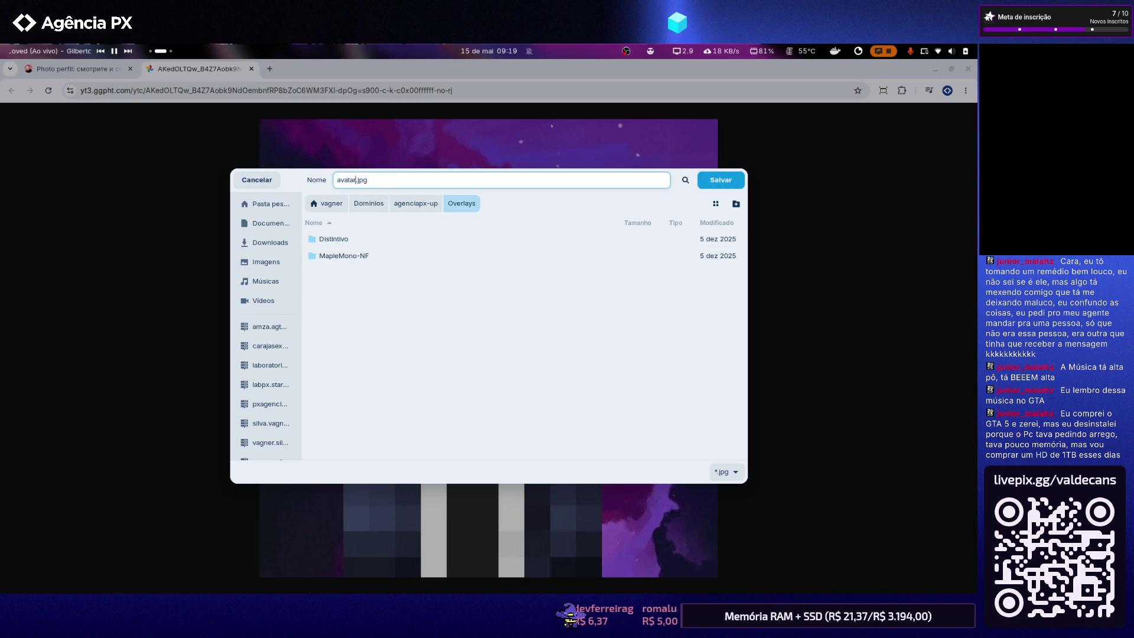
Close the full-size image tab and the enlarged avatar view
left_click(250, 69)
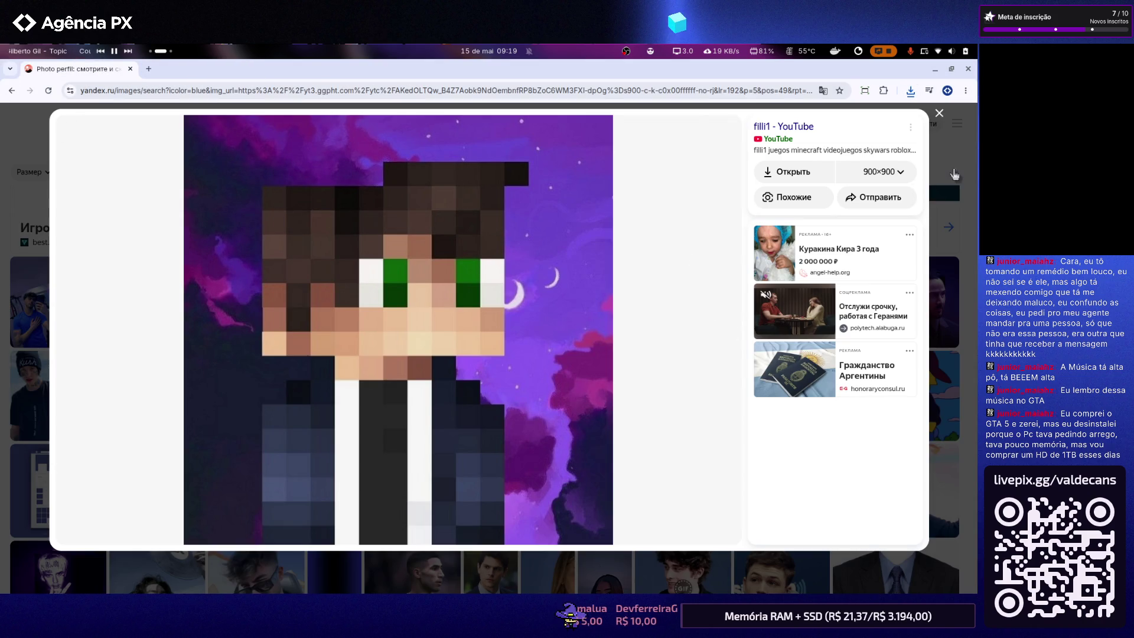
left_click(954, 174)
scroll(607, 345, "down", 1)
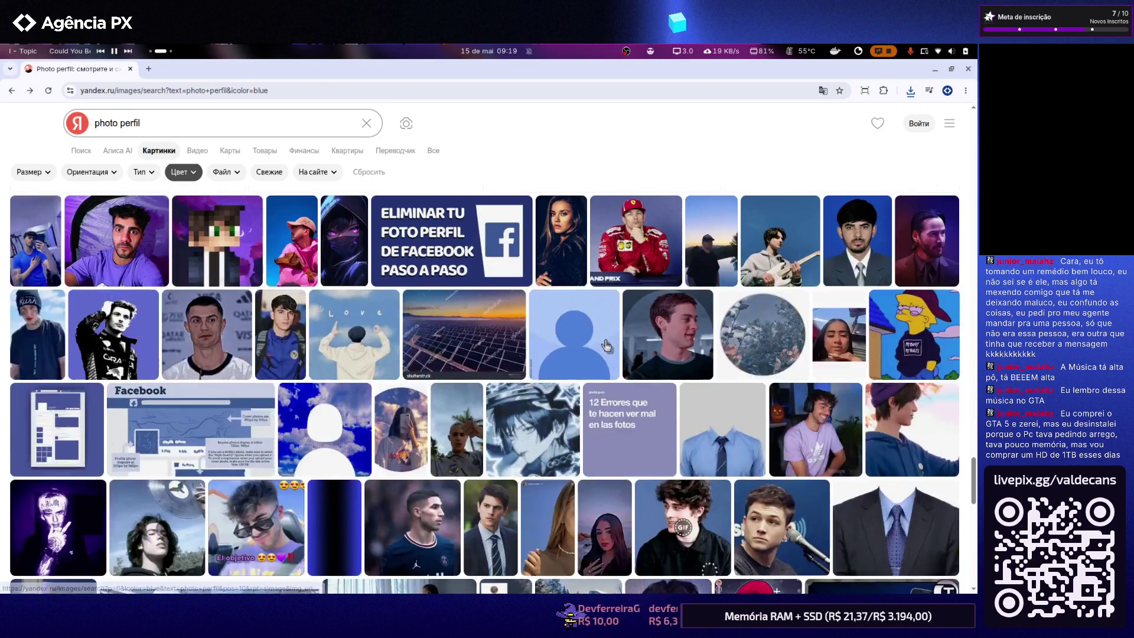
scroll(293, 411, "down", 3)
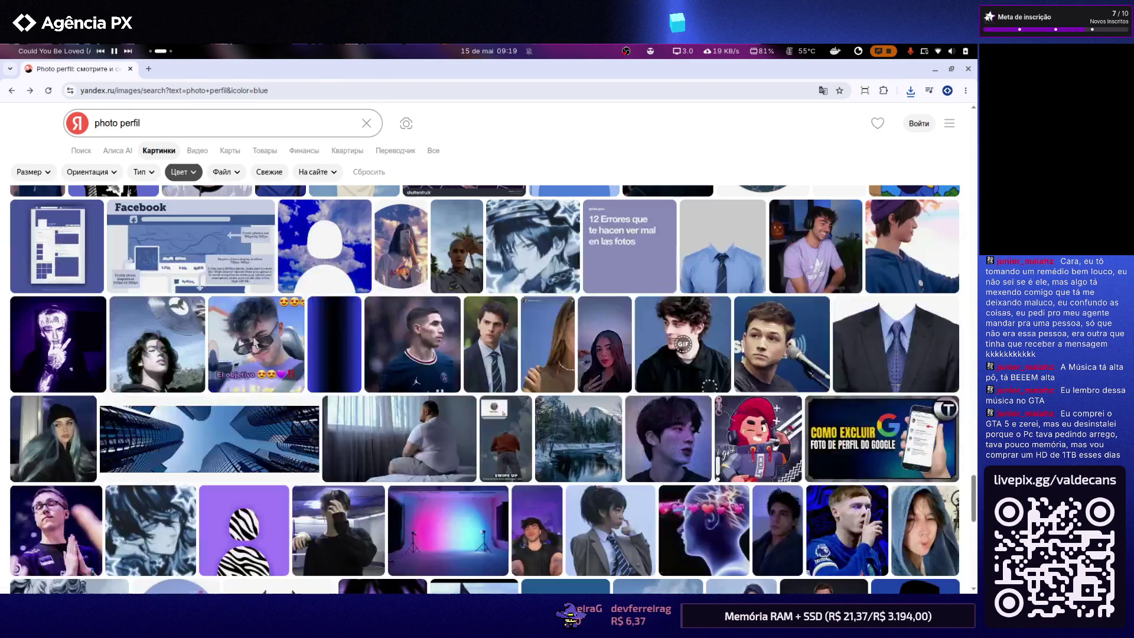
scroll(250, 355, "down", 2)
scroll(250, 355, "down", 2)
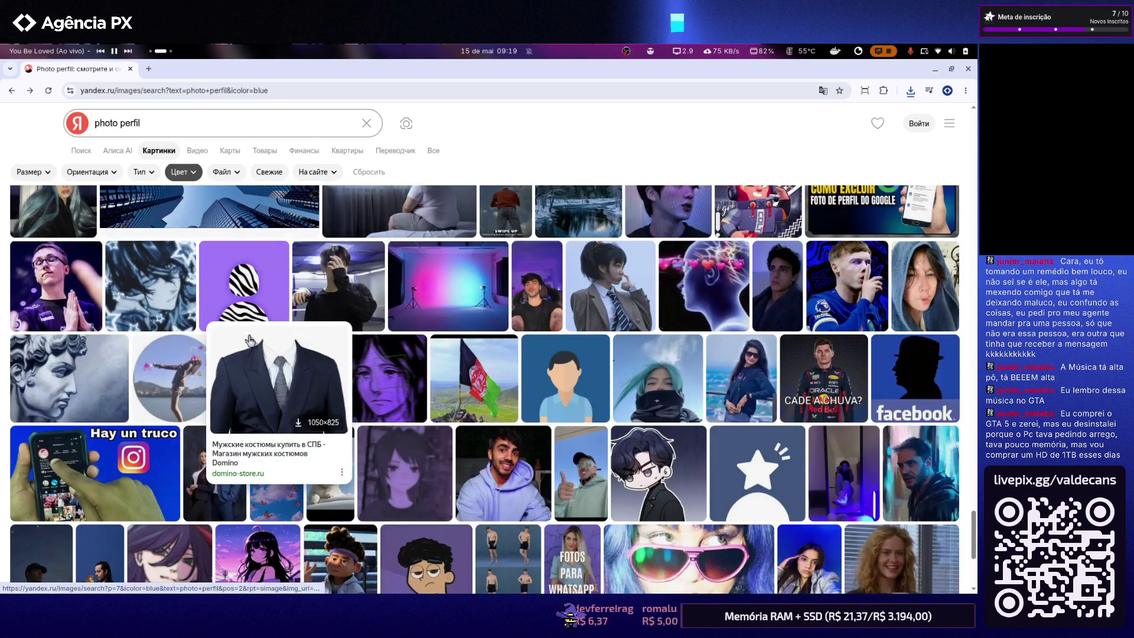
mouse_move(244, 531)
scroll(225, 248, "down", 2)
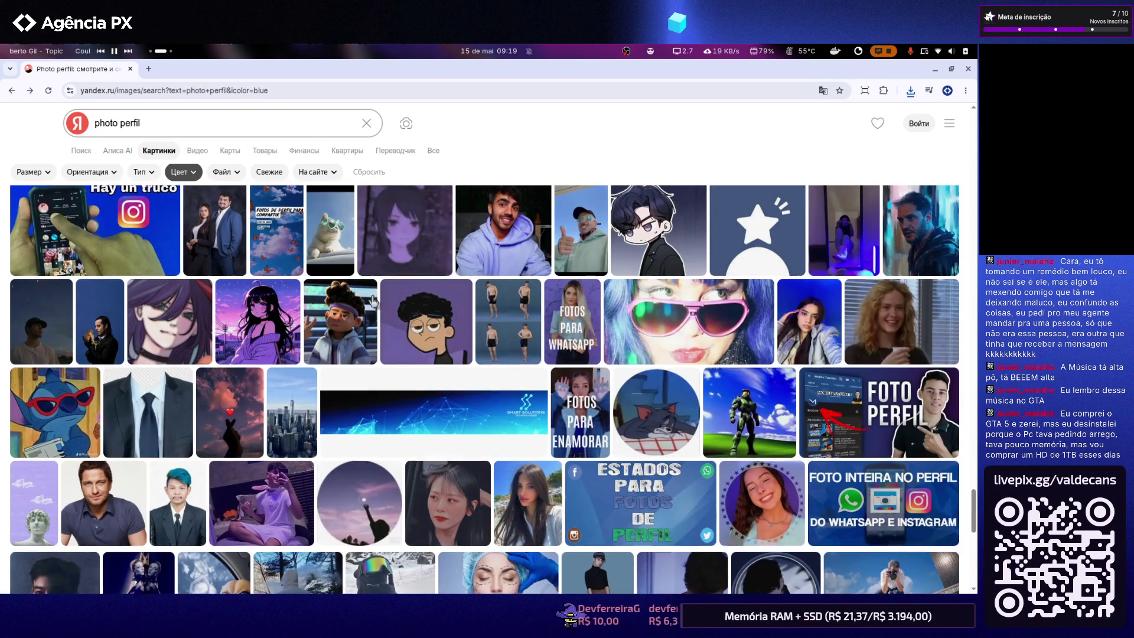
scroll(364, 301, "down", 3)
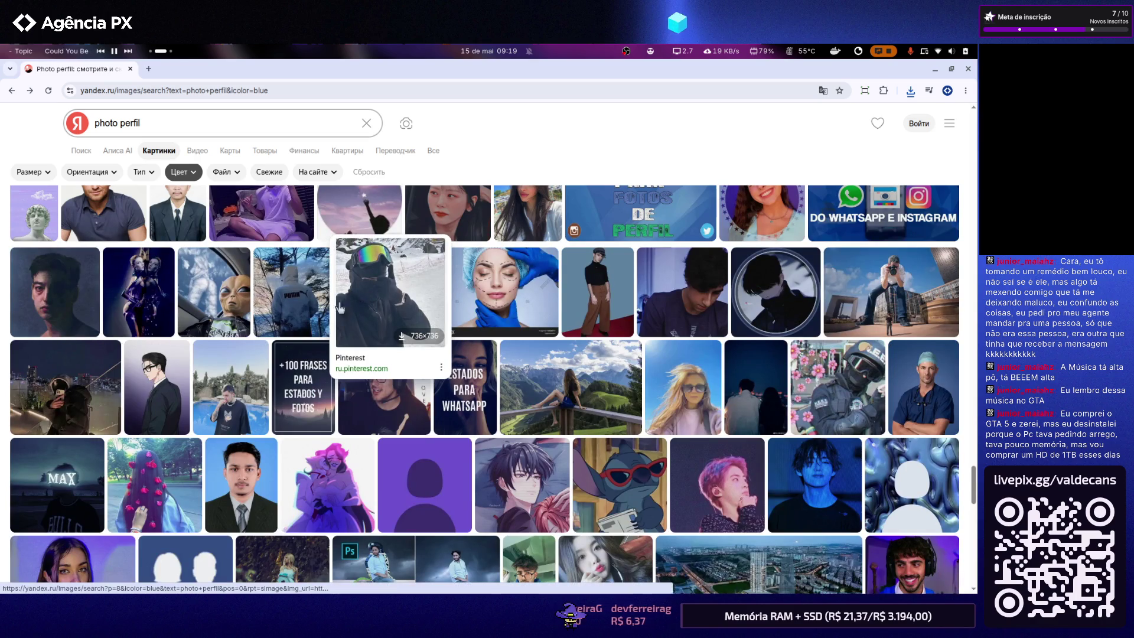
scroll(153, 313, "down", 3)
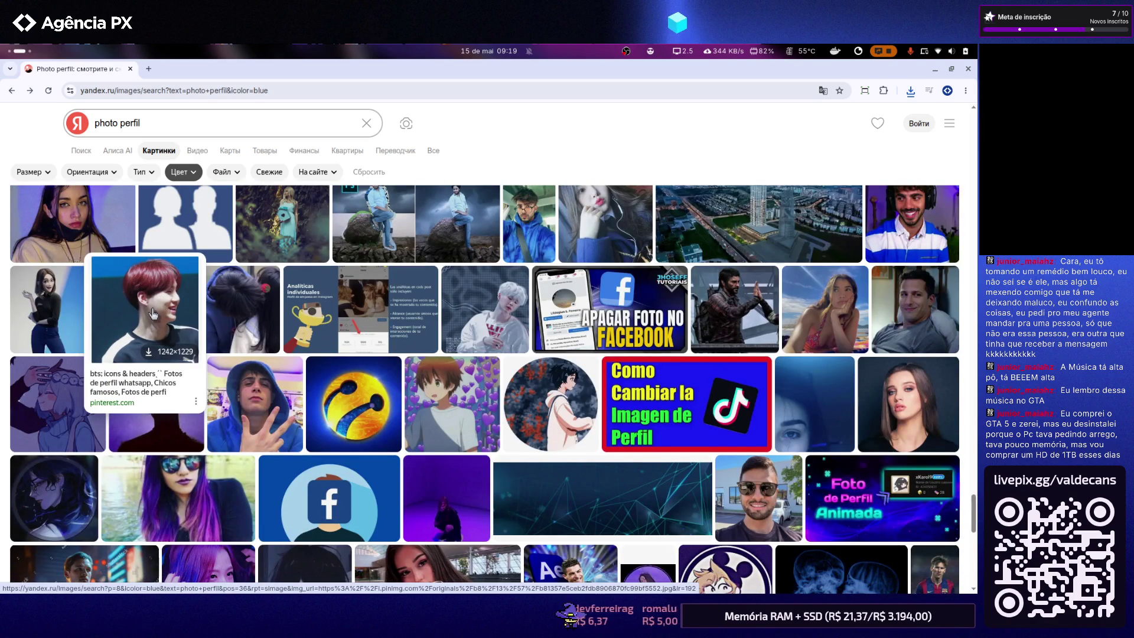
scroll(153, 312, "down", 4)
scroll(152, 313, "down", 4)
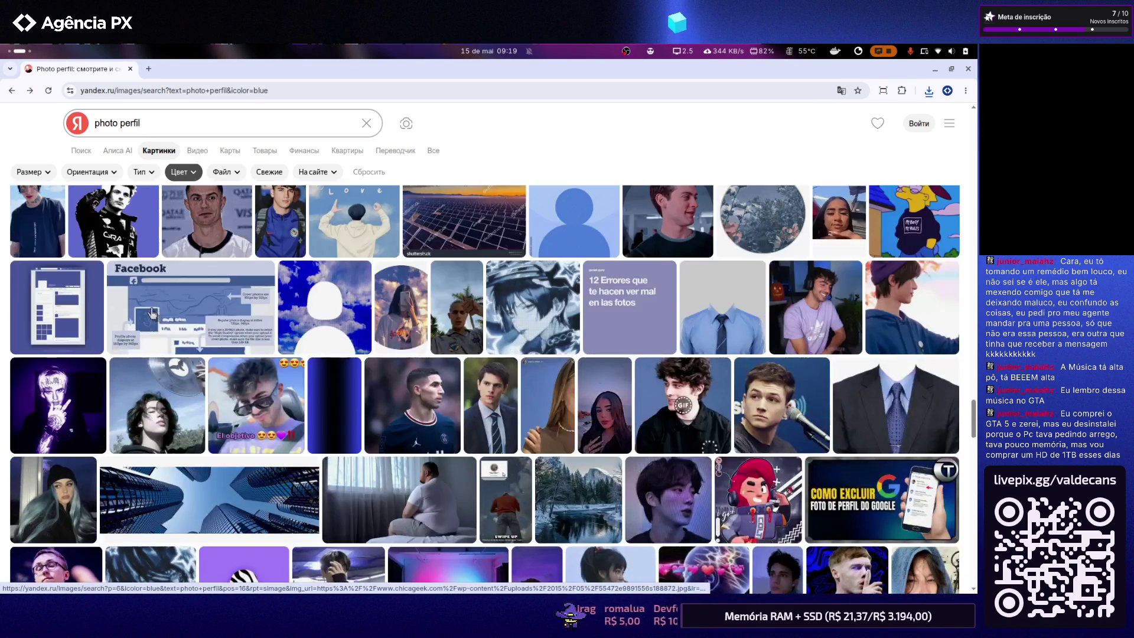
scroll(155, 333, "up", 3)
Reopen the Minecraft avatar with the purple night-sky background in the viewer
left_click(215, 365)
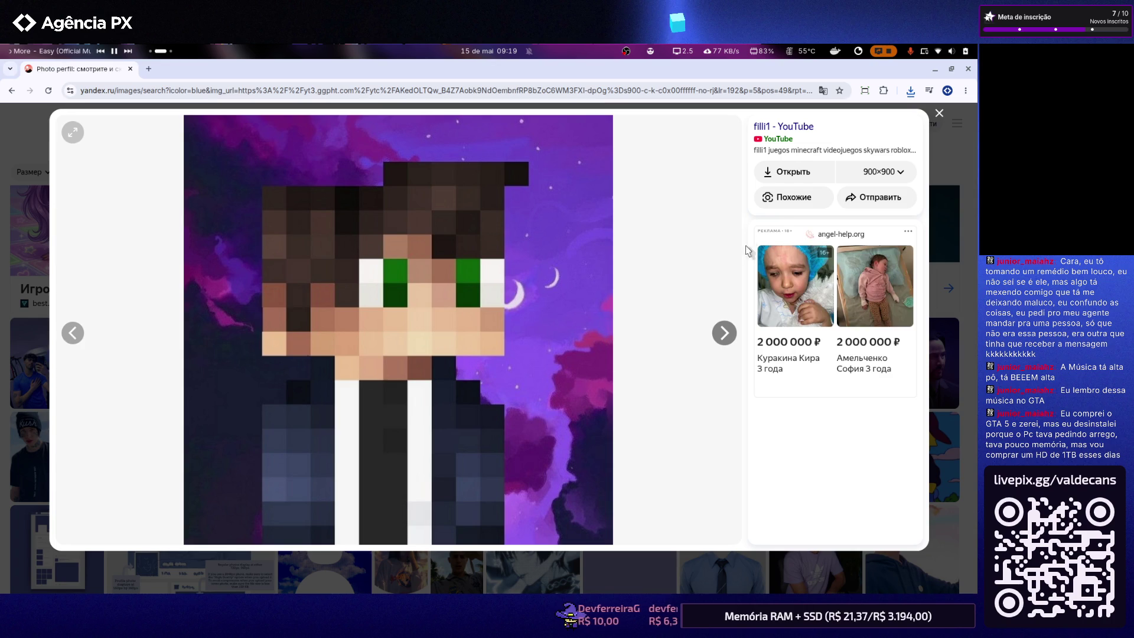
Browse the full set of similar Minecraft skins, then close Chrome
left_click(784, 197)
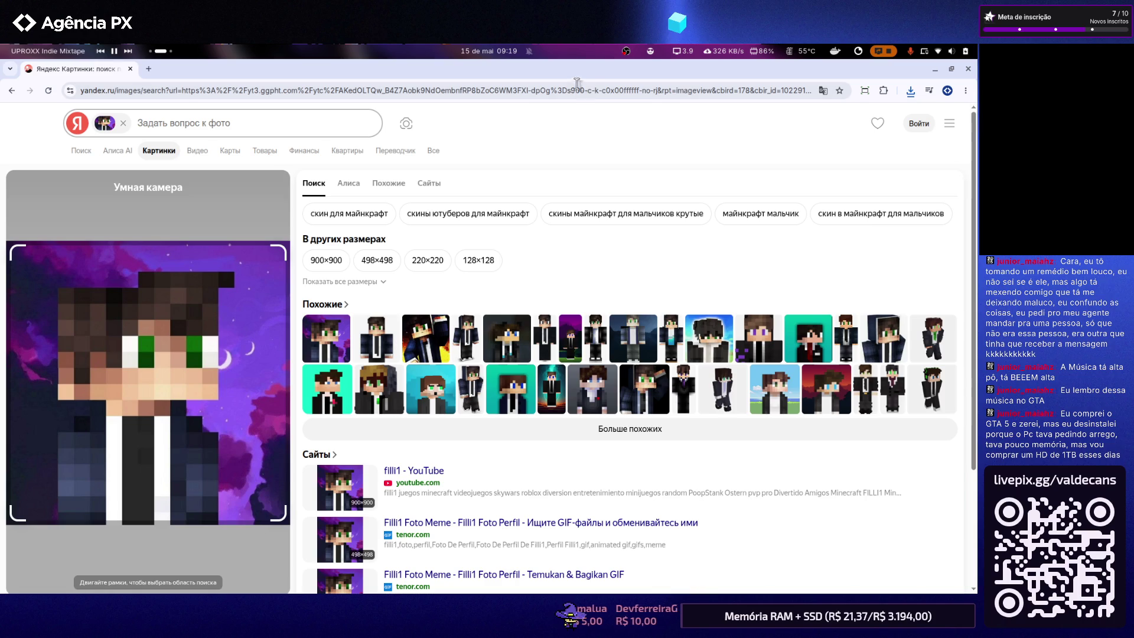
left_click(585, 430)
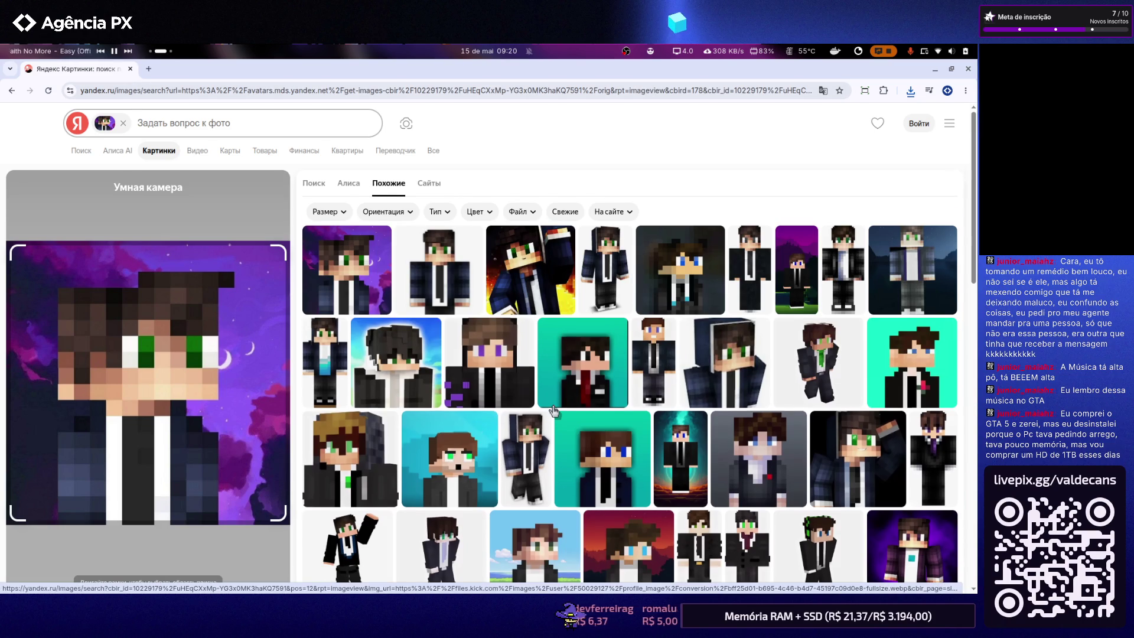
scroll(552, 410, "down", 2)
scroll(554, 410, "down", 2)
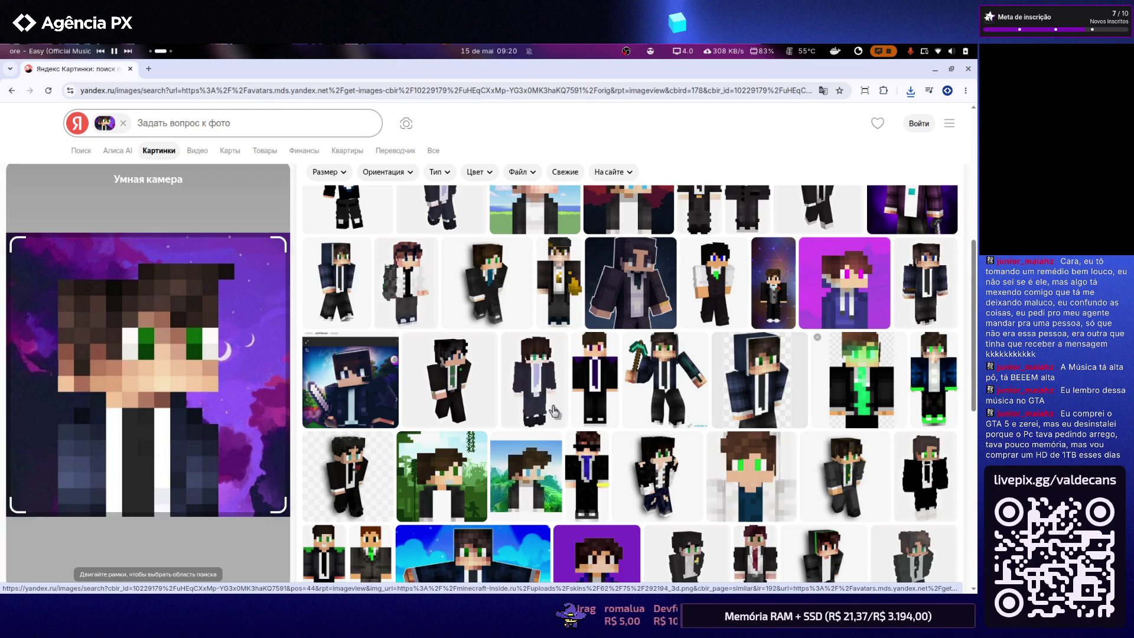
scroll(551, 410, "down", 3)
scroll(553, 410, "down", 2)
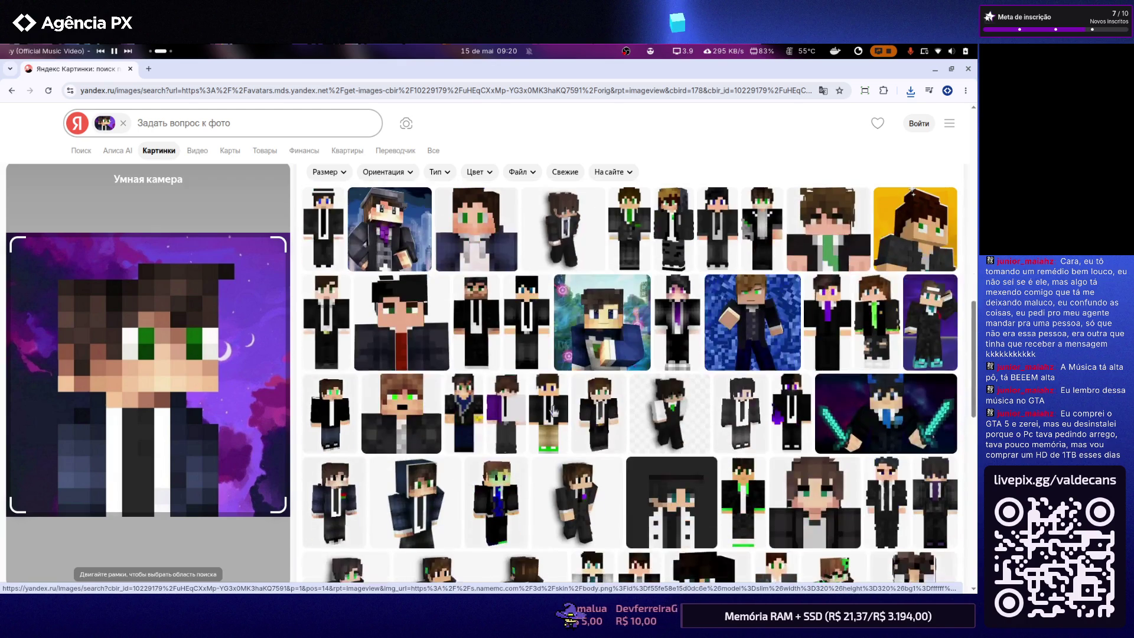
scroll(554, 412, "down", 2)
scroll(554, 411, "down", 2)
scroll(554, 411, "down", 2)
scroll(554, 411, "down", 2)
scroll(554, 411, "down", 2)
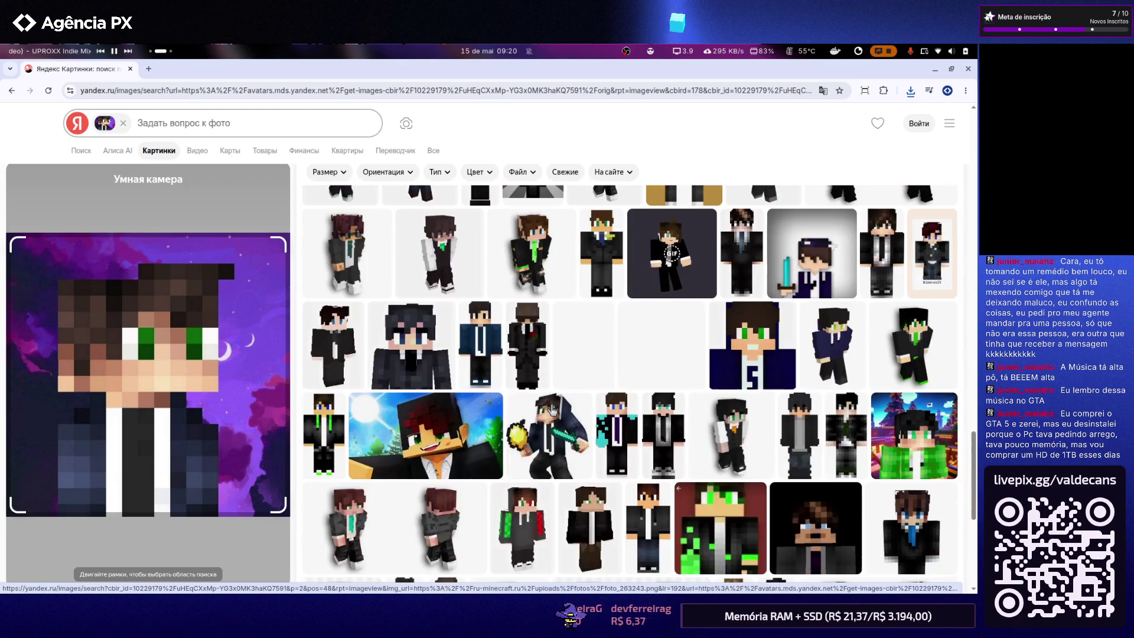
scroll(553, 410, "down", 2)
scroll(553, 410, "down", 2)
scroll(552, 410, "down", 2)
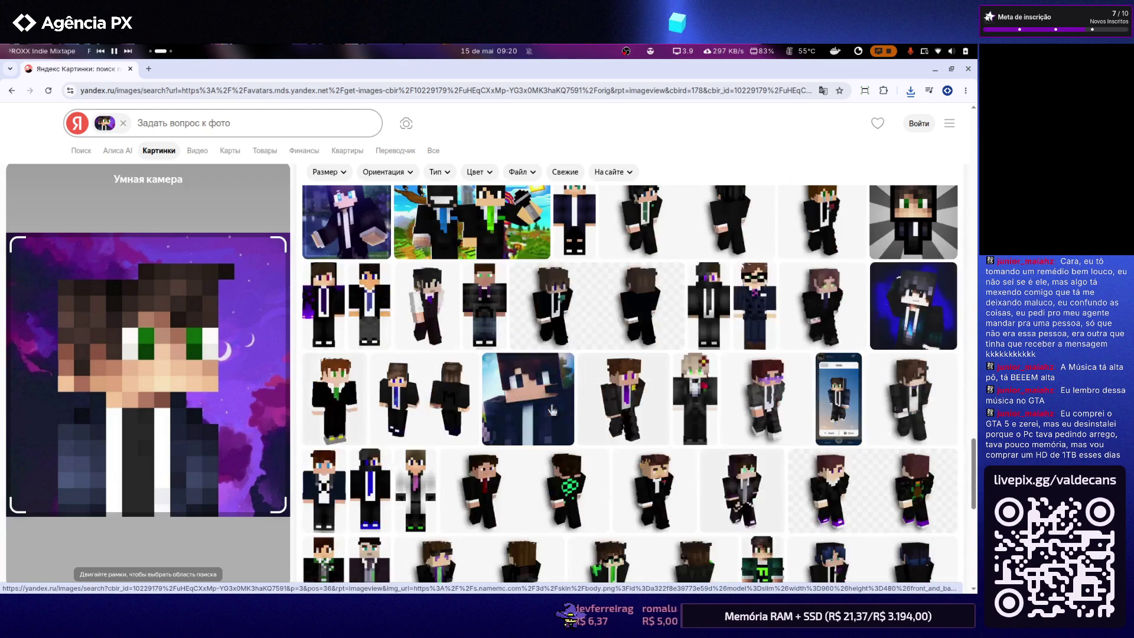
scroll(552, 410, "down", 2)
scroll(552, 410, "up", 3)
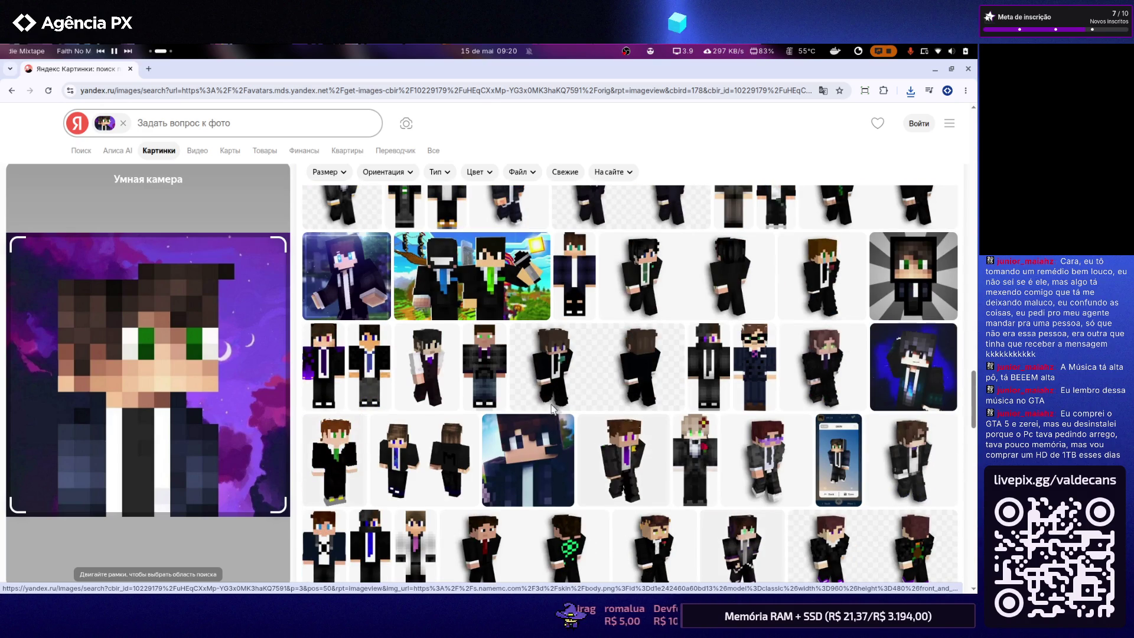
scroll(554, 408, "down", 2)
scroll(552, 408, "down", 2)
scroll(552, 409, "down", 2)
scroll(552, 409, "down", 2)
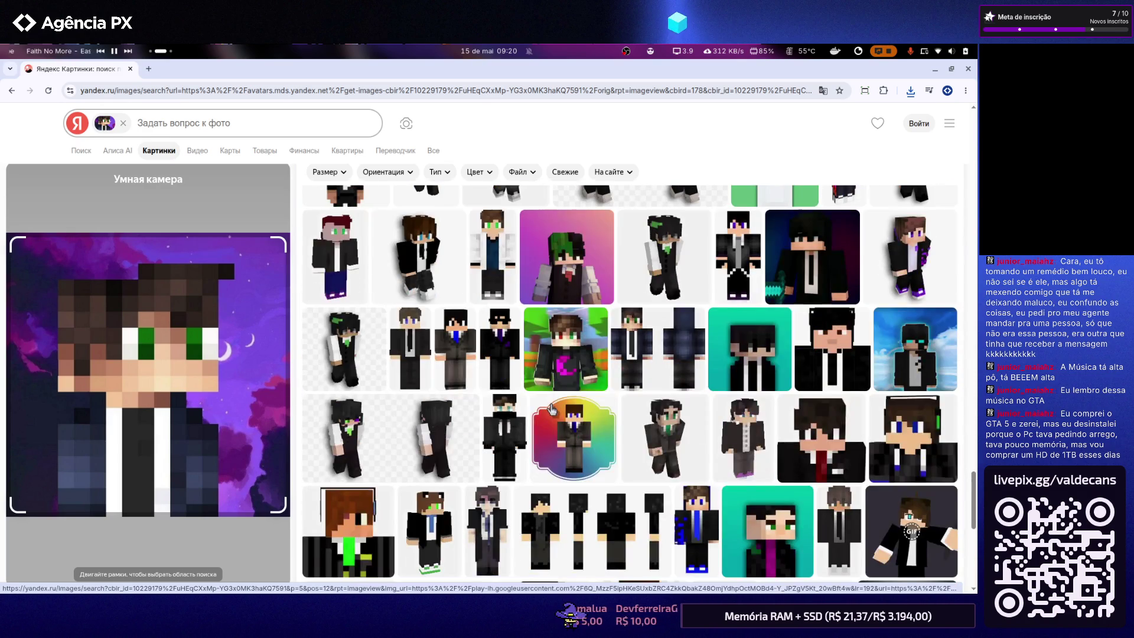
scroll(553, 408, "down", 3)
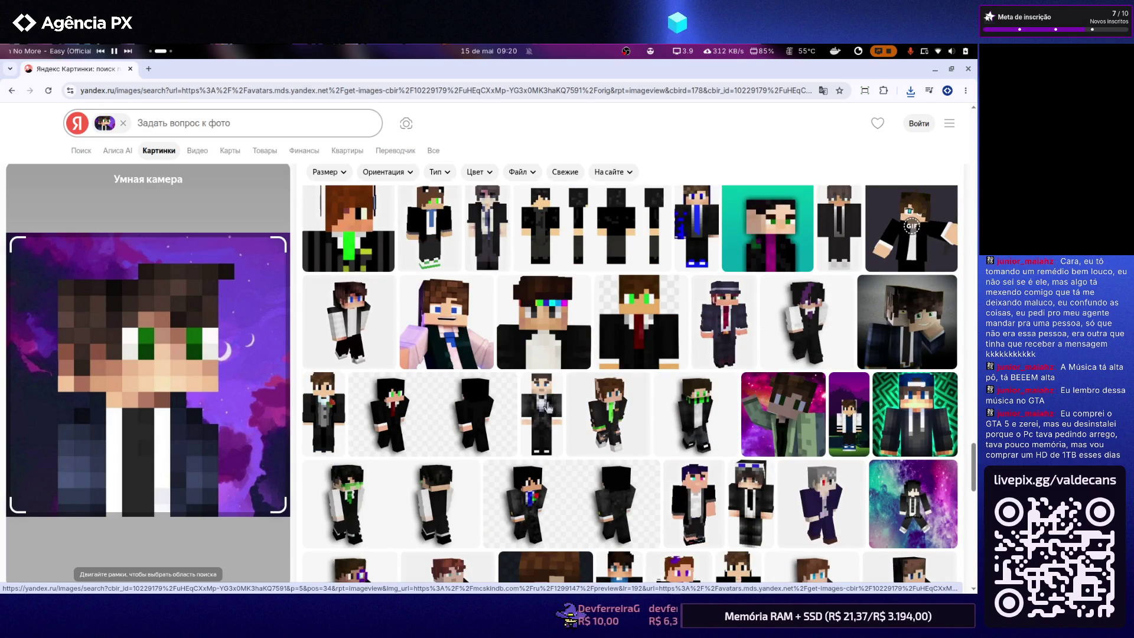
scroll(548, 409, "down", 2)
scroll(548, 408, "down", 2)
scroll(548, 407, "down", 2)
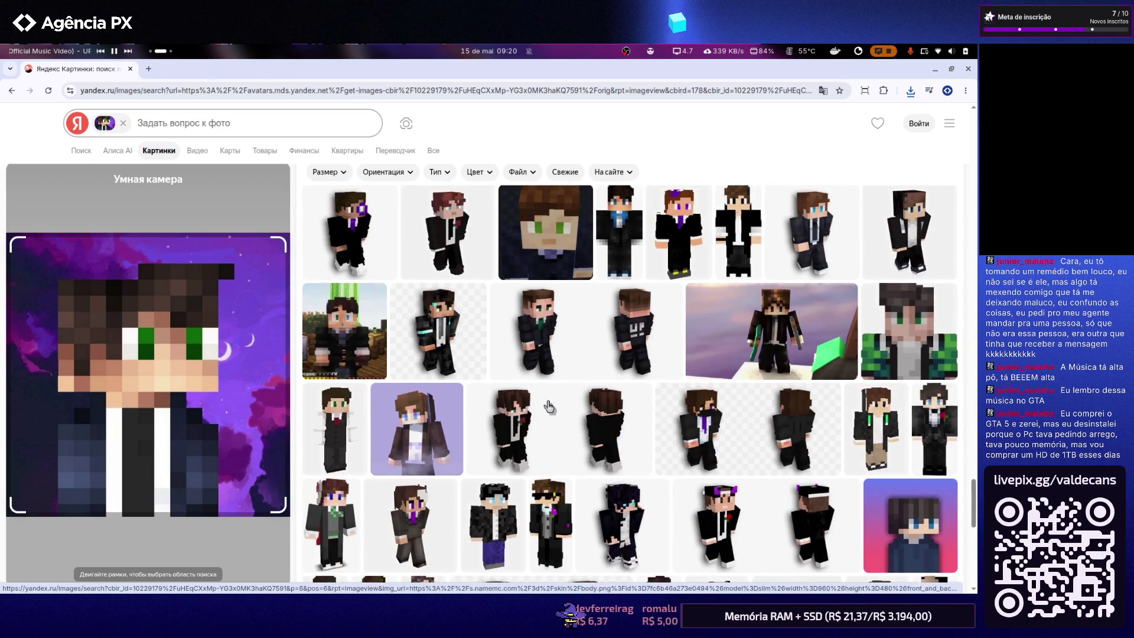
scroll(549, 407, "down", 2)
scroll(547, 403, "down", 2)
scroll(546, 403, "down", 3)
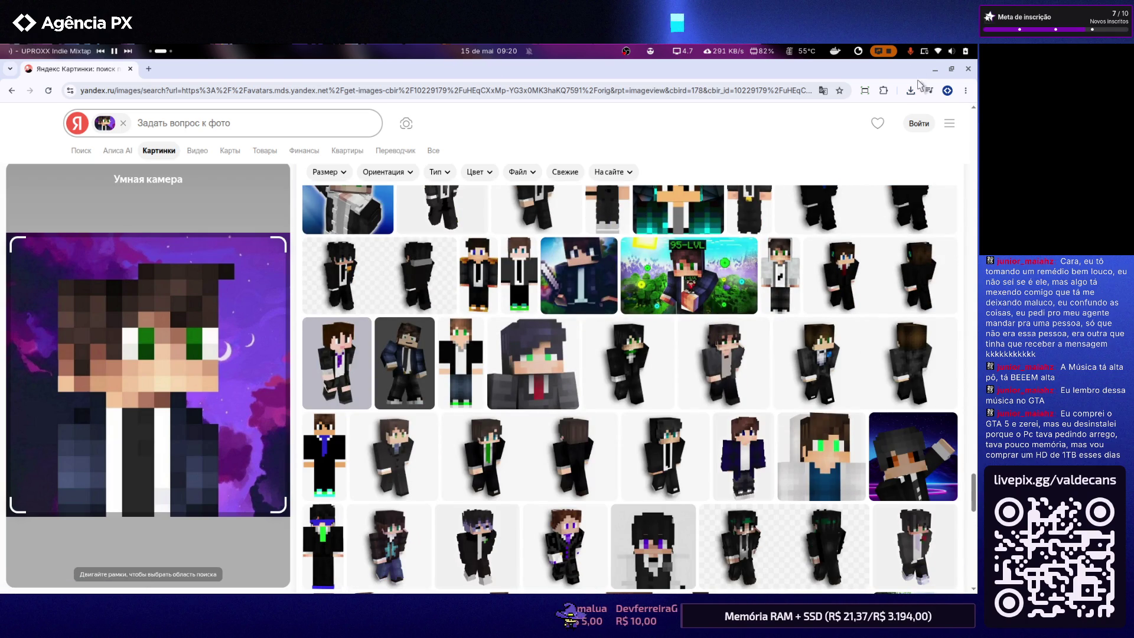
left_click(967, 68)
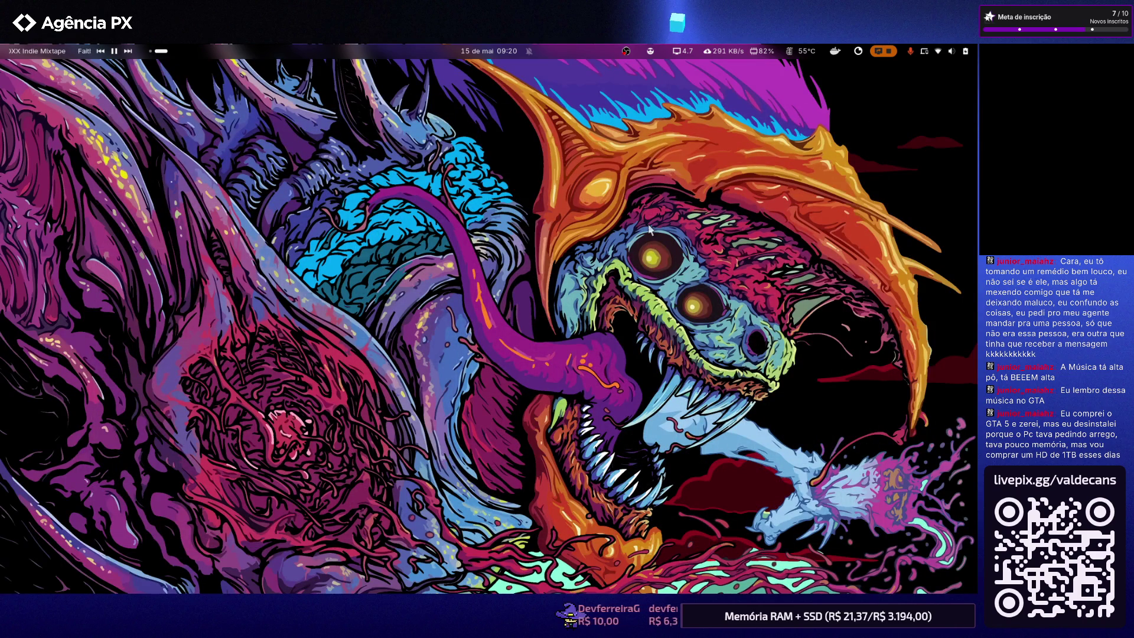
Return to QGIS and pan the map to centre on Pará
key("alt+Tab")
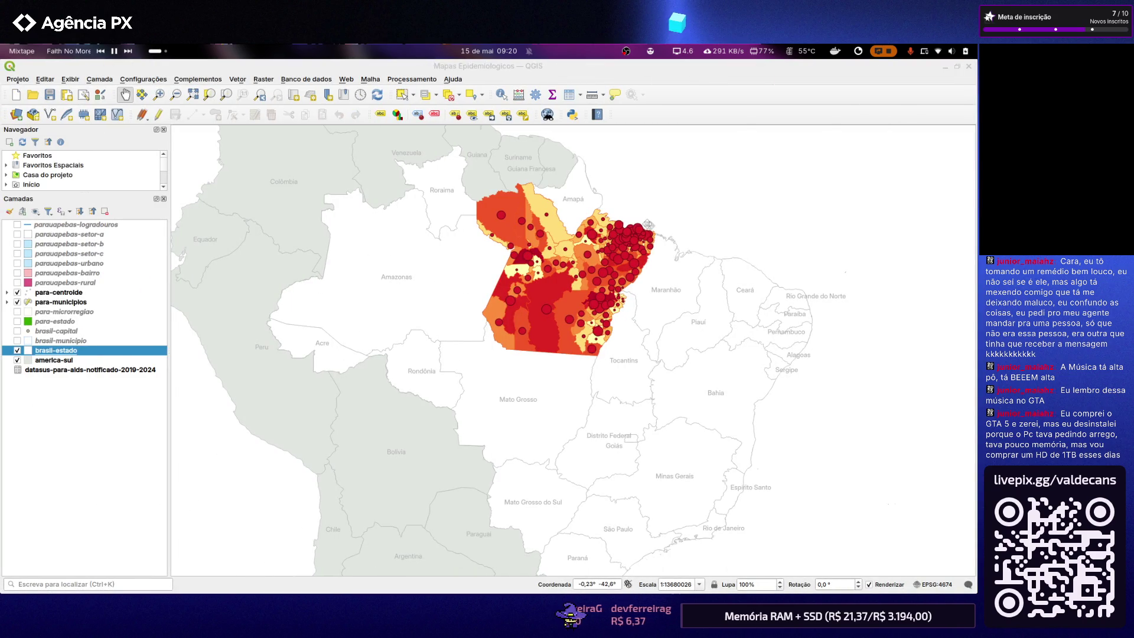
scroll(592, 231, "up", 2)
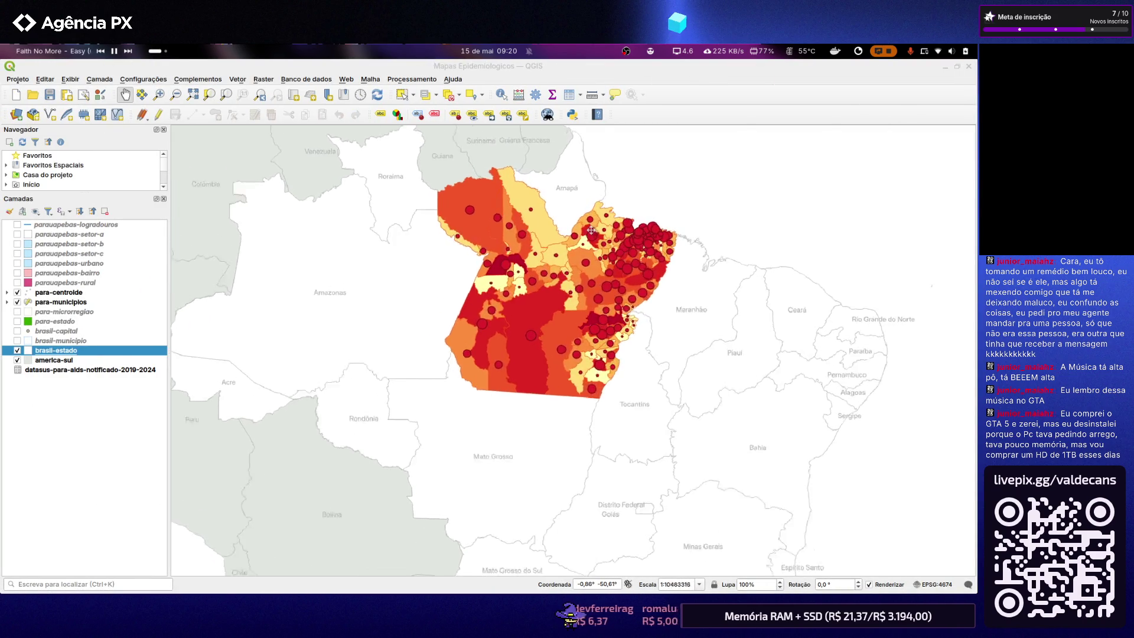
scroll(591, 230, "up", 1)
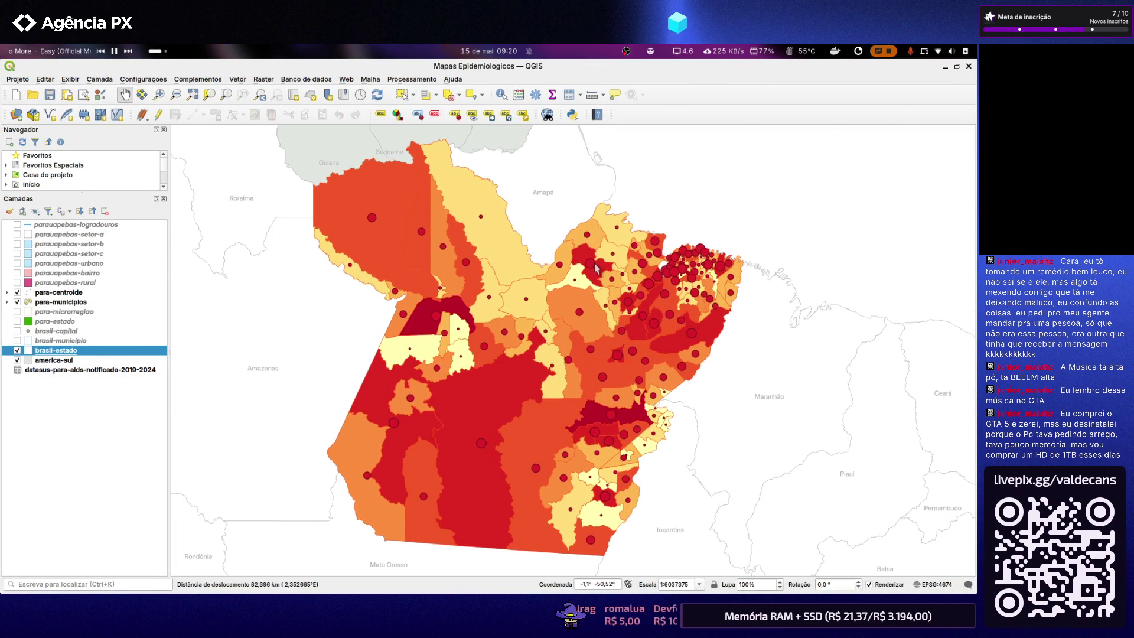
left_click_drag(593, 268, 655, 250)
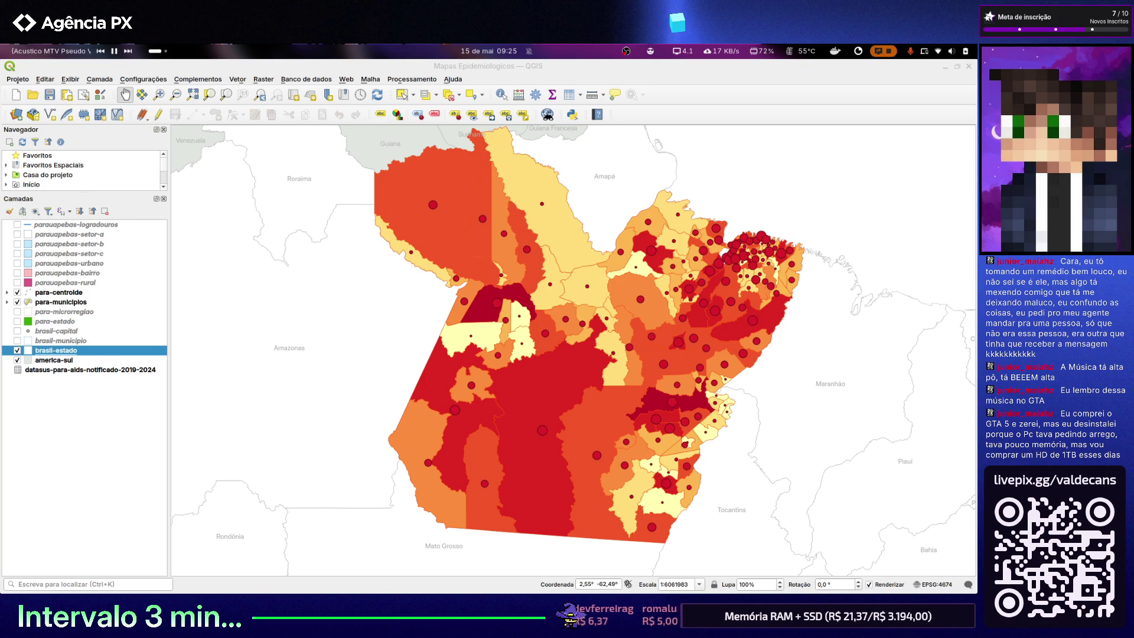
Hide the QGIS window to reveal the desktop wallpaper
key("alt+Tab")
key("alt+Tab")
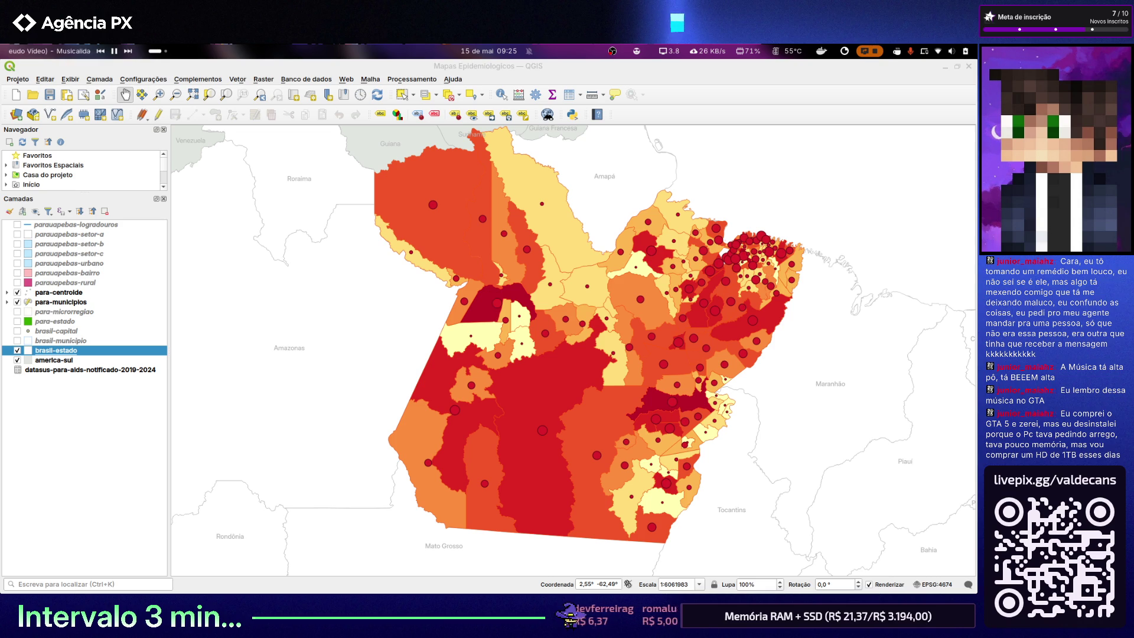
key("super+d")
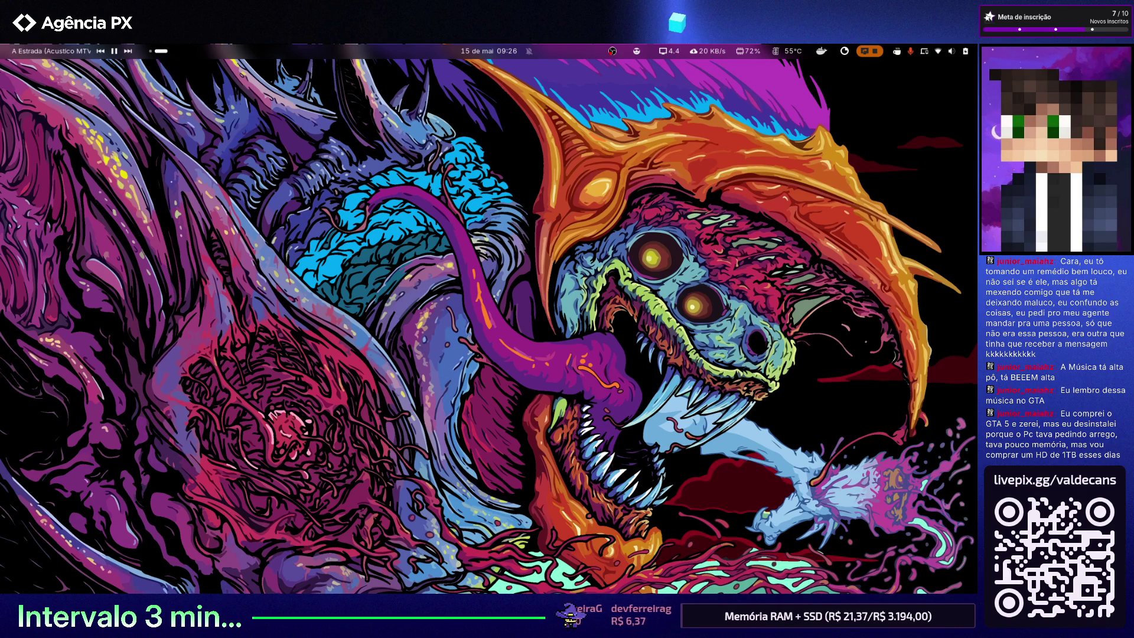
Turn off Caffeine, glance at the QGIS window via Alt+Tab, and return to the bare desktop
key("super+alt+c")
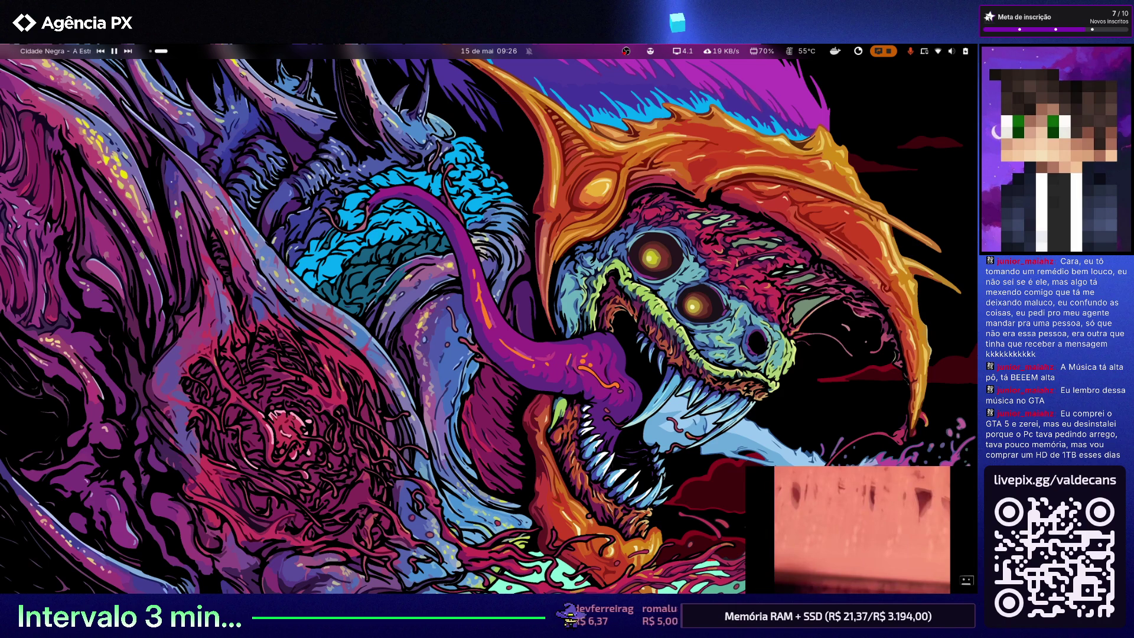
key("alt+Tab")
key("alt+Tab")
key("alt+Tab")
key("alt+Tab")
key("alt+Tab")
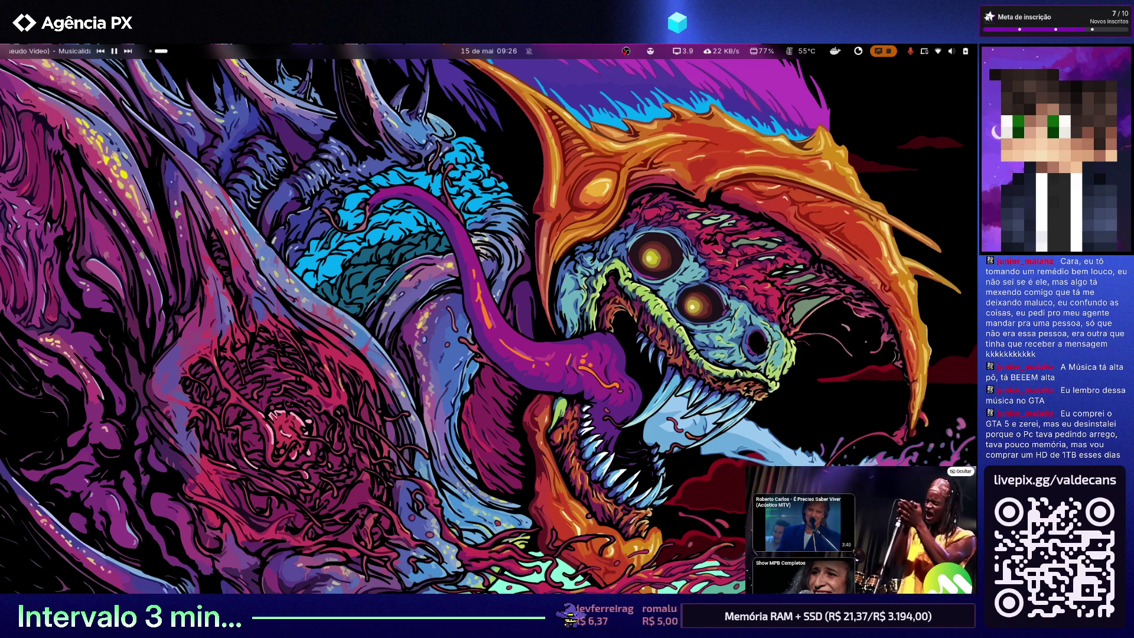
key("alt+Tab")
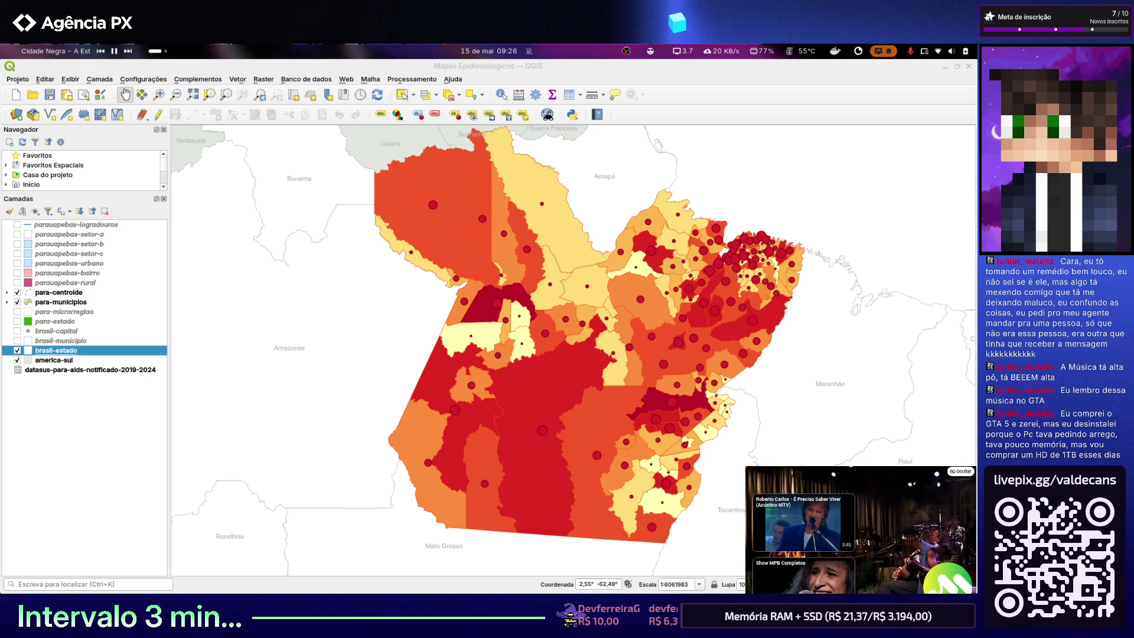
key("alt+Tab")
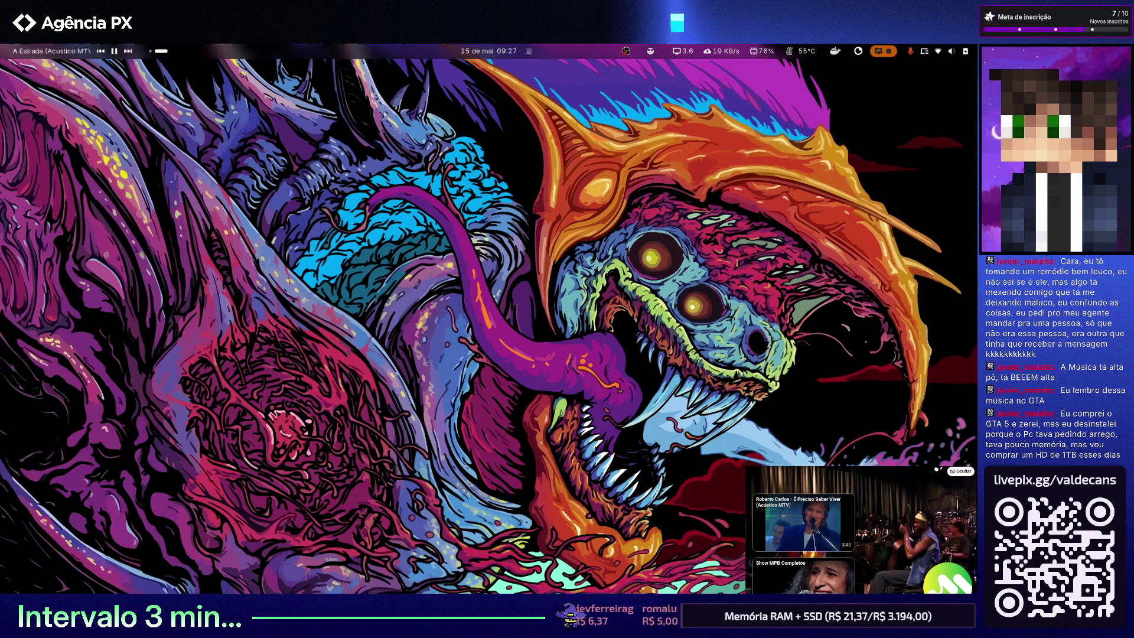
From the desktop menu reach Alterar plano de fundo and try the green hill and purple abstract wallpapers
right_click(352, 243)
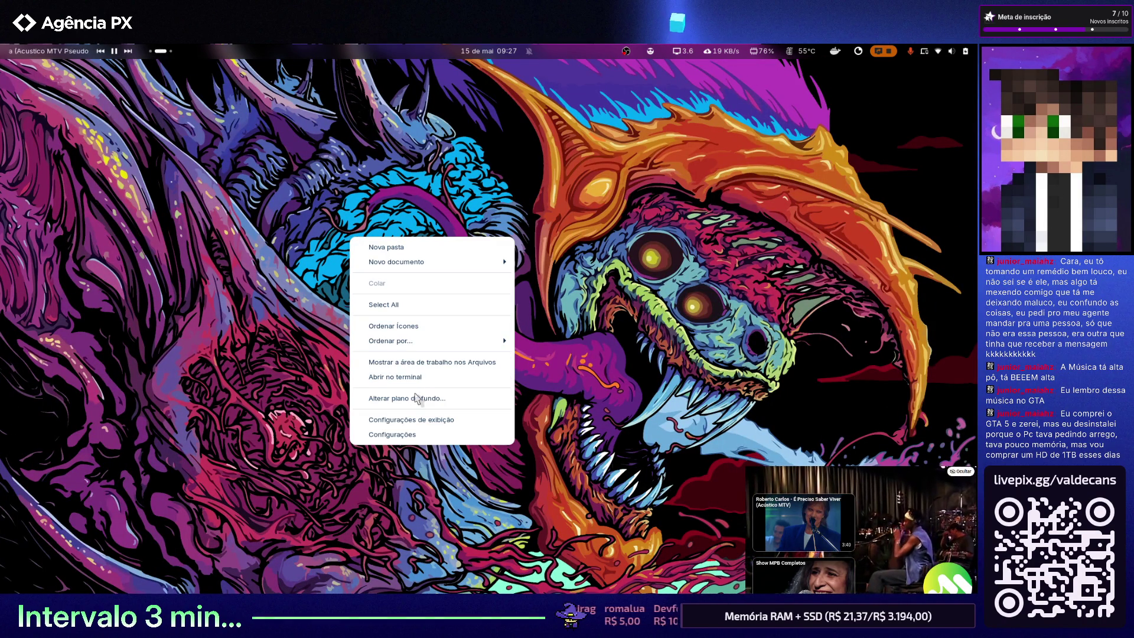
left_click(420, 401)
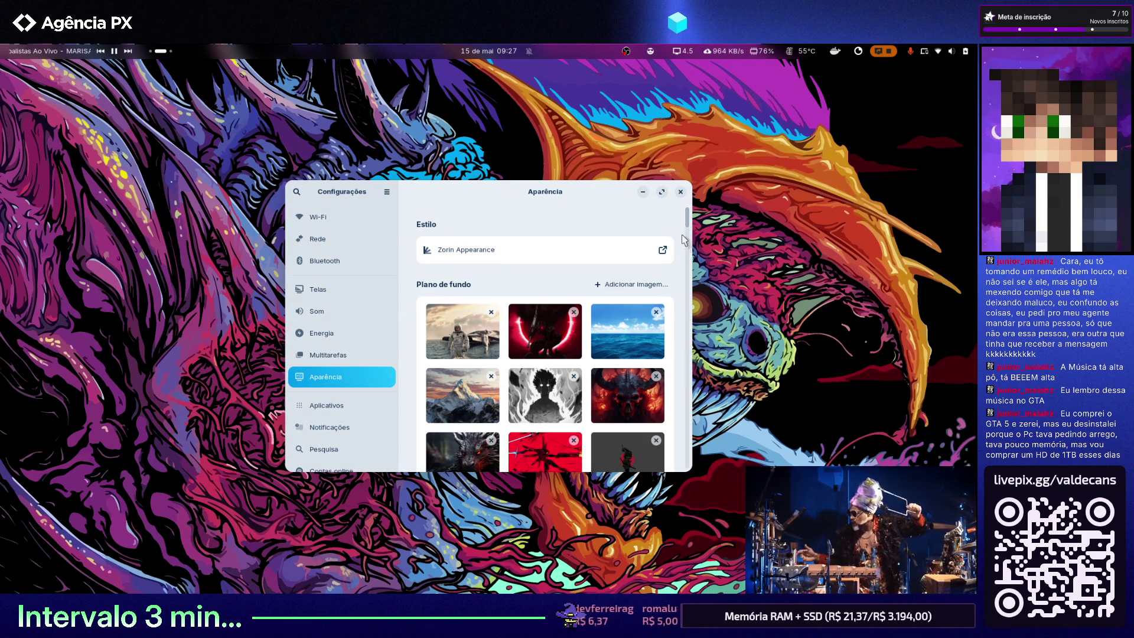
left_click_drag(687, 220, 681, 417)
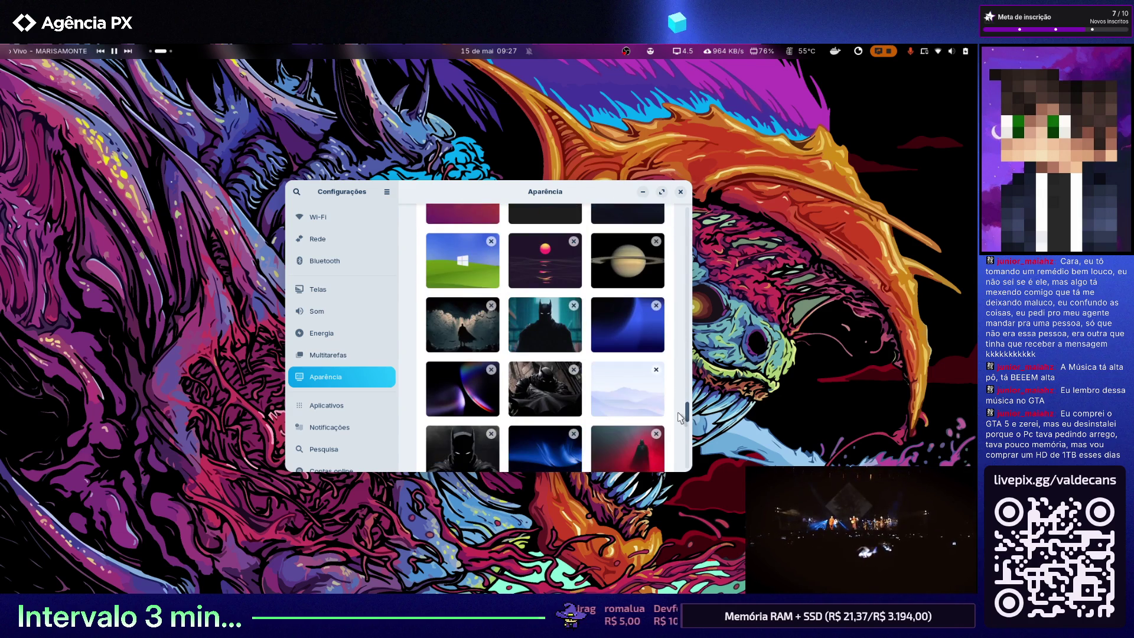
left_click(470, 245)
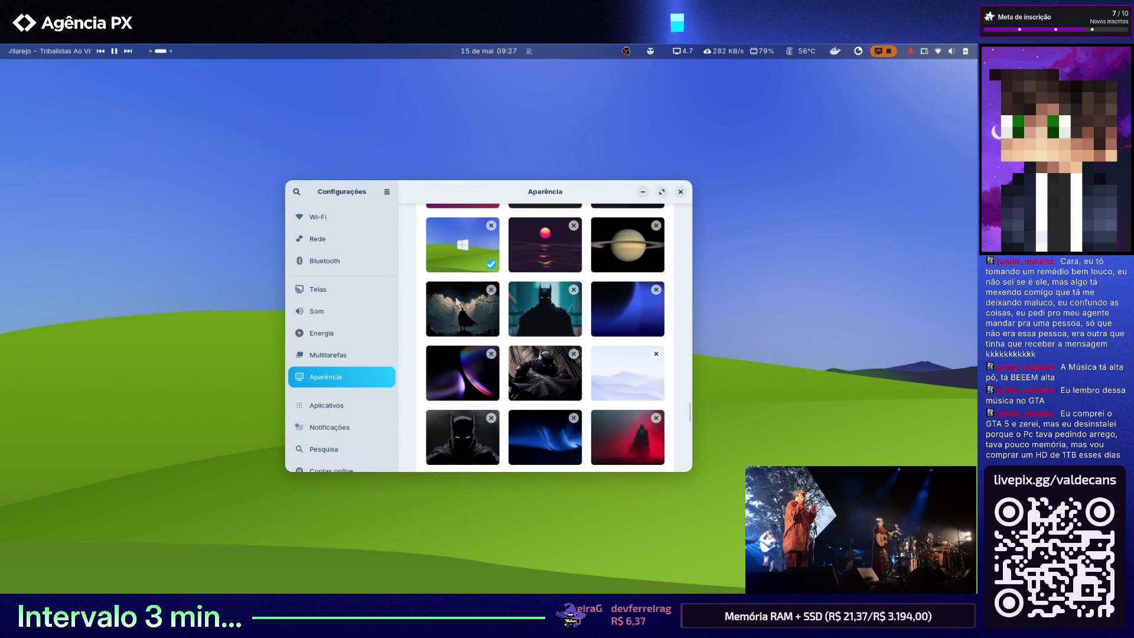
left_click(467, 379)
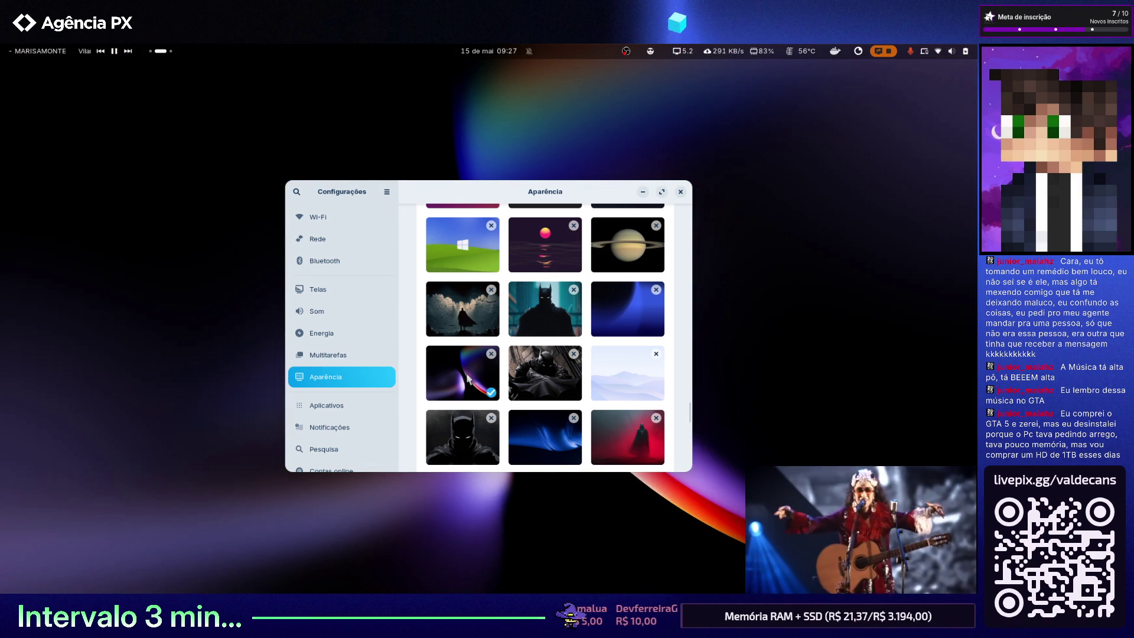
scroll(468, 380, "down", 1)
scroll(466, 379, "down", 2)
scroll(466, 374, "down", 2)
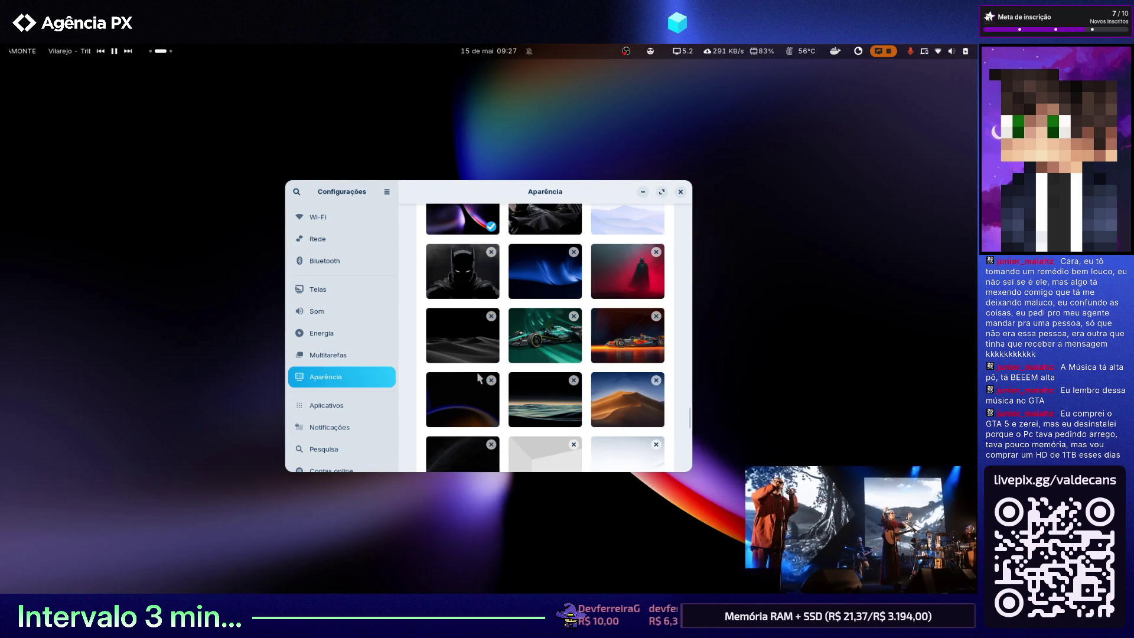
scroll(548, 395, "down", 2)
Try the desert dunes and dark waves wallpapers, settling on diagonal blue stripes
left_click(621, 335)
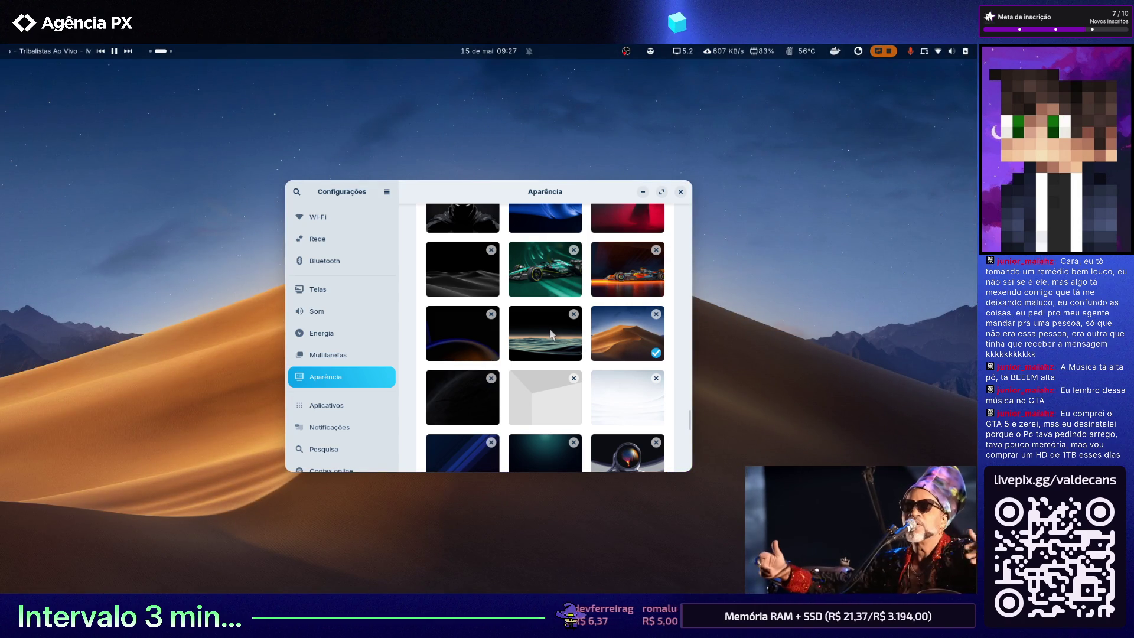
left_click(550, 333)
scroll(549, 332, "down", 2)
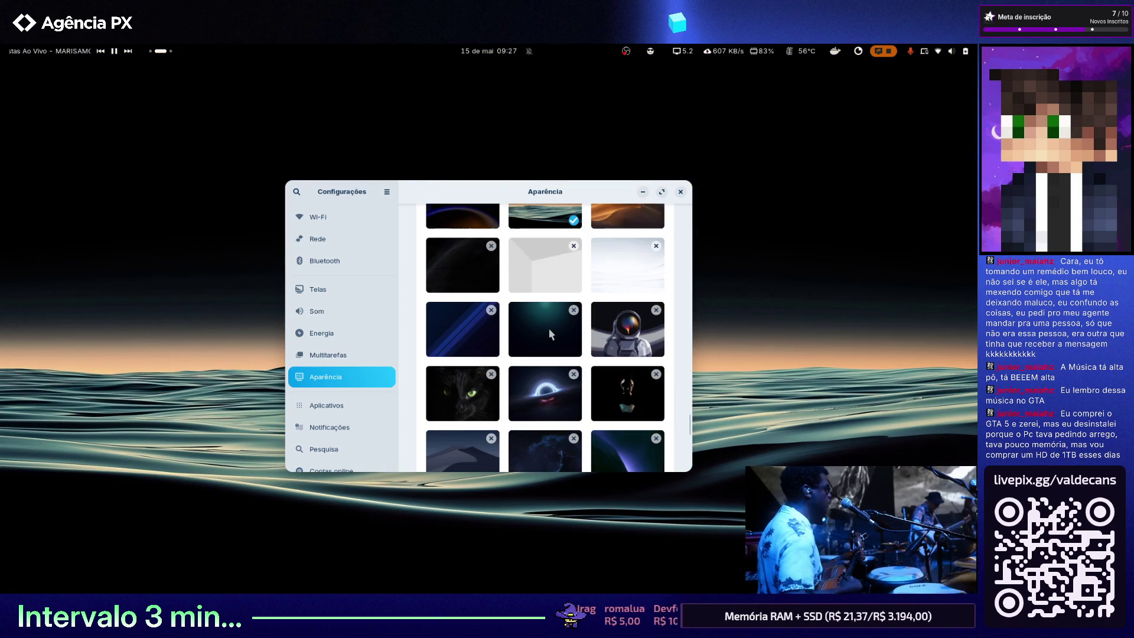
scroll(548, 328, "down", 2)
left_click(450, 253)
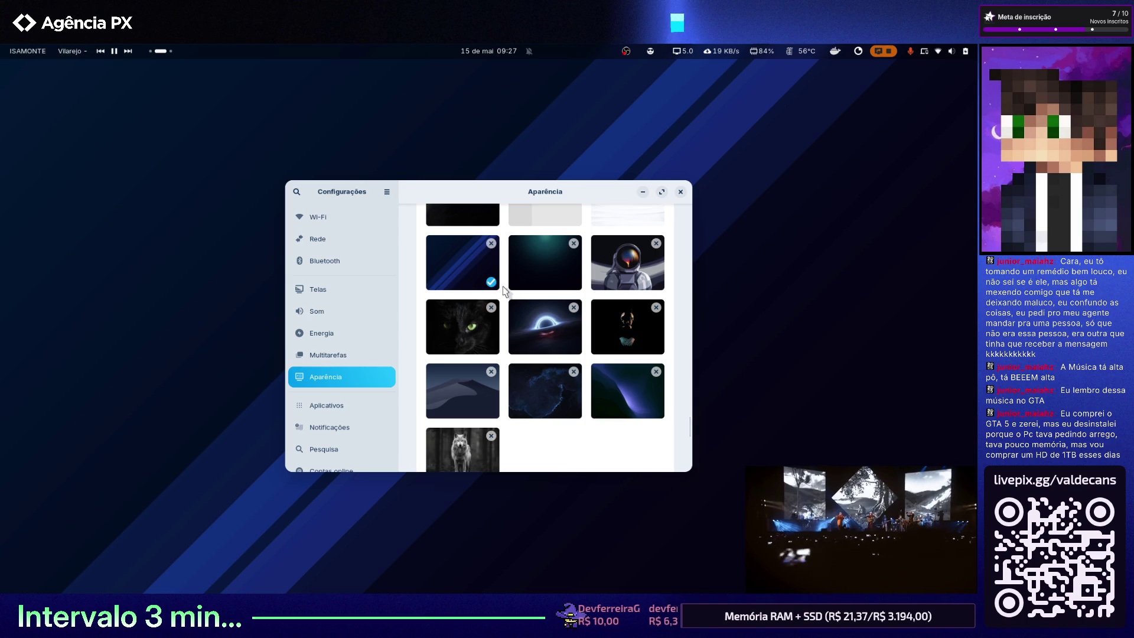
Try the dusky dunes, green race car, retro sunset and dark red-logo wallpapers
left_click(479, 390)
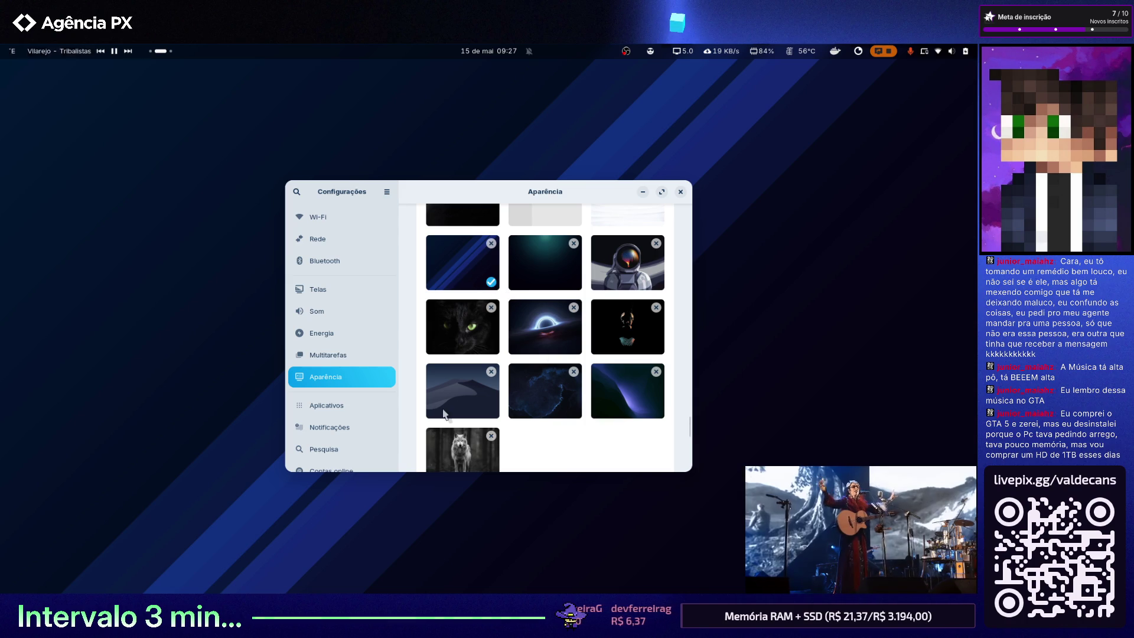
scroll(585, 393, "up", 3)
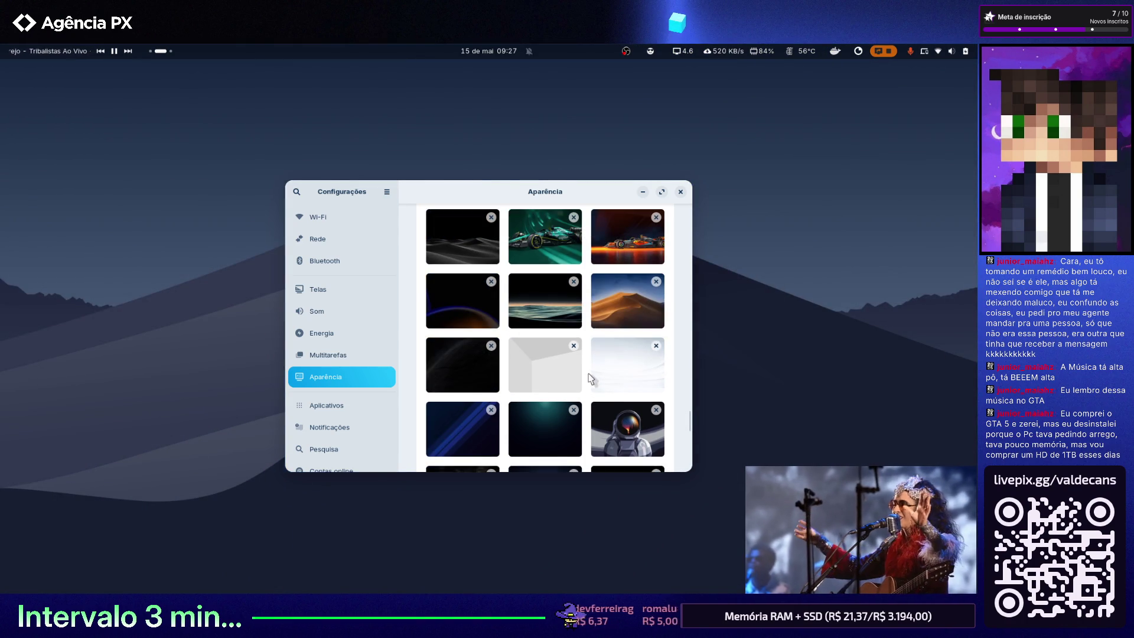
scroll(589, 381, "up", 2)
scroll(589, 378, "up", 1)
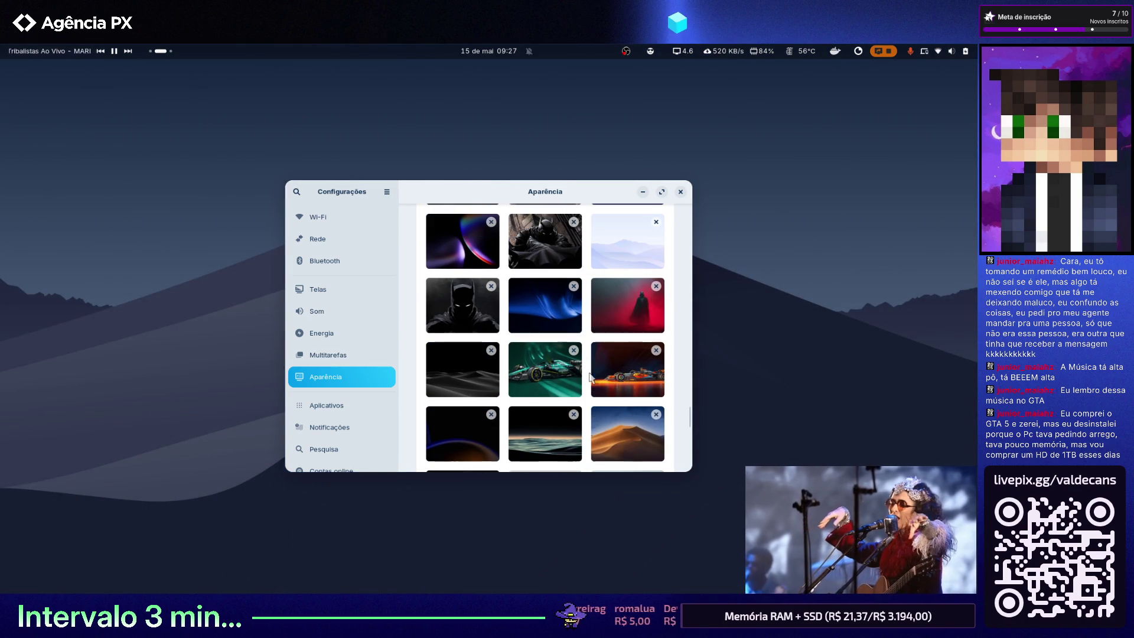
left_click(546, 377)
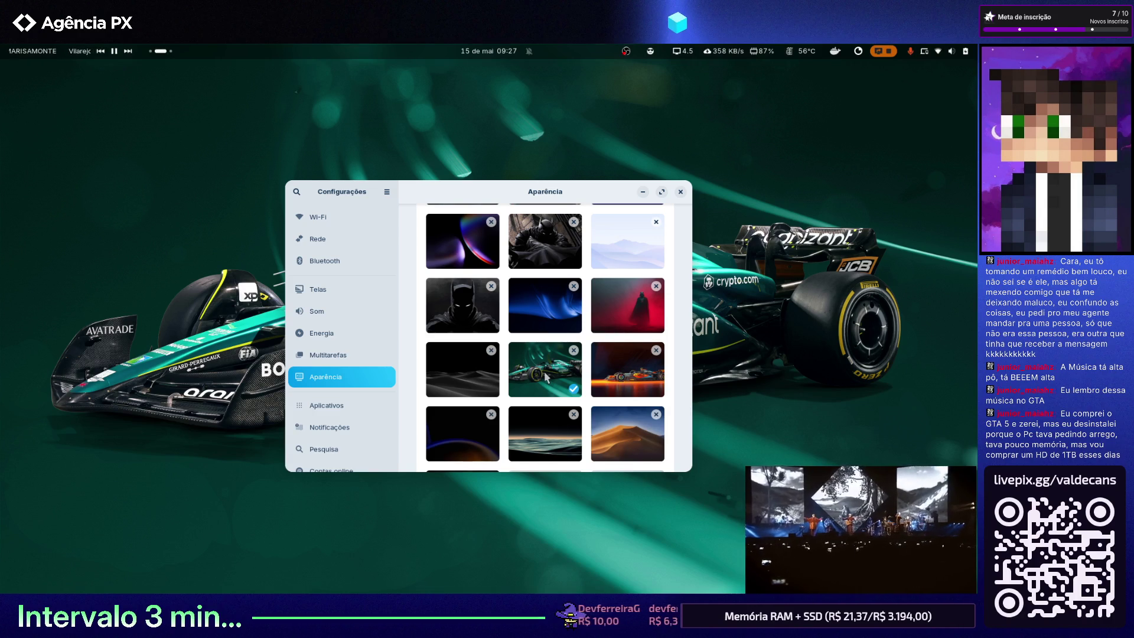
scroll(581, 354, "up", 1)
scroll(538, 366, "up", 1)
scroll(511, 376, "up", 1)
scroll(508, 369, "up", 1)
scroll(509, 375, "up", 1)
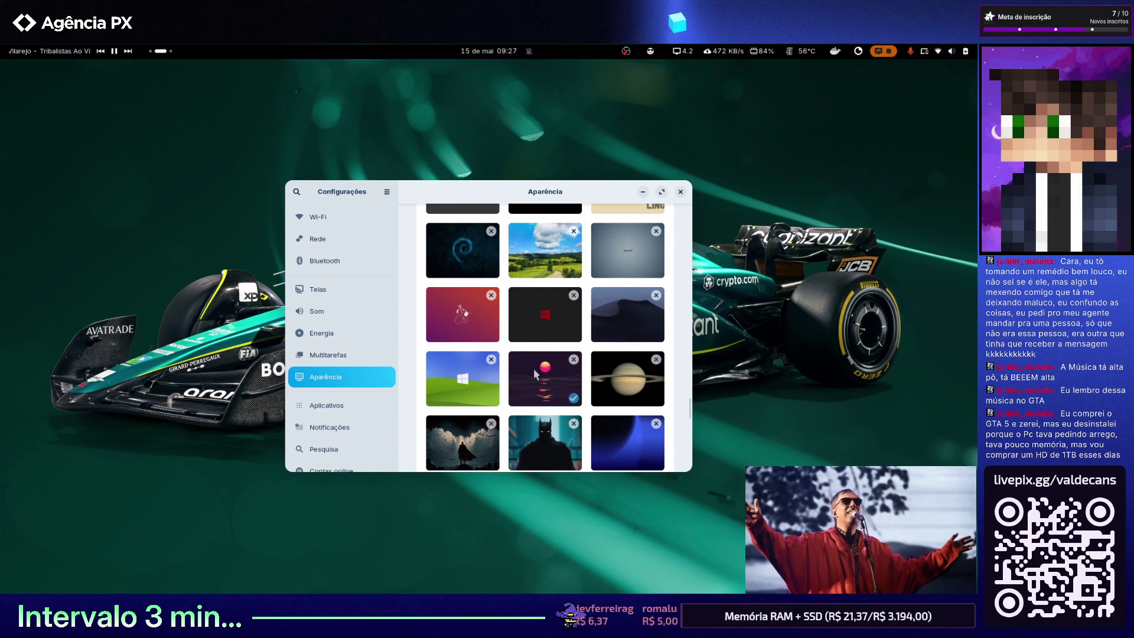
left_click(534, 368)
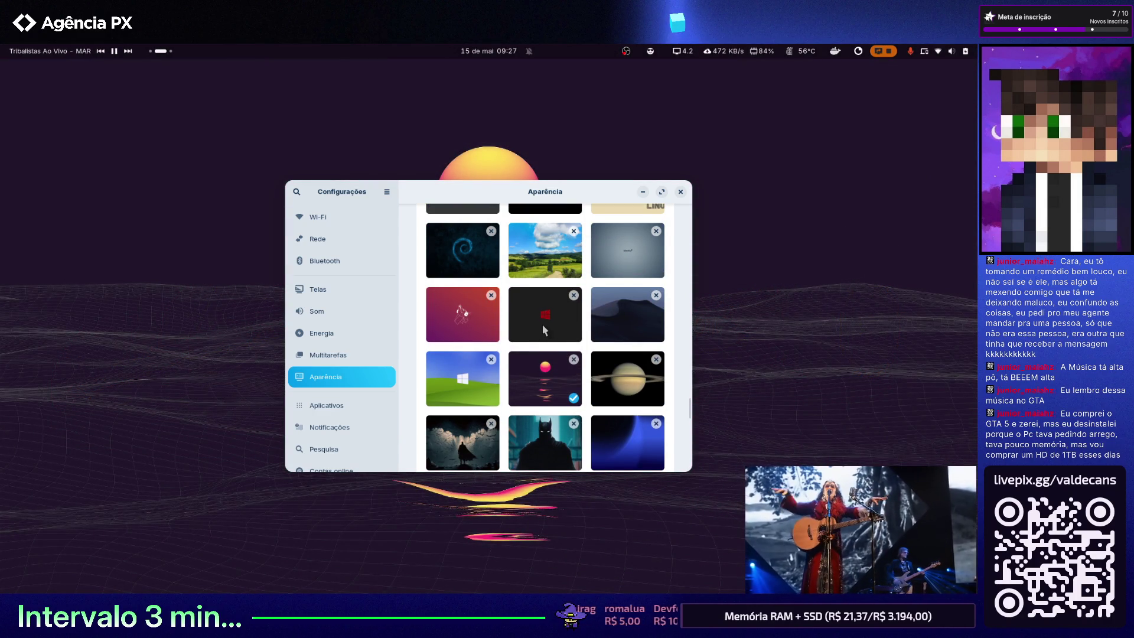
left_click(542, 325)
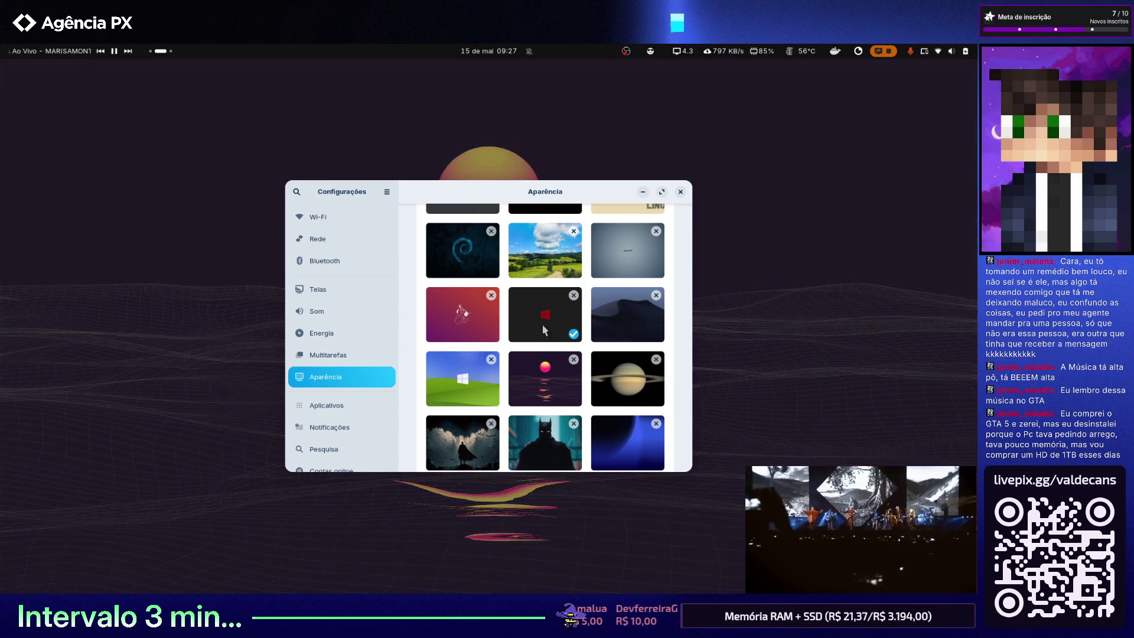
scroll(548, 337, "up", 2)
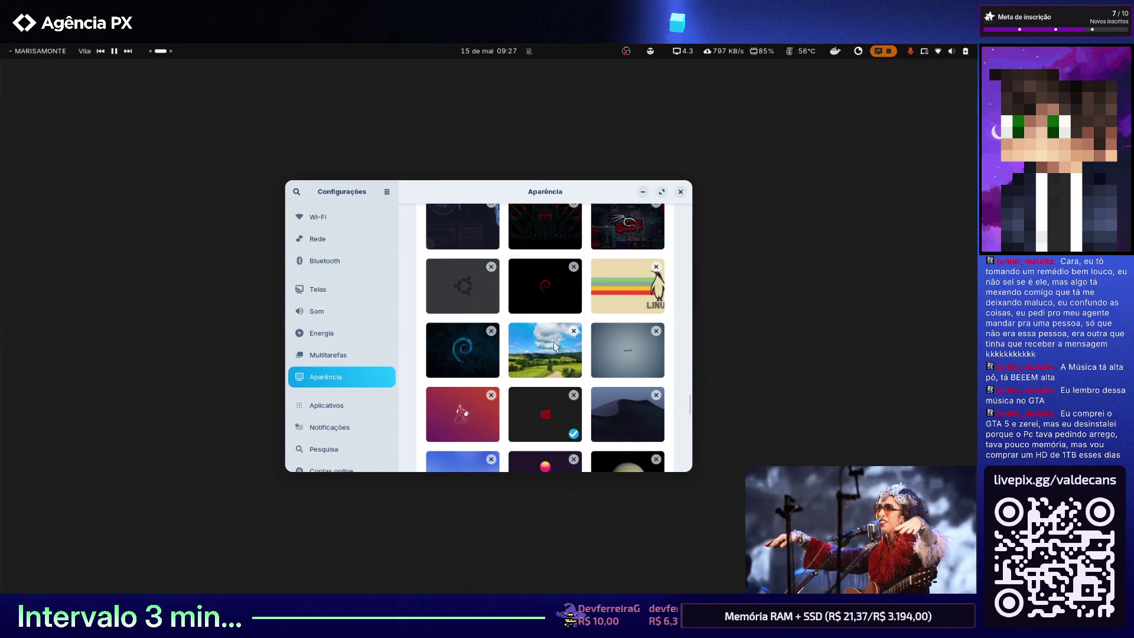
Try Debian swirl, black red-accent, red circuit and blue HUD, ending on the red-glow figure wallpaper
left_click(472, 352)
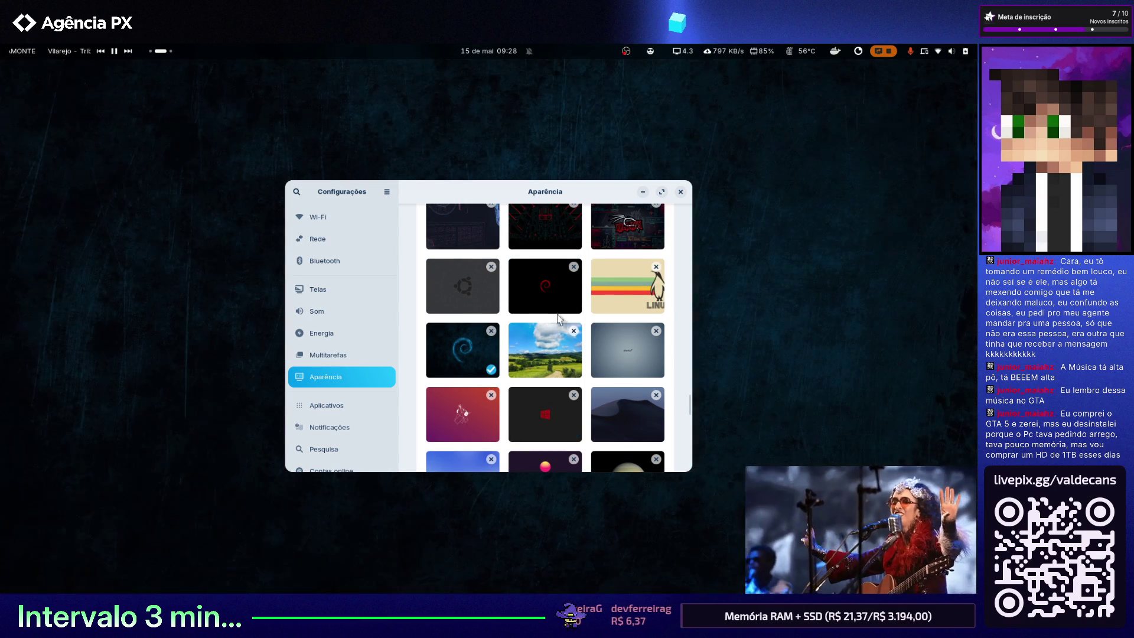
scroll(547, 338, "up", 1)
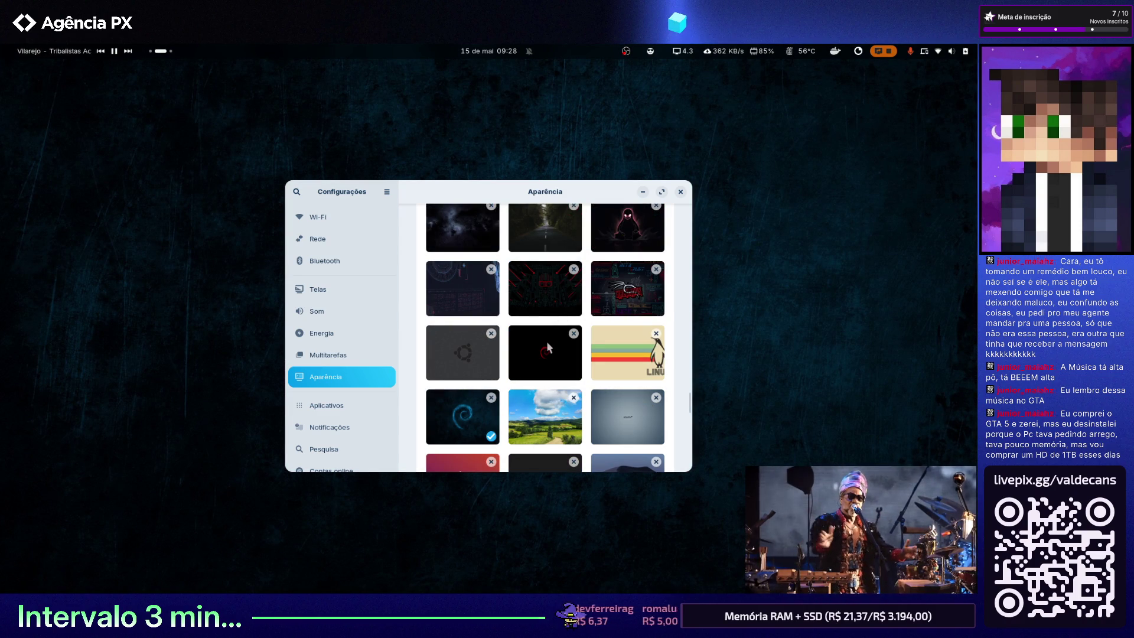
left_click(547, 341)
left_click(543, 301)
left_click(459, 286)
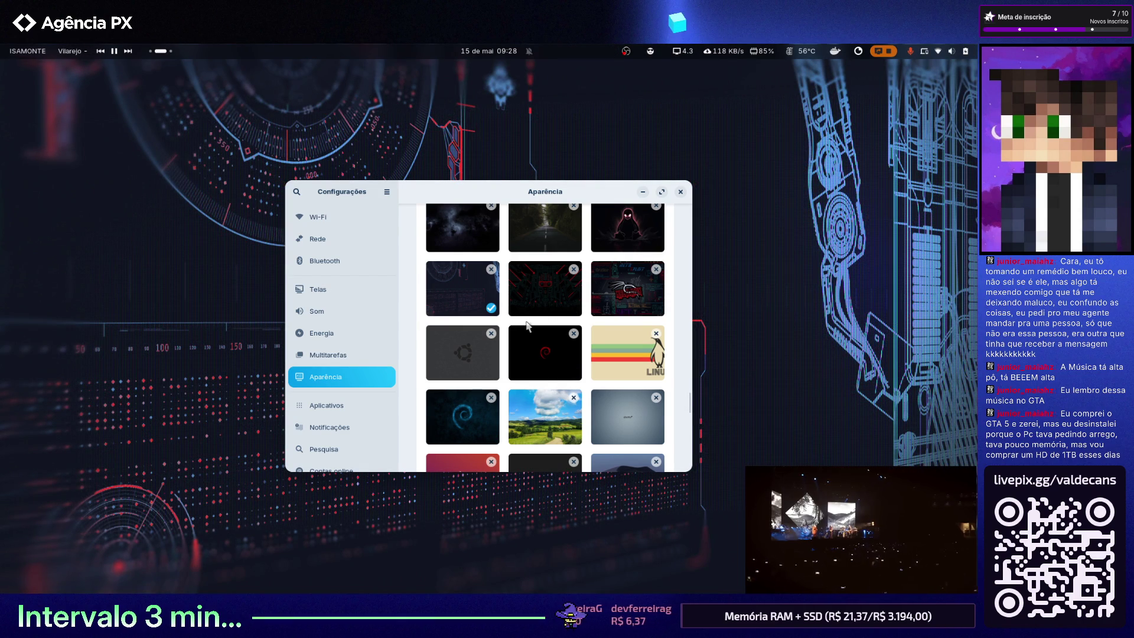
scroll(528, 327, "up", 1)
scroll(528, 326, "up", 1)
scroll(518, 351, "up", 1)
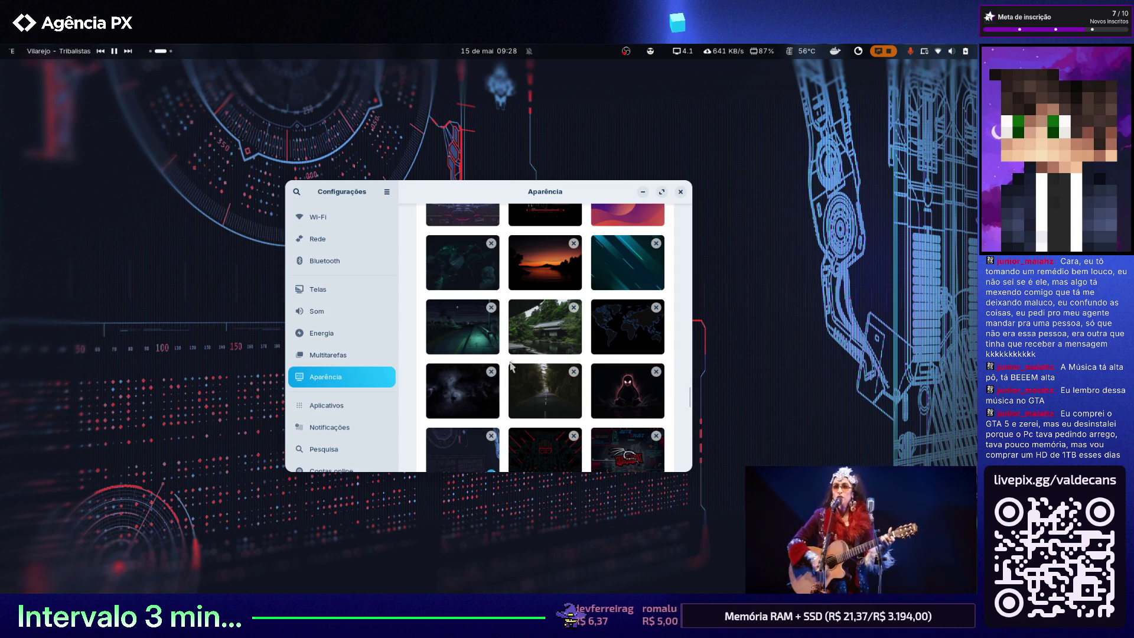
left_click(612, 385)
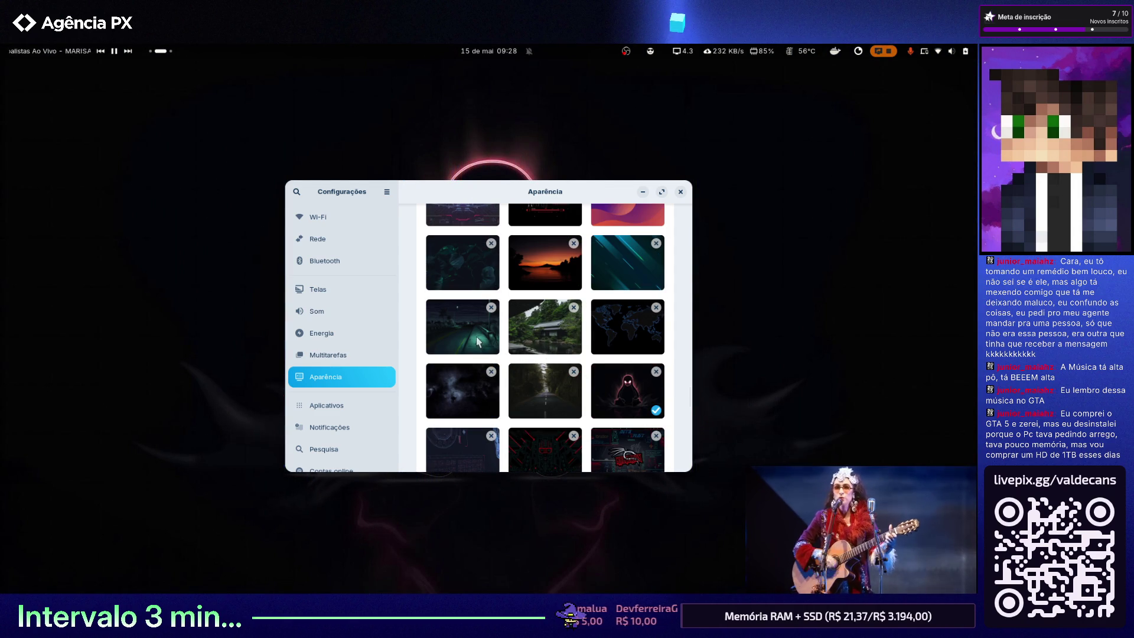
Try forest road and world map, apply the purple wave wallpaper, and close Settings
left_click(477, 343)
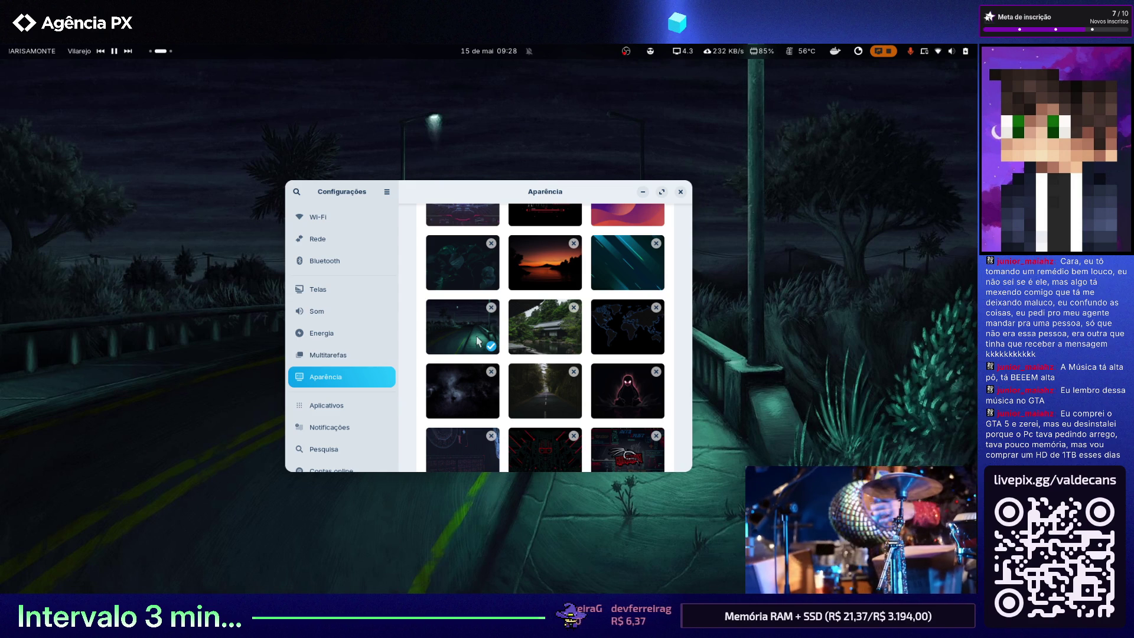
left_click(620, 324)
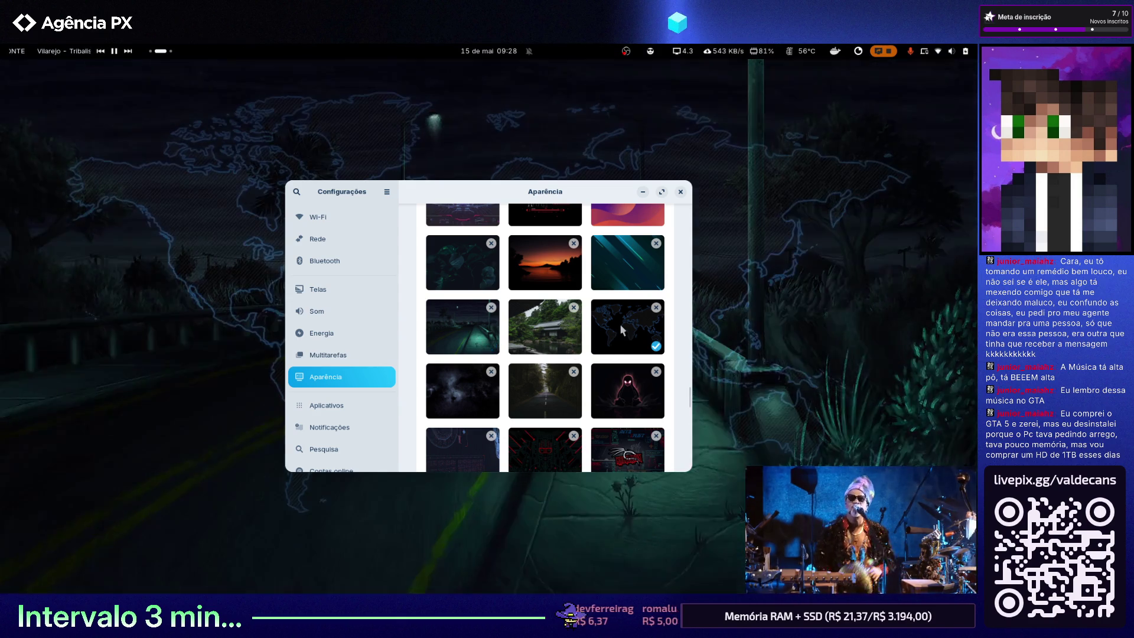
scroll(605, 350, "up", 1)
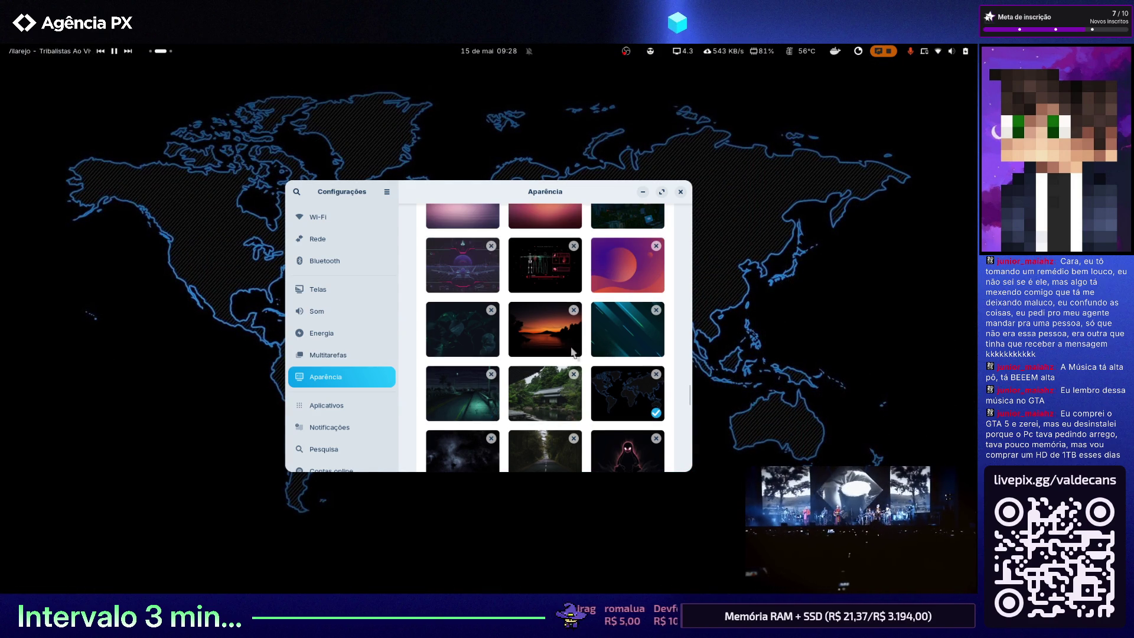
scroll(607, 350, "up", 1)
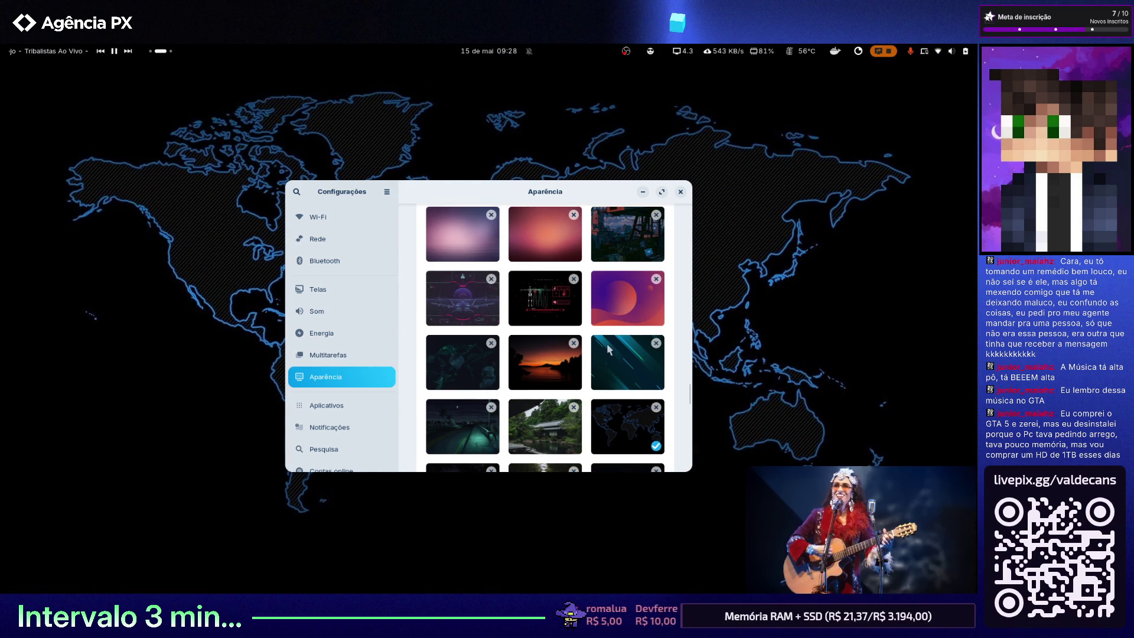
left_click(611, 299)
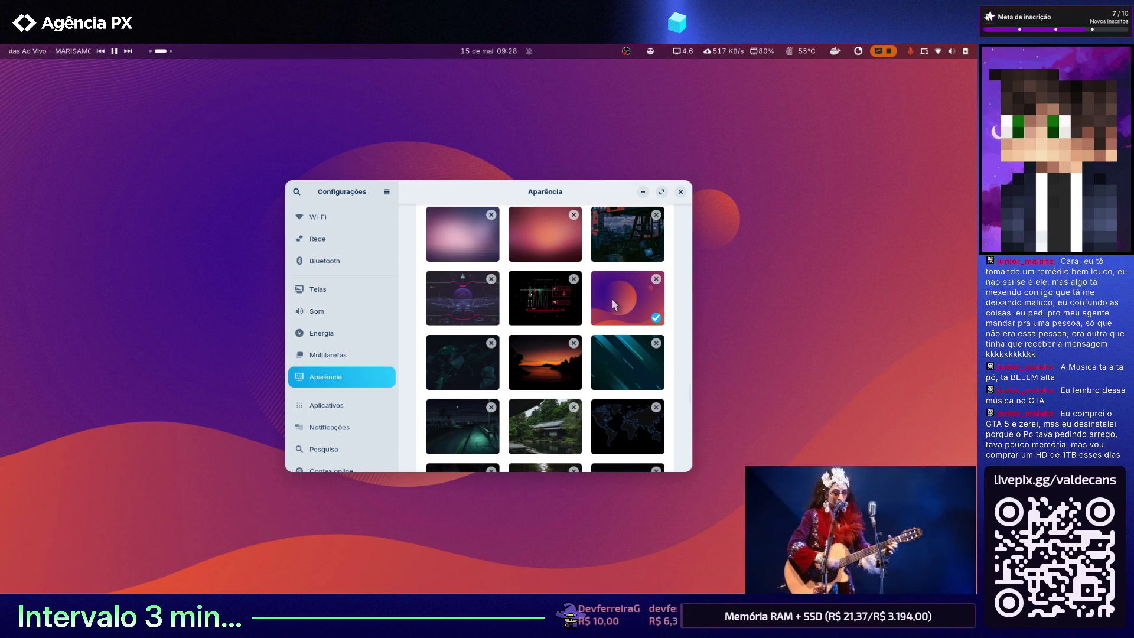
left_click(680, 192)
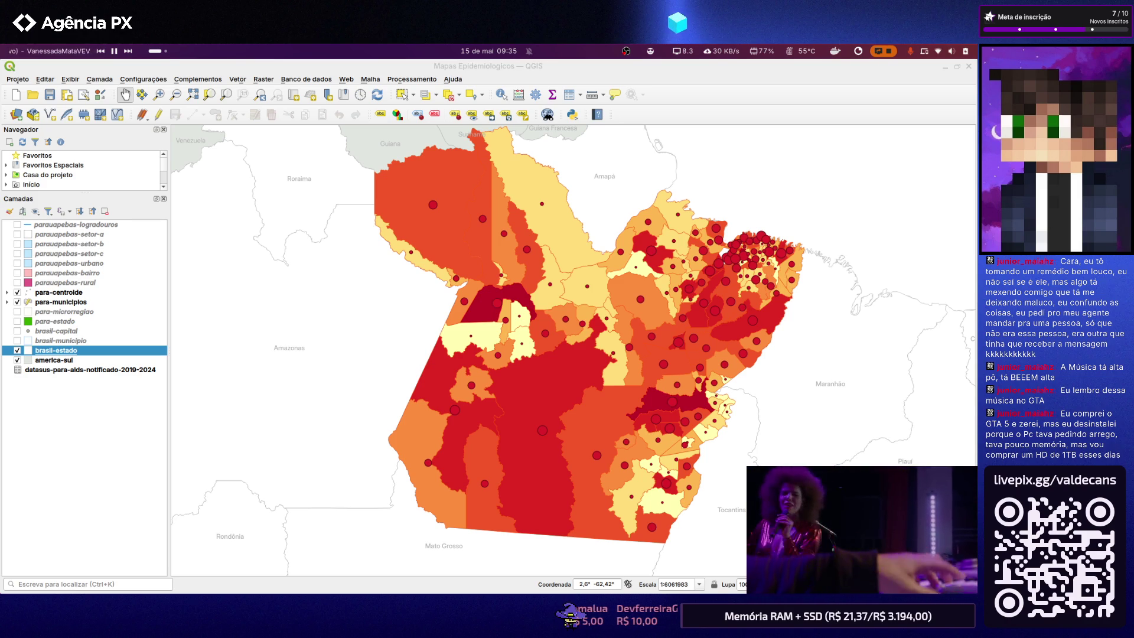
Pan the canvas onto Pará and reopen the Índice Pará print layout from Projeto > Layouts
left_click_drag(177, 275, 430, 287)
scroll(429, 289, "down", 2)
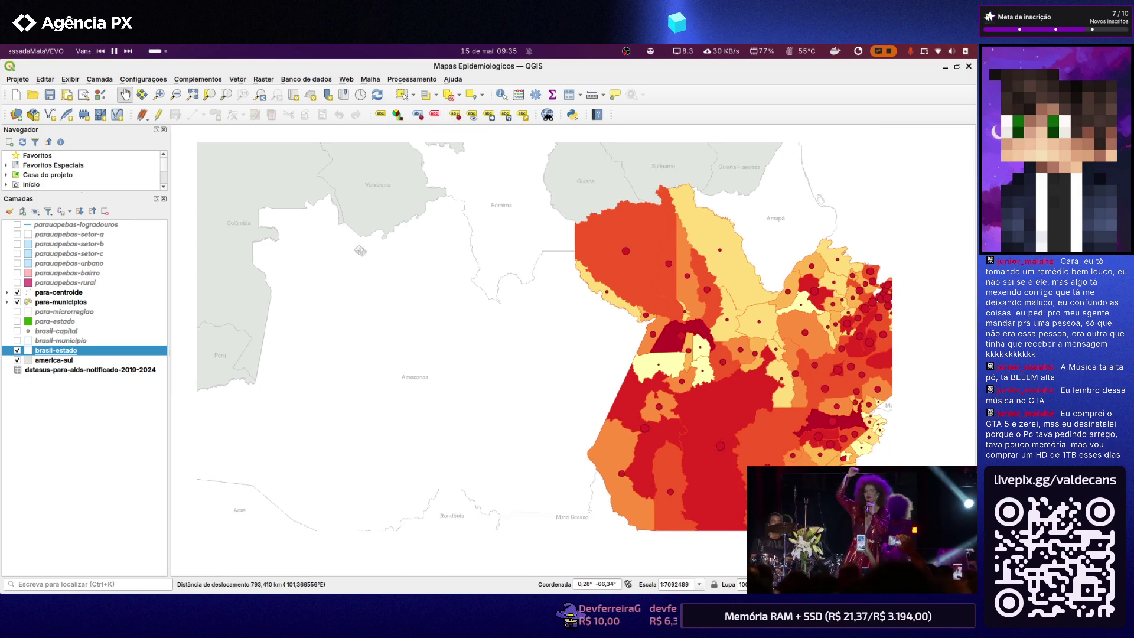
scroll(430, 288, "up", 1)
scroll(496, 319, "down", 1)
scroll(550, 353, "up", 1)
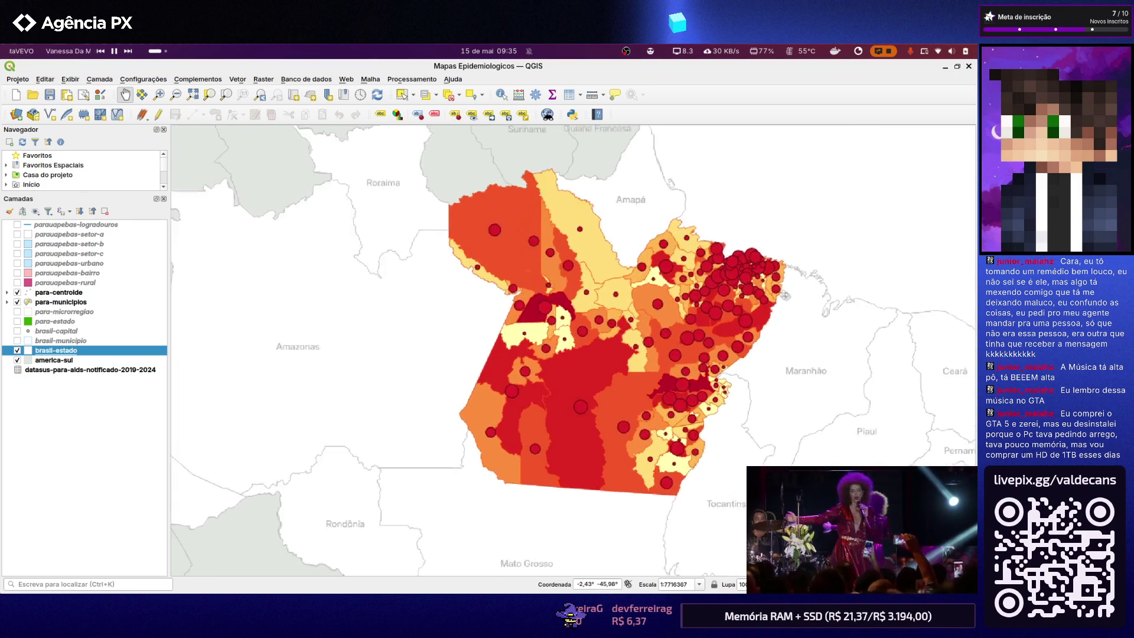
scroll(620, 349, "up", 1)
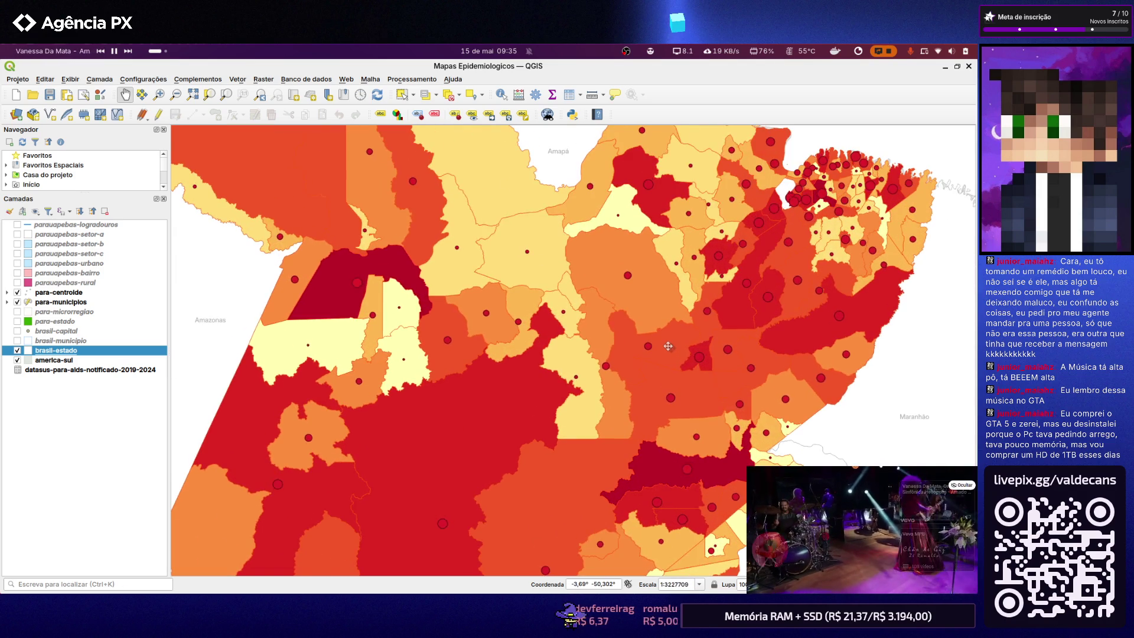
scroll(668, 346, "down", 1)
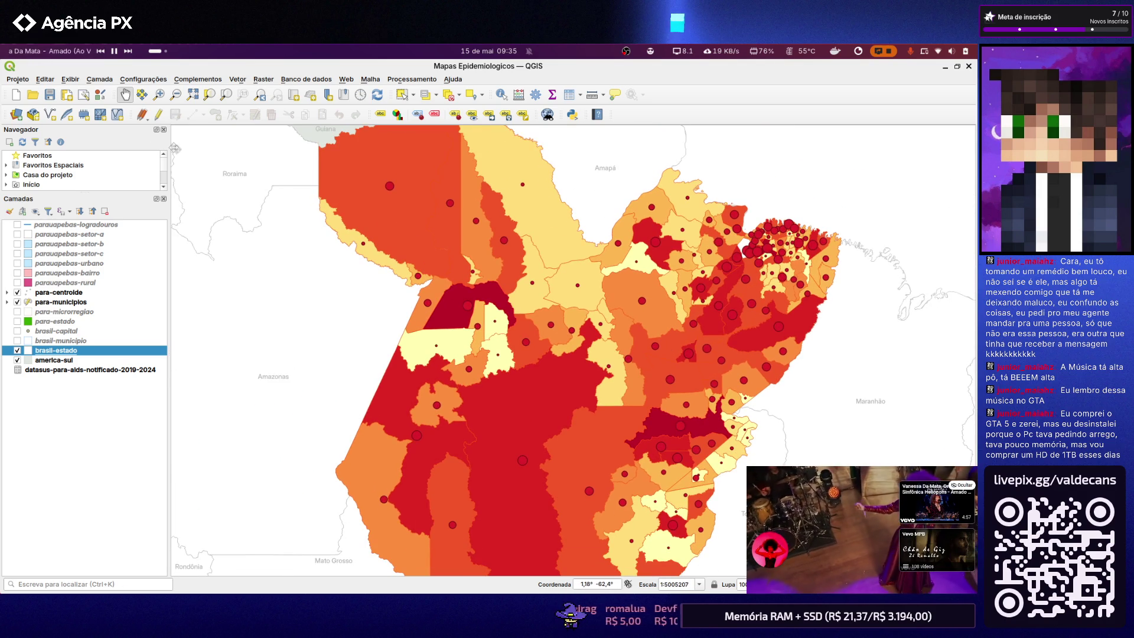
left_click(17, 78)
mouse_move(30, 300)
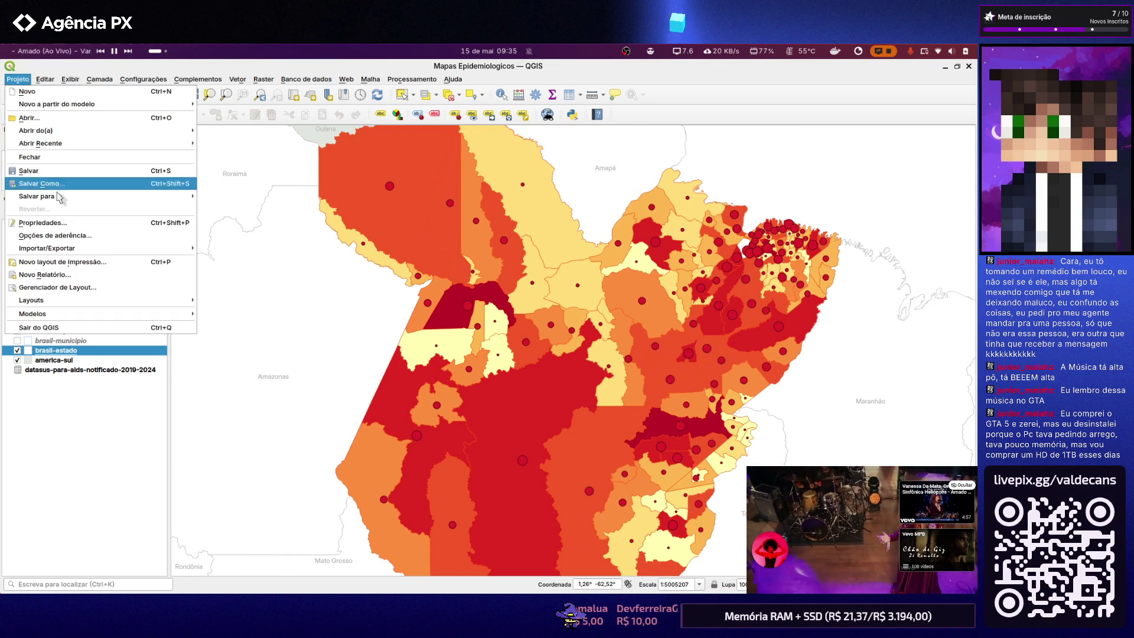
left_click(220, 303)
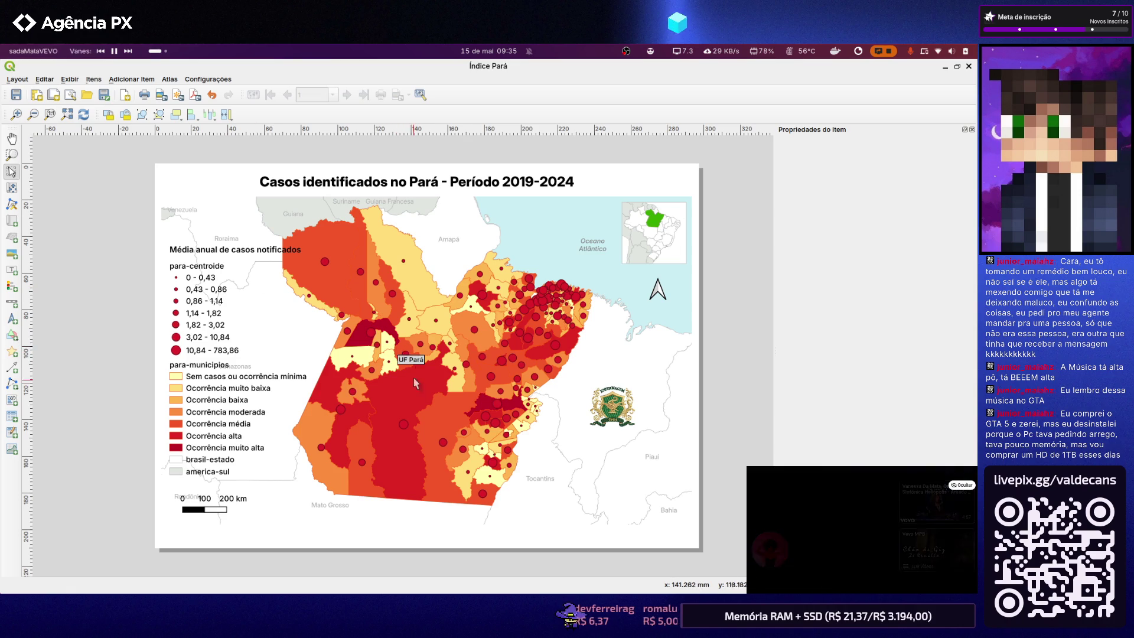
scroll(377, 417, "up", 1)
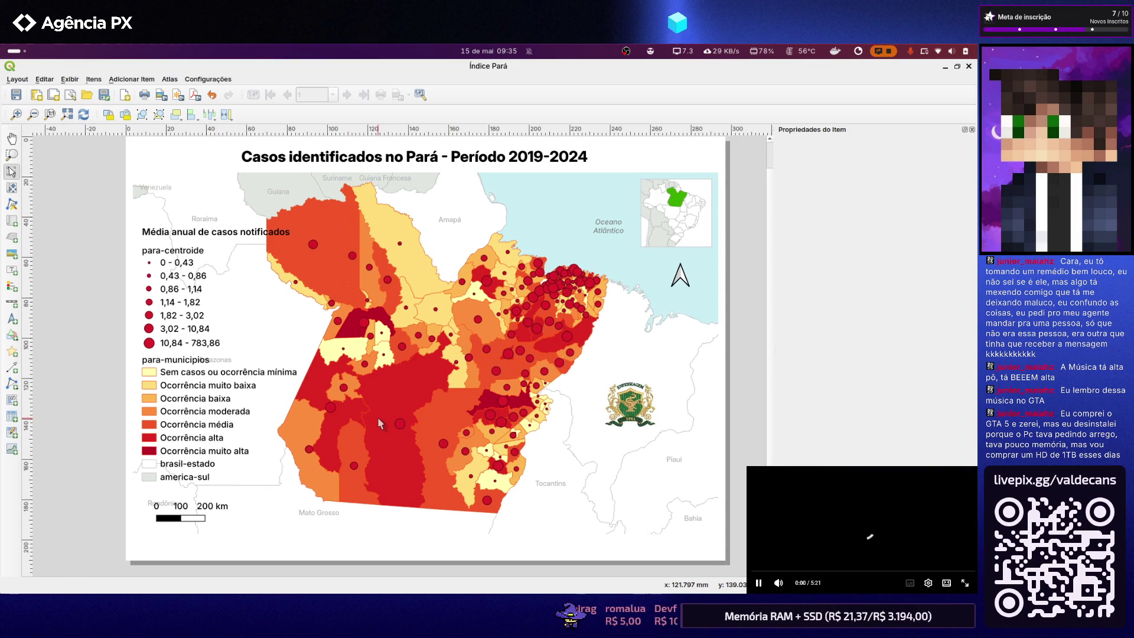
Select the legend 'Média anual de casos notificados' to show its Item Properties, briefly switching workspaces
left_click(188, 379)
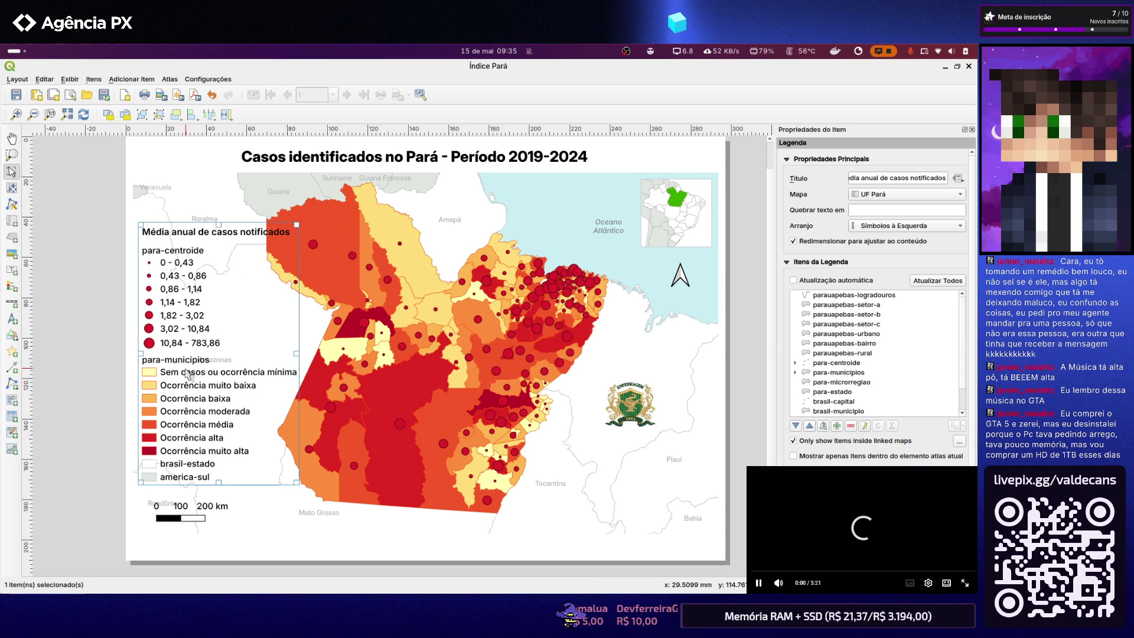
key("ctrl+alt+Right")
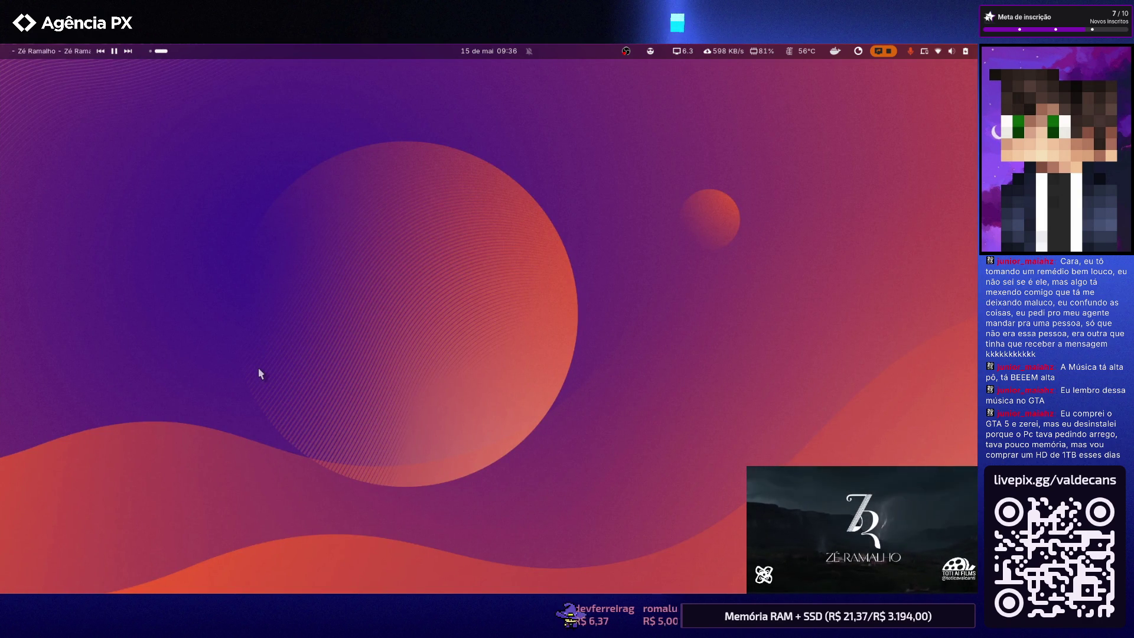
key("ctrl+alt+Left")
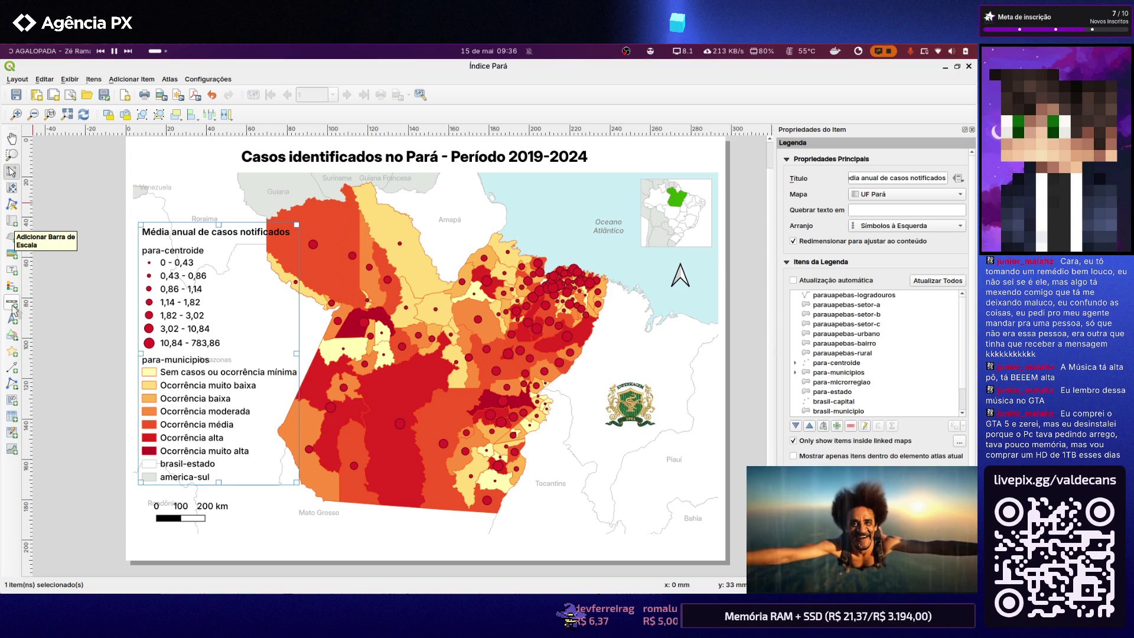
Nudge the scale bar right and down, then try double-box, middle-tick and ticks-below styles
left_click_drag(164, 527, 188, 532)
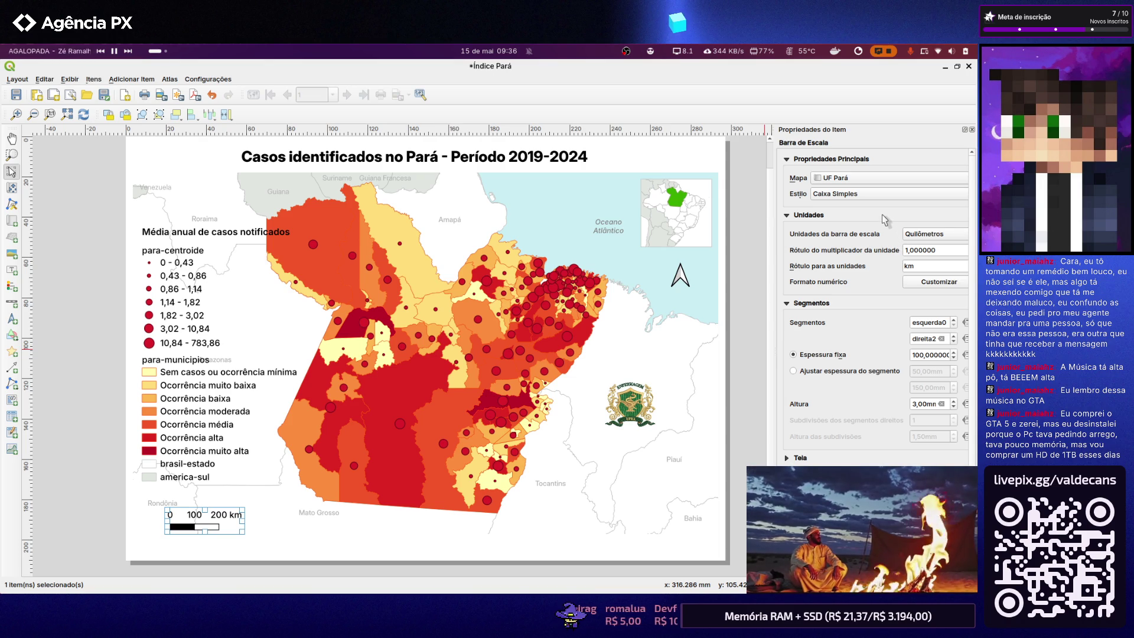
left_click(857, 194)
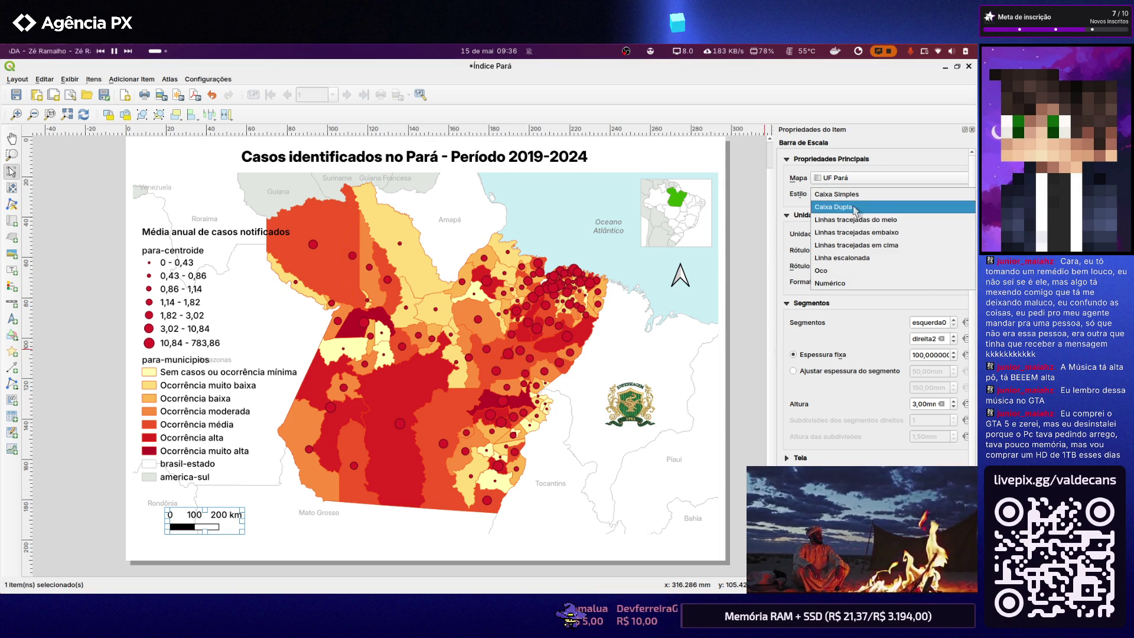
left_click(855, 207)
left_click(851, 194)
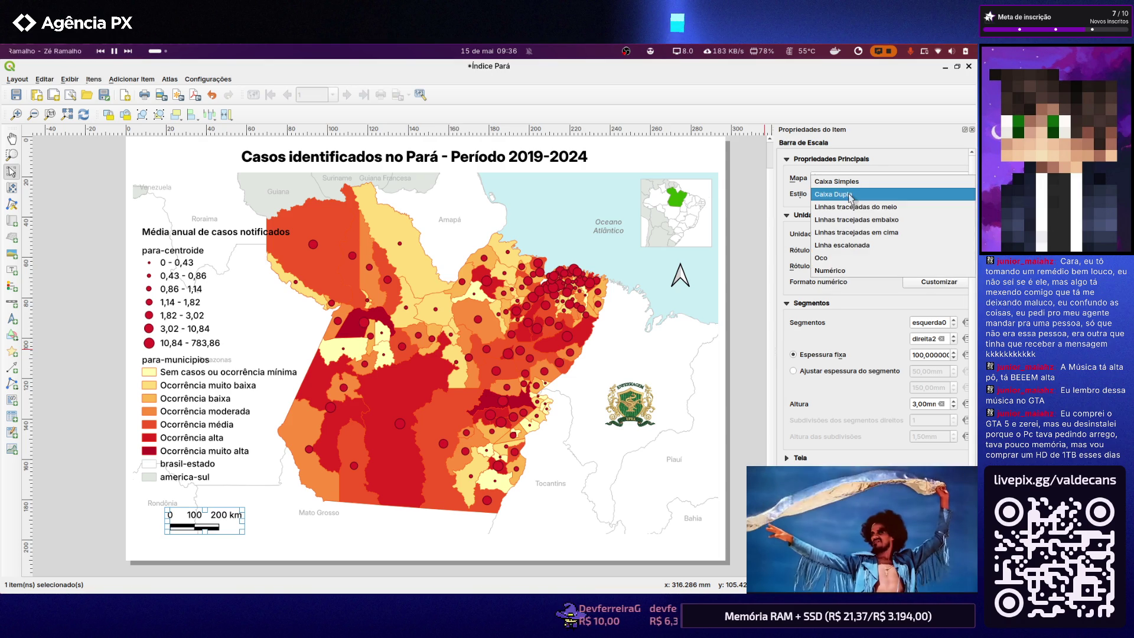
left_click(846, 206)
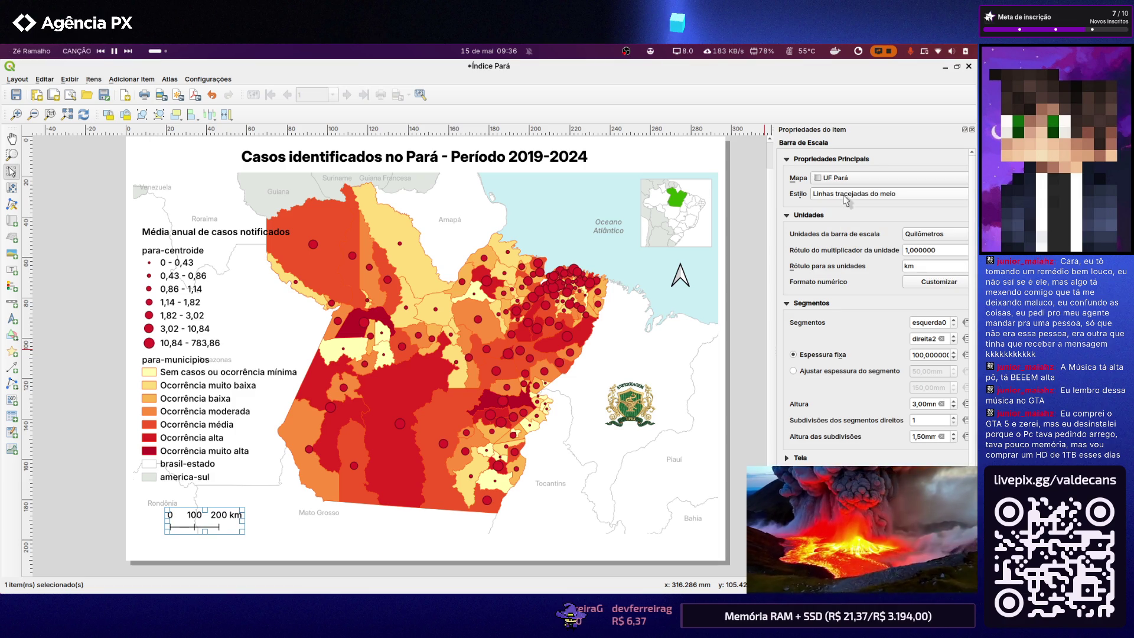
left_click(846, 200)
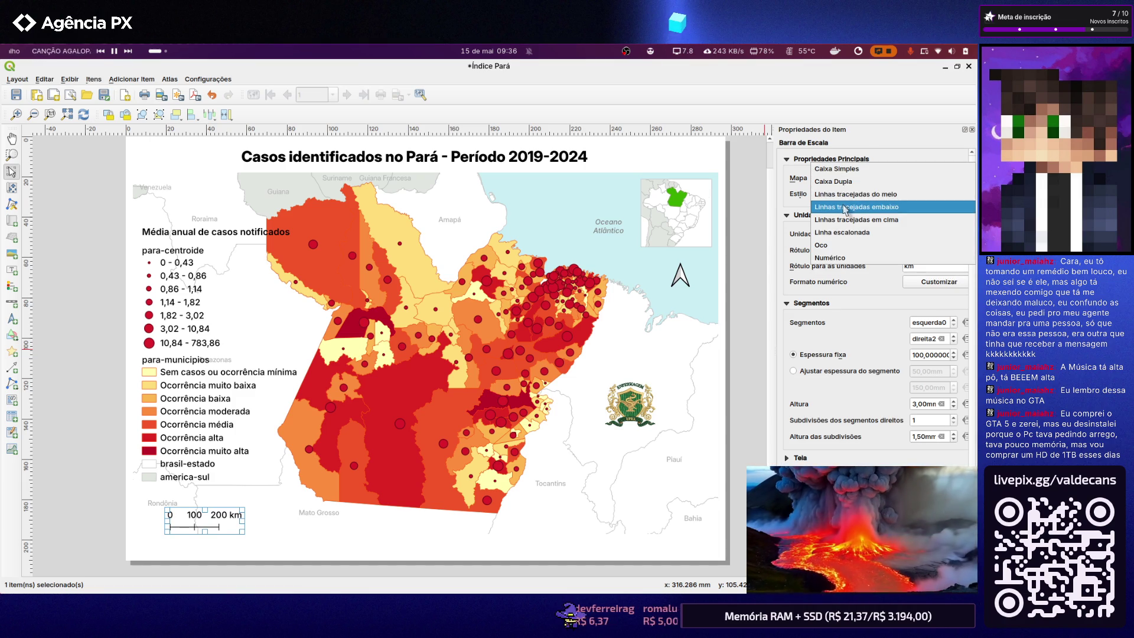
left_click(846, 207)
Try ticks-on-top, settle on the Linha escalonada stepped-line style, and preview it deselected
left_click(846, 195)
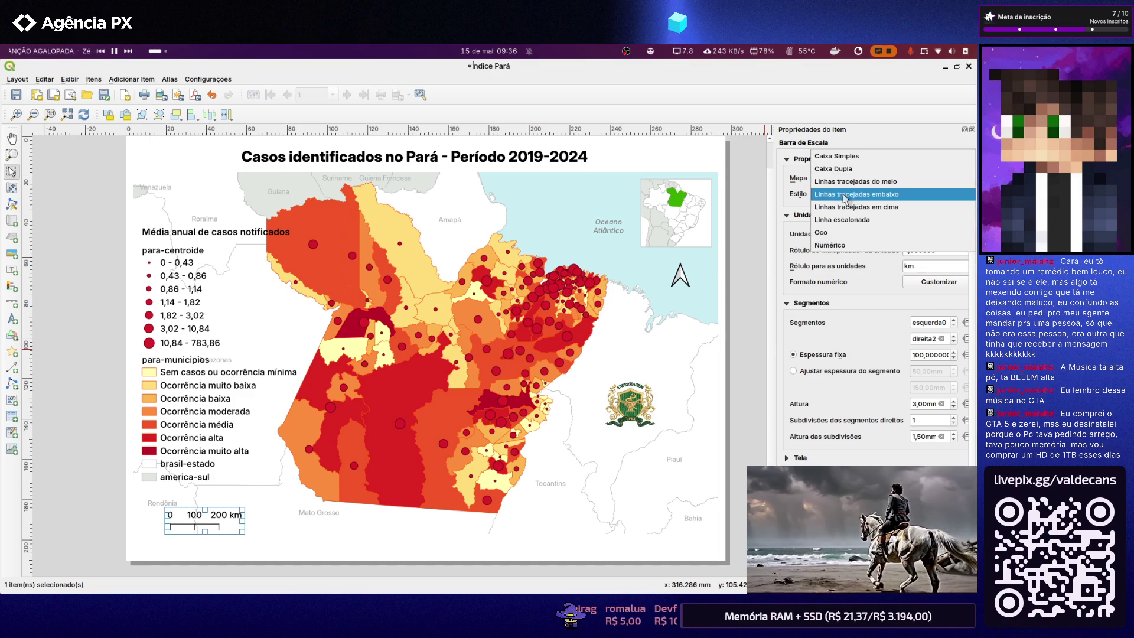
left_click(848, 209)
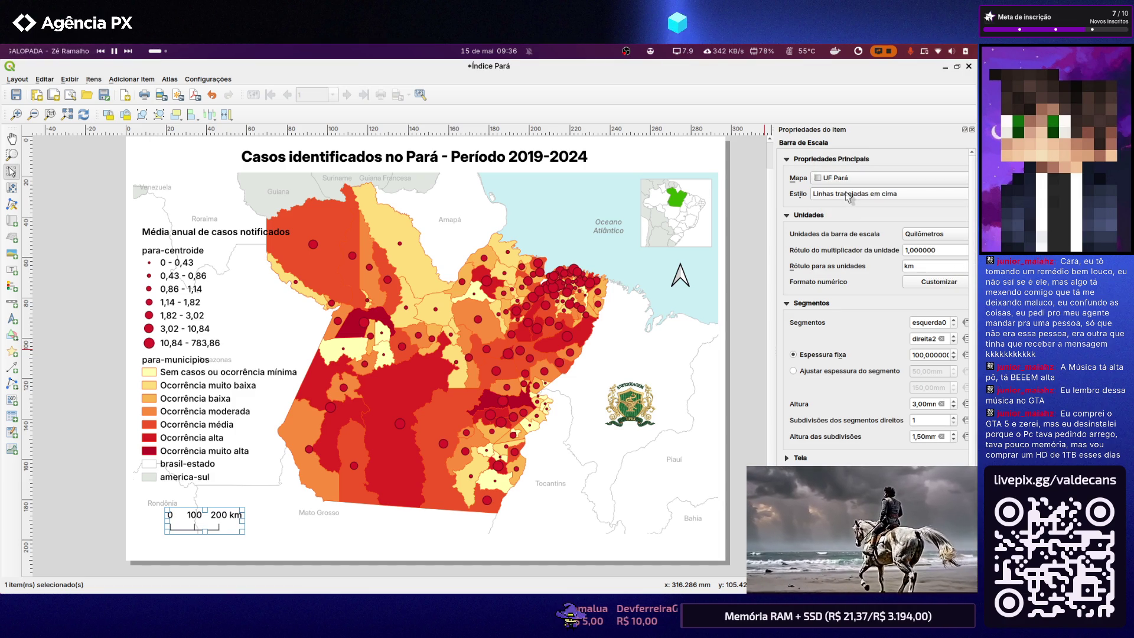
left_click(848, 198)
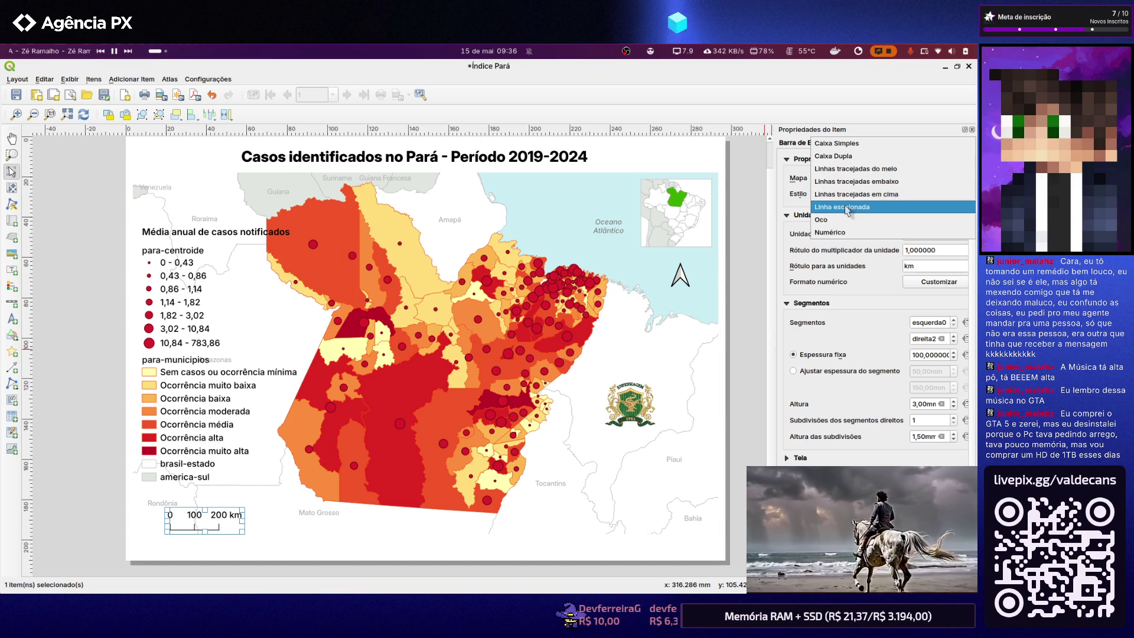
left_click(848, 207)
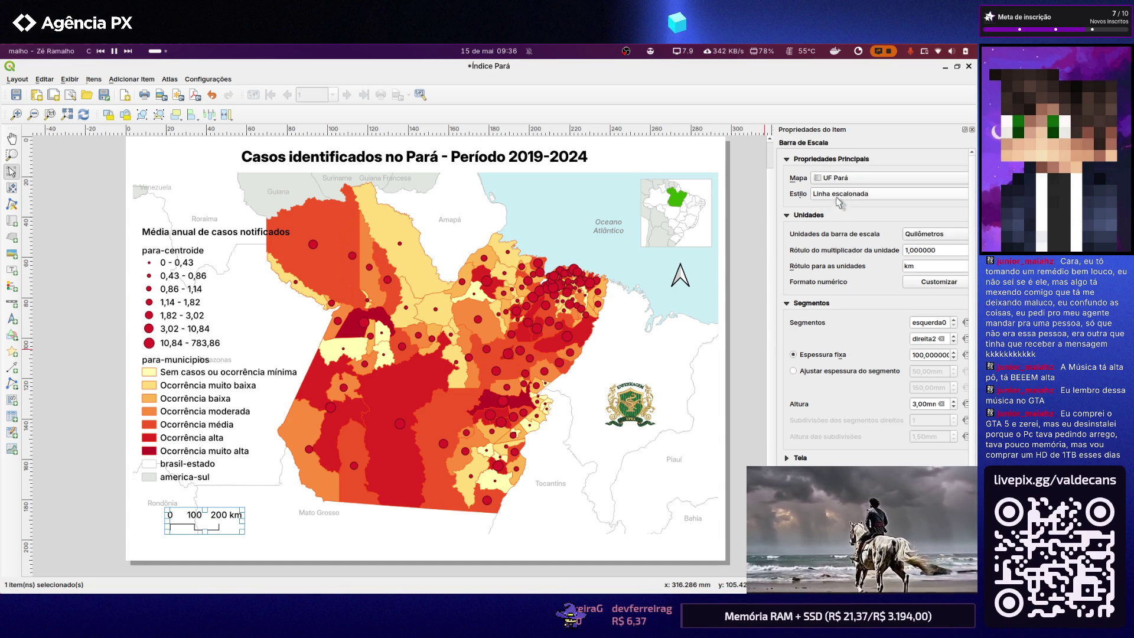
left_click(76, 414)
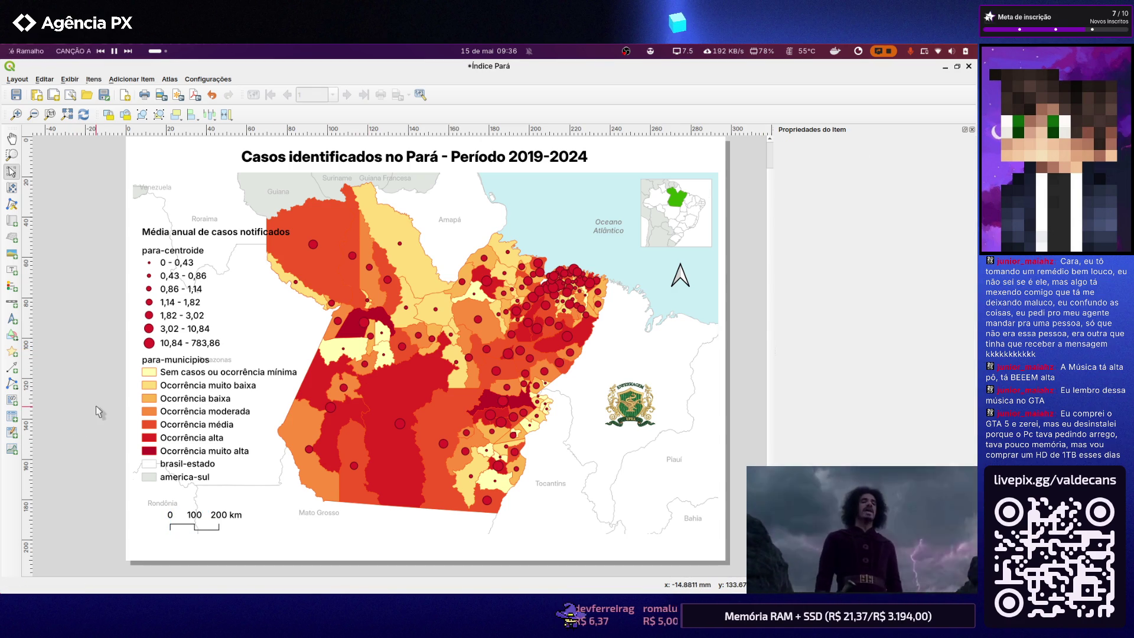
left_click(198, 522)
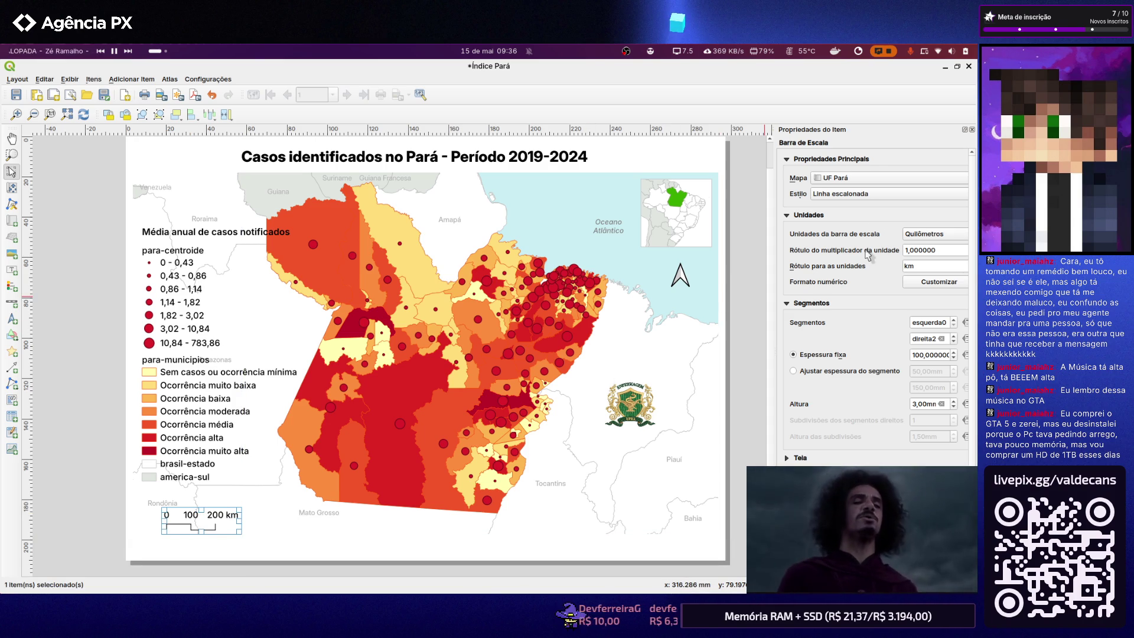
left_click(921, 283)
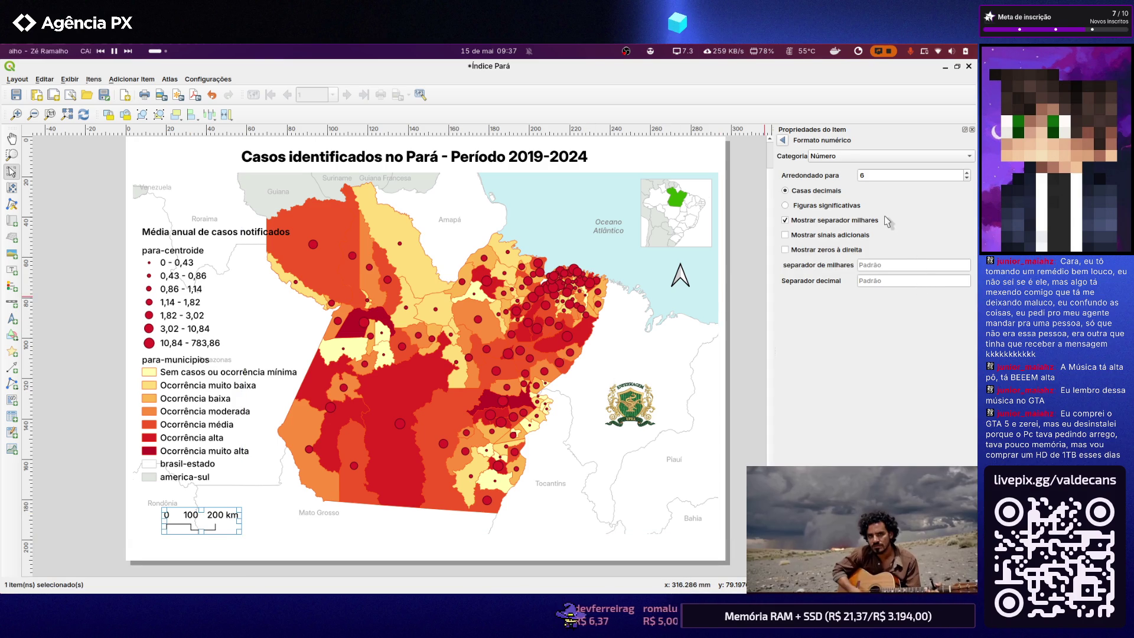
Try coordinate, fraction, scientific and Moeda number formats on the scale bar labels
left_click(824, 157)
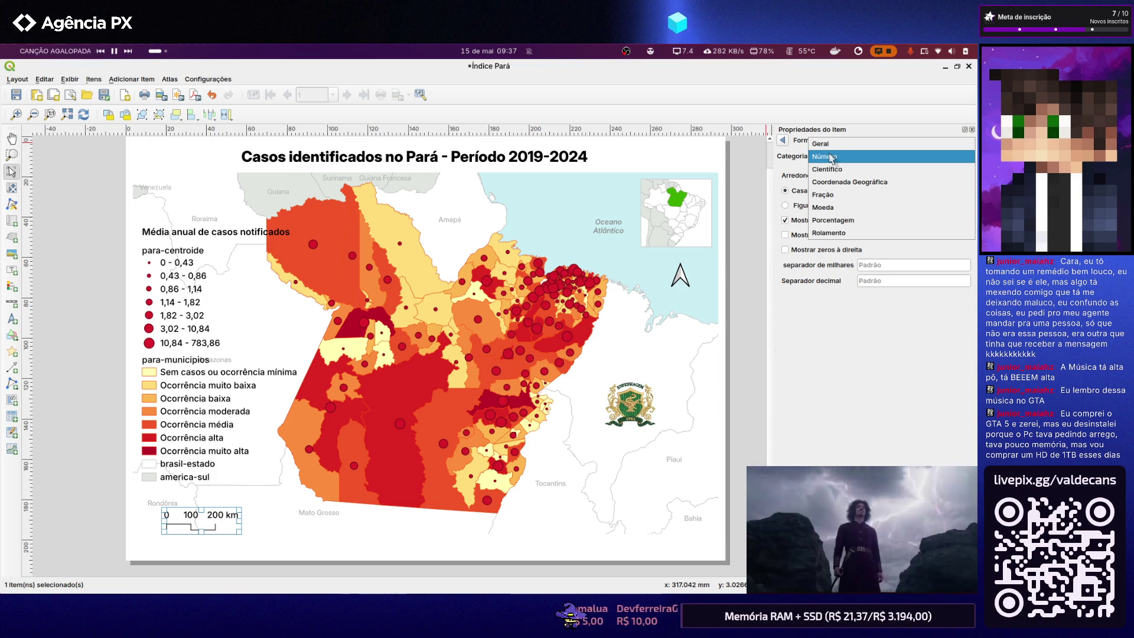
left_click(831, 182)
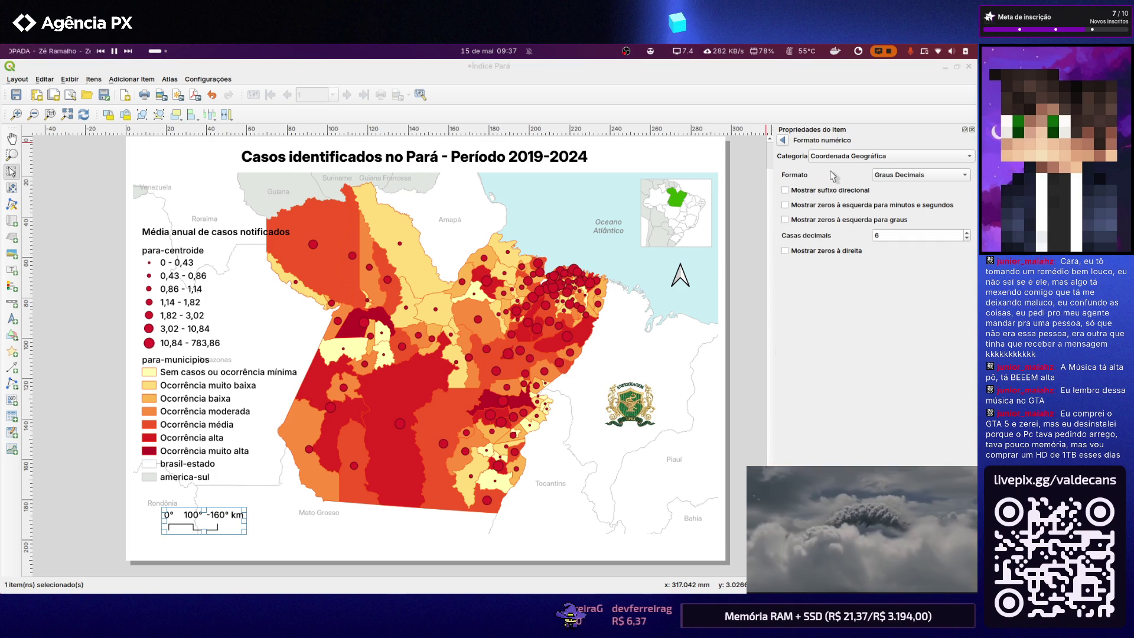
left_click(832, 160)
left_click(836, 169)
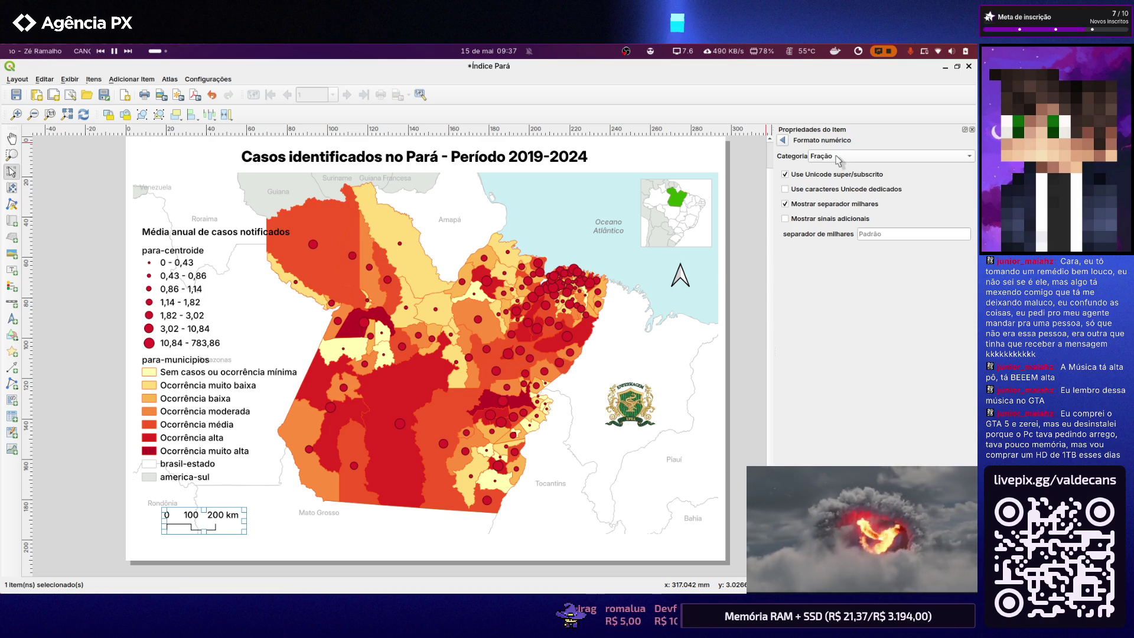
left_click(838, 157)
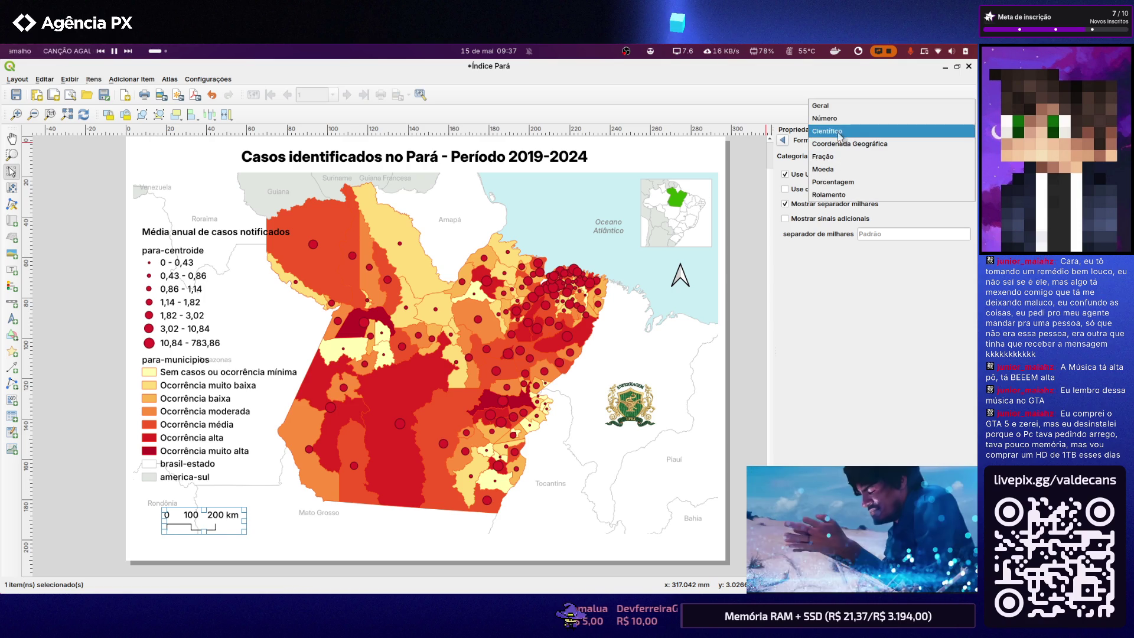
left_click(839, 133)
left_click(837, 159)
left_click(829, 194)
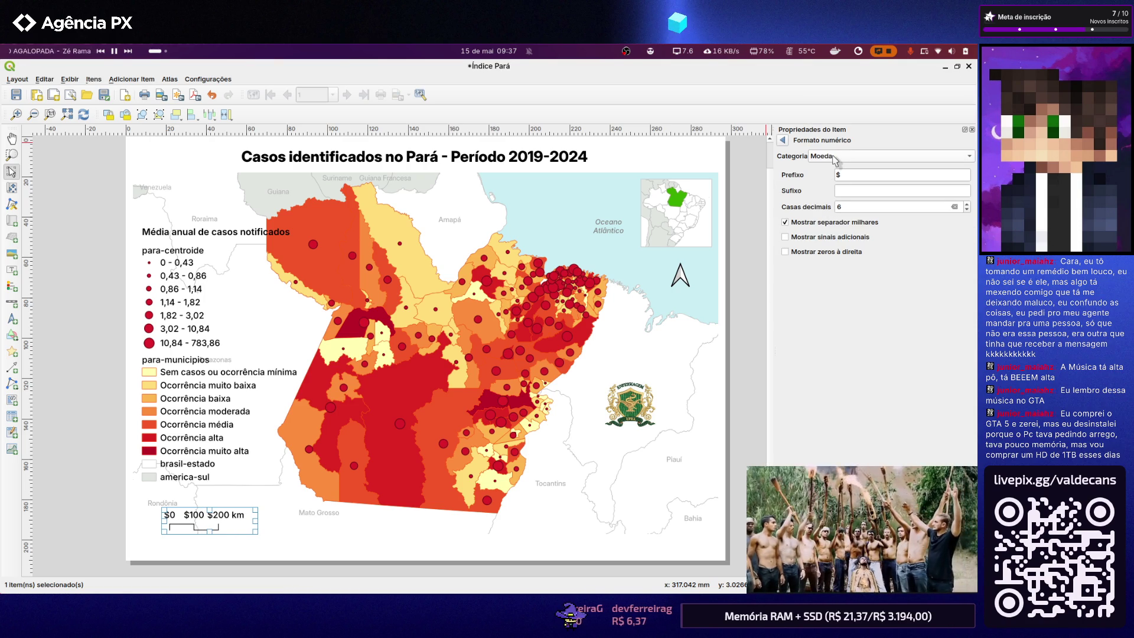
Try Porcentagem, then restore Categoria Geral so labels read 0 100 200 km, and leave the format editor
left_click(835, 158)
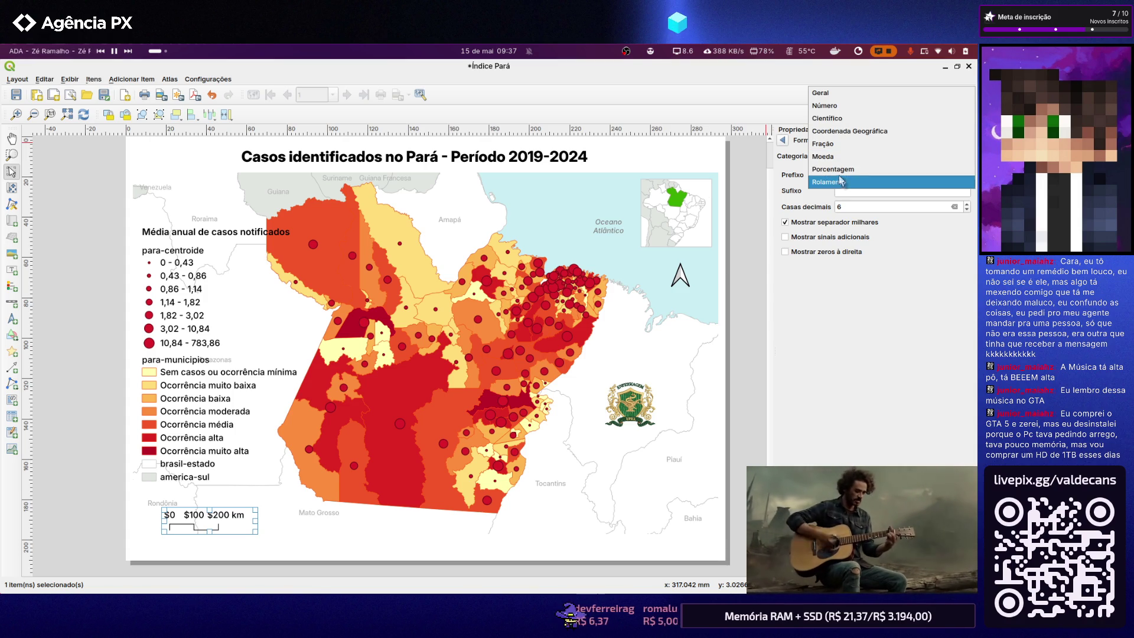
left_click(834, 169)
left_click(834, 156)
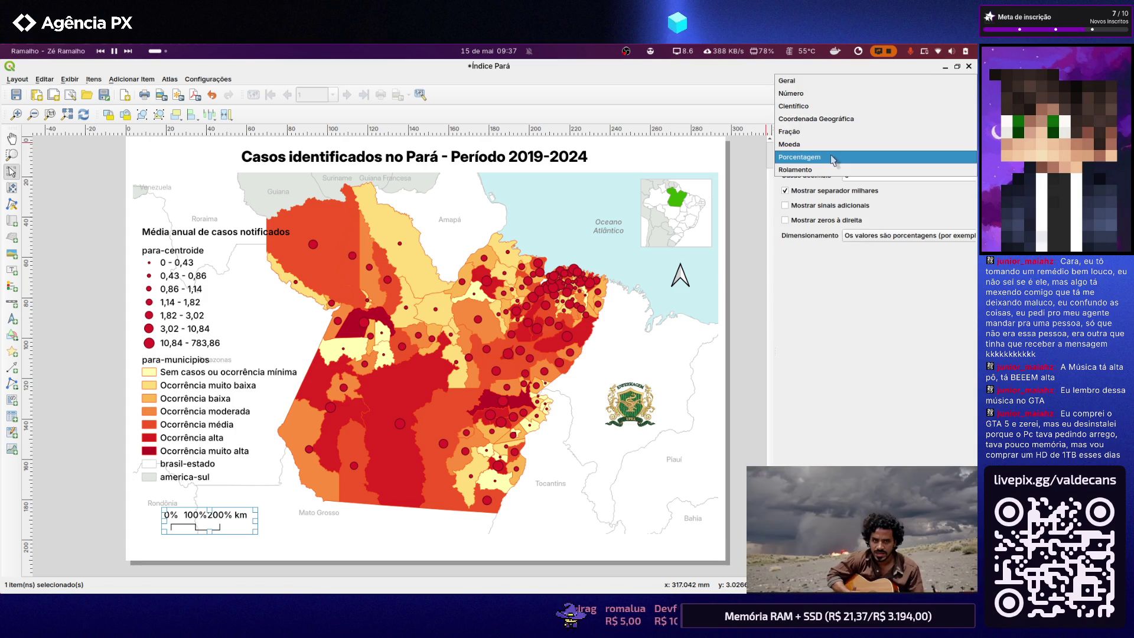
left_click(829, 81)
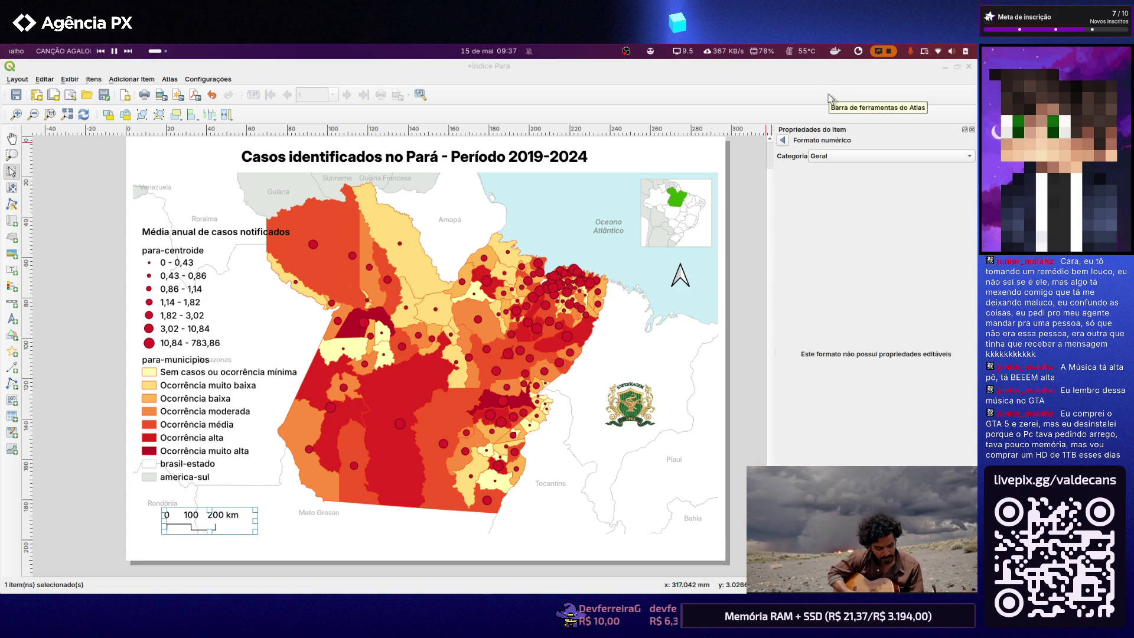
left_click(847, 158)
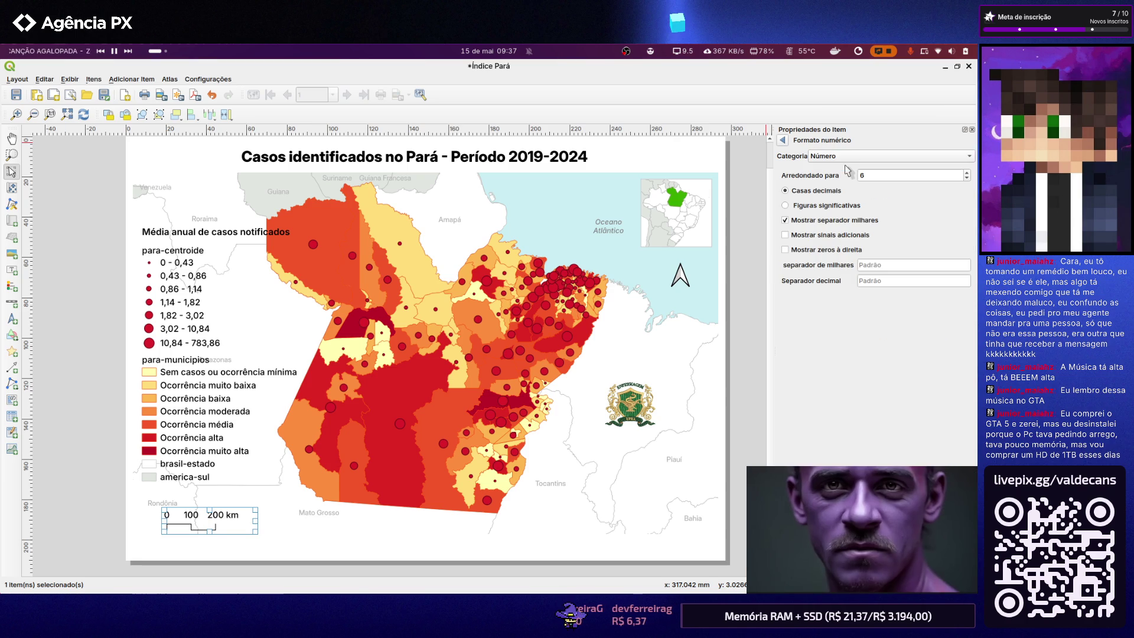
left_click(843, 159)
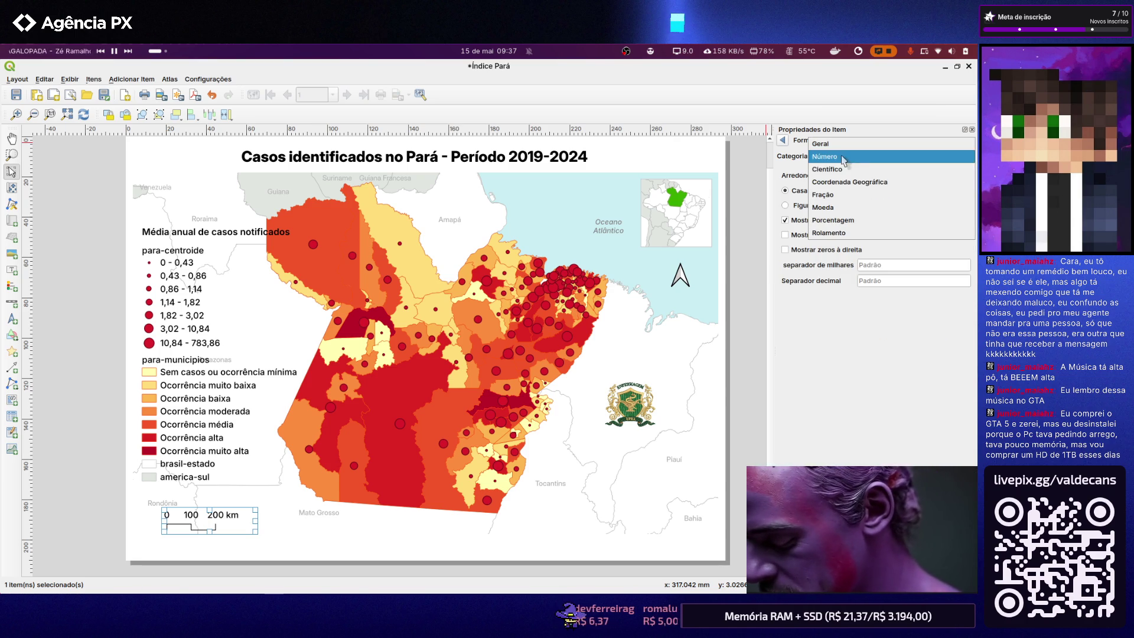
left_click(842, 157)
left_click(783, 140)
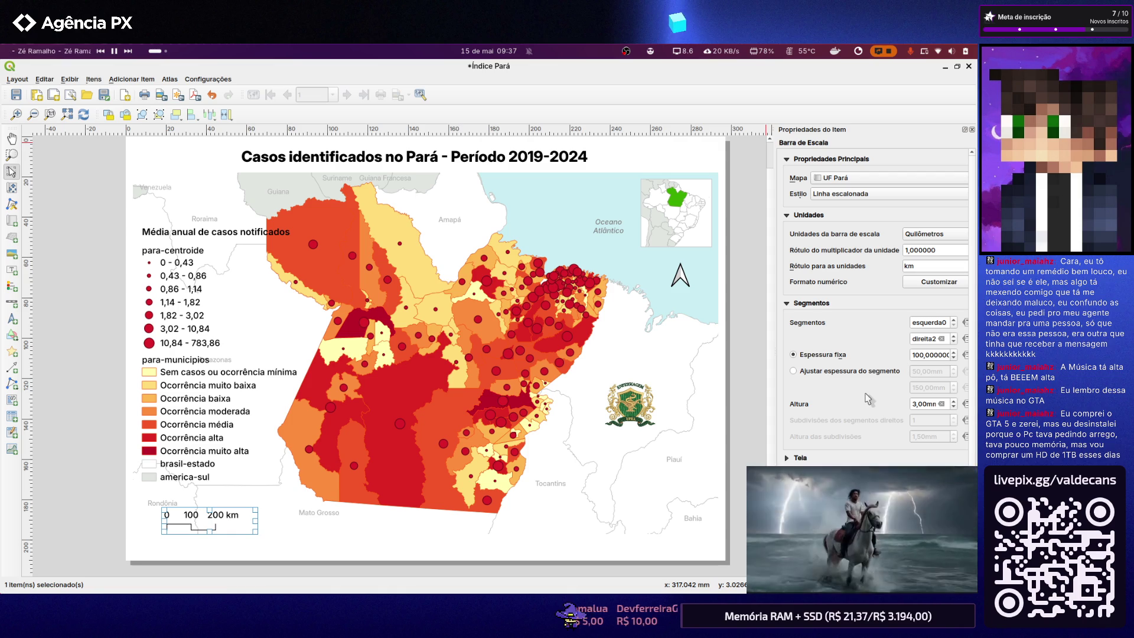
scroll(864, 401, "down", 1)
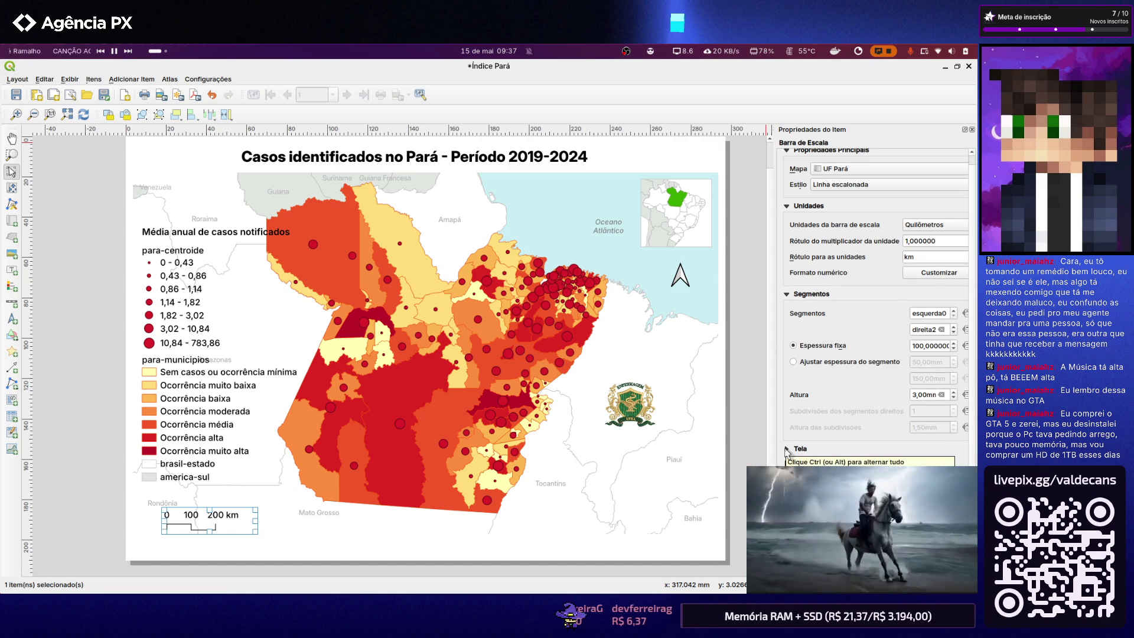
Peek at the Tela margin settings, then move the scale bar into the page's bottom-left corner
left_click(786, 449)
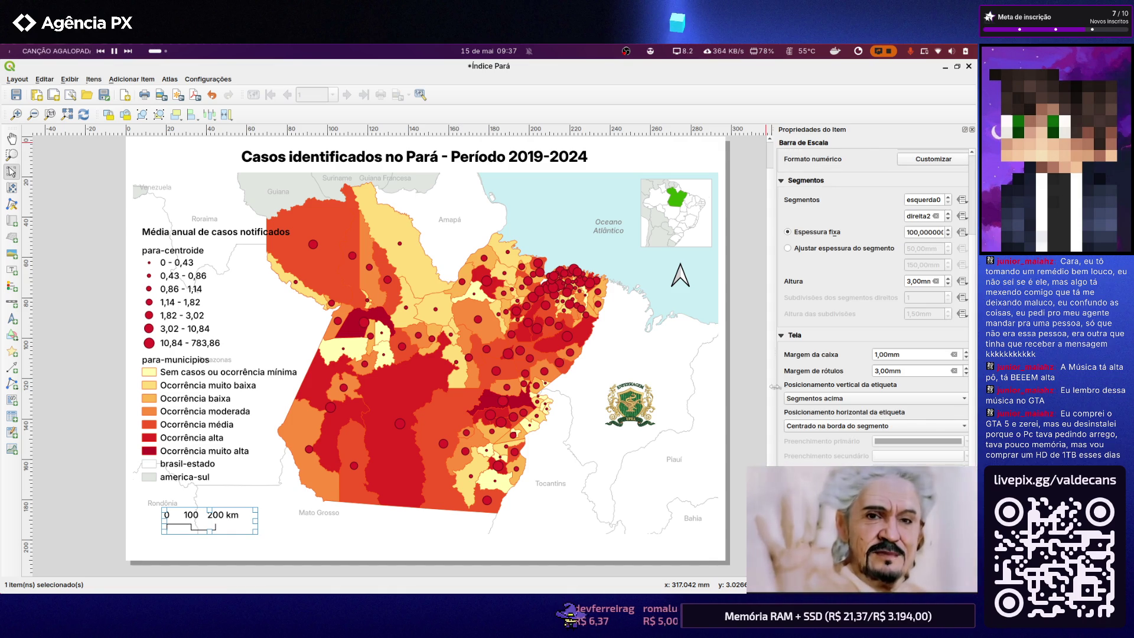
left_click(784, 338)
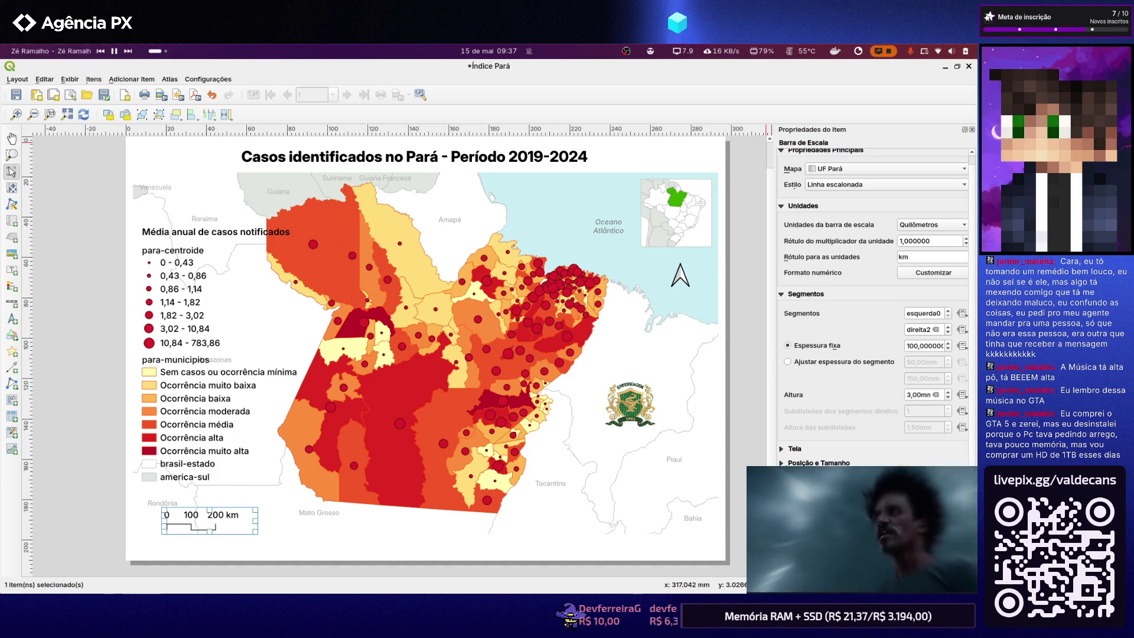
left_click(105, 498)
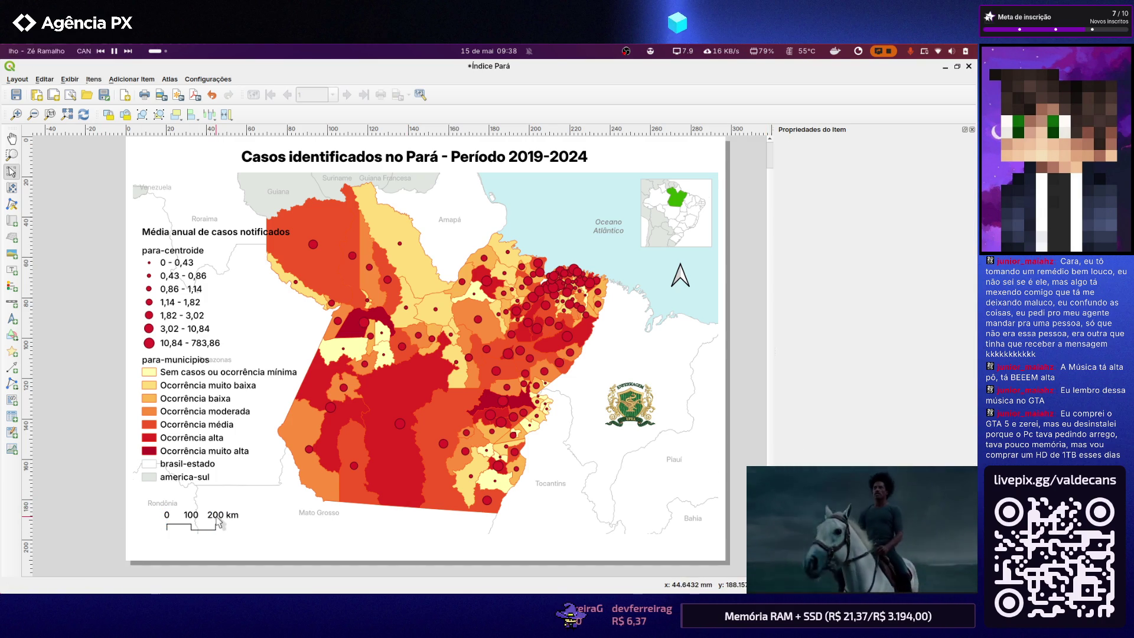
left_click_drag(219, 523, 195, 532)
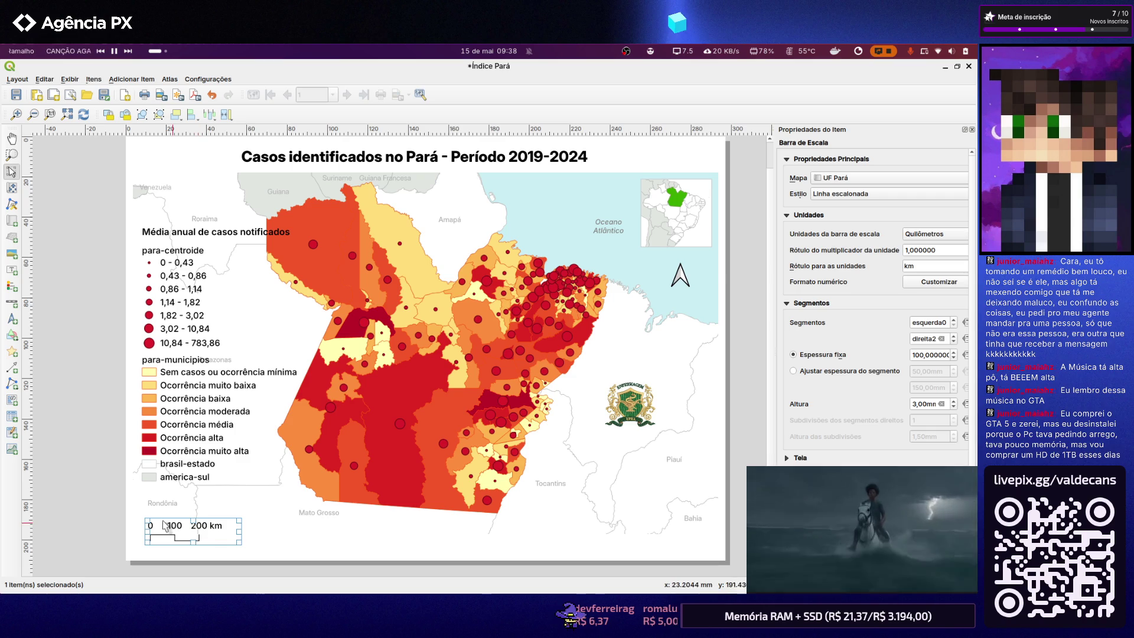
left_click(93, 450)
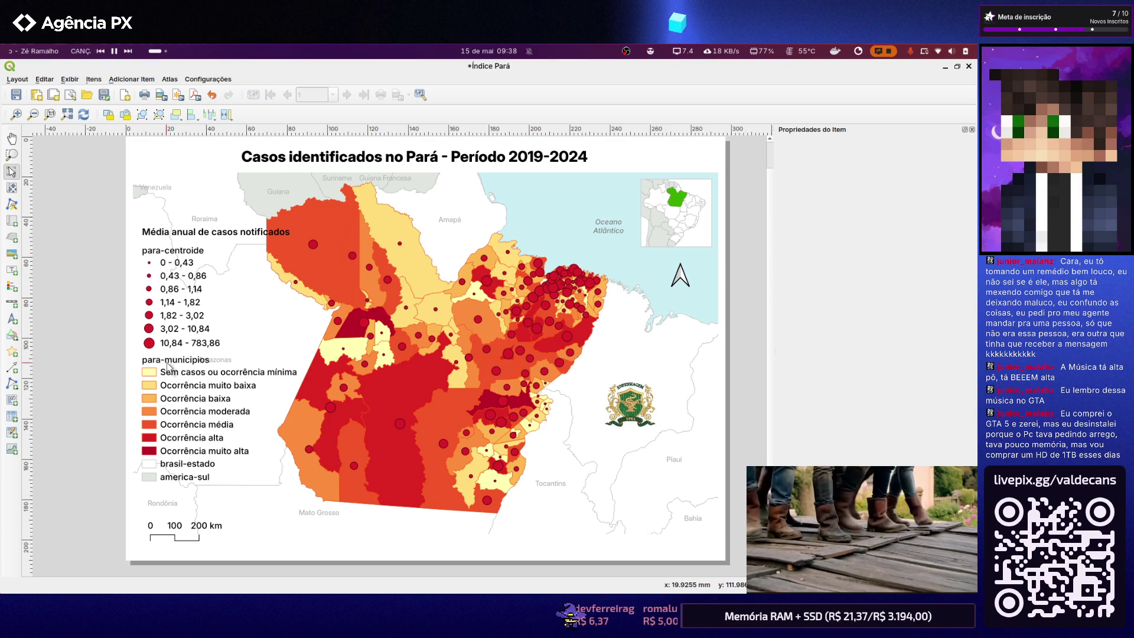
Move the legend down and left to sit just above the scale bar, then deselect it
left_click_drag(152, 348, 141, 365)
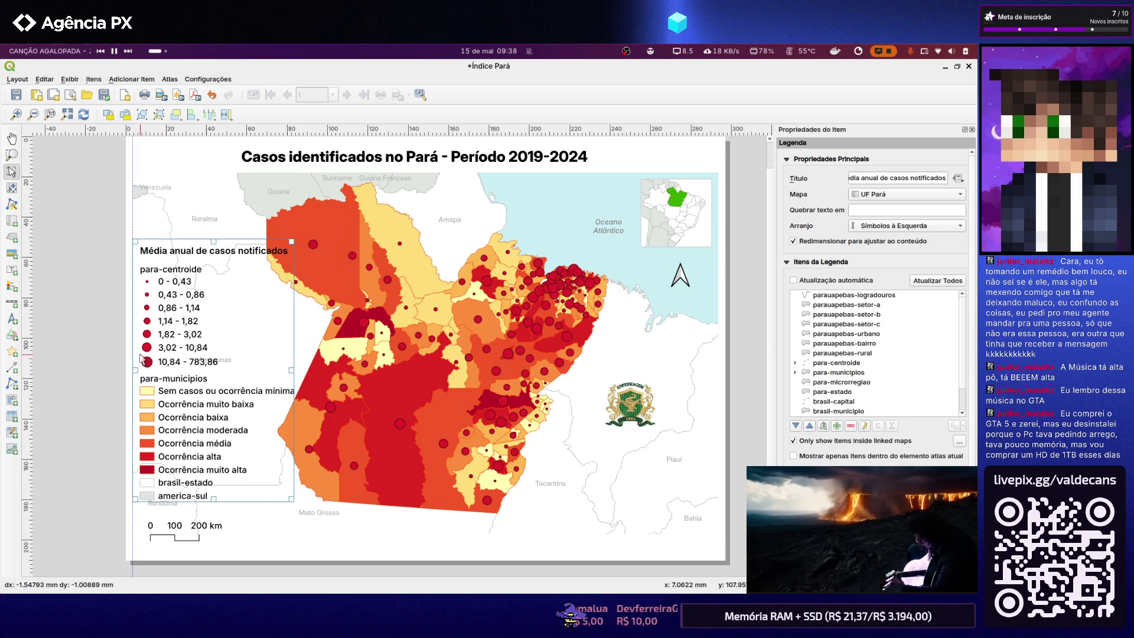
left_click_drag(142, 364, 144, 358)
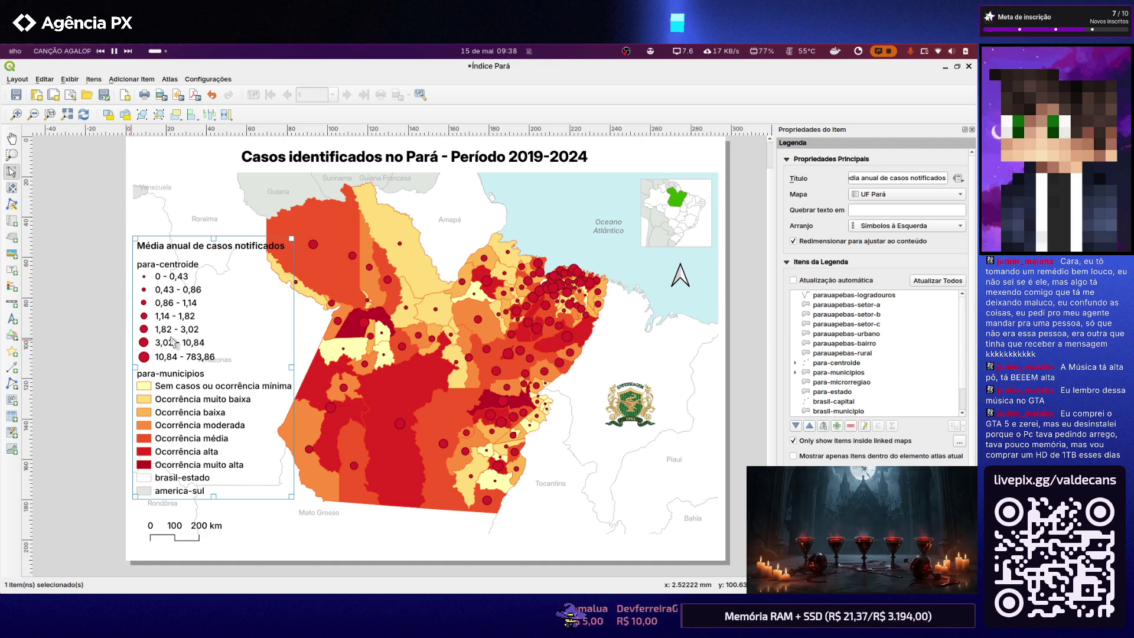
left_click(76, 201)
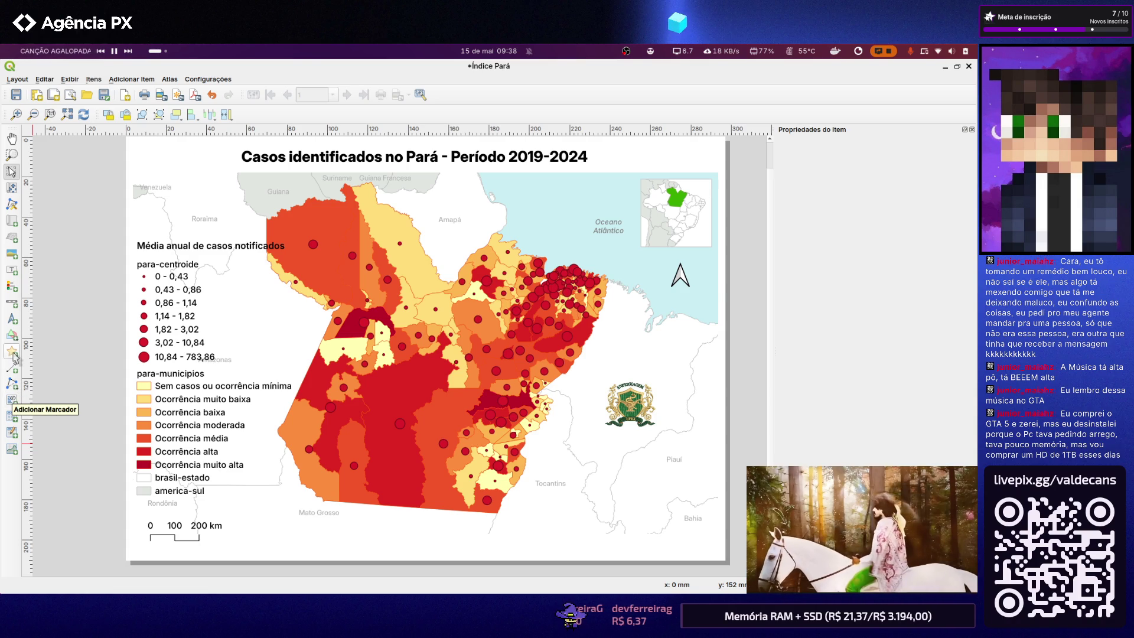
Add a rectangle shape over the logo area in the map's lower-right corner
left_click(14, 337)
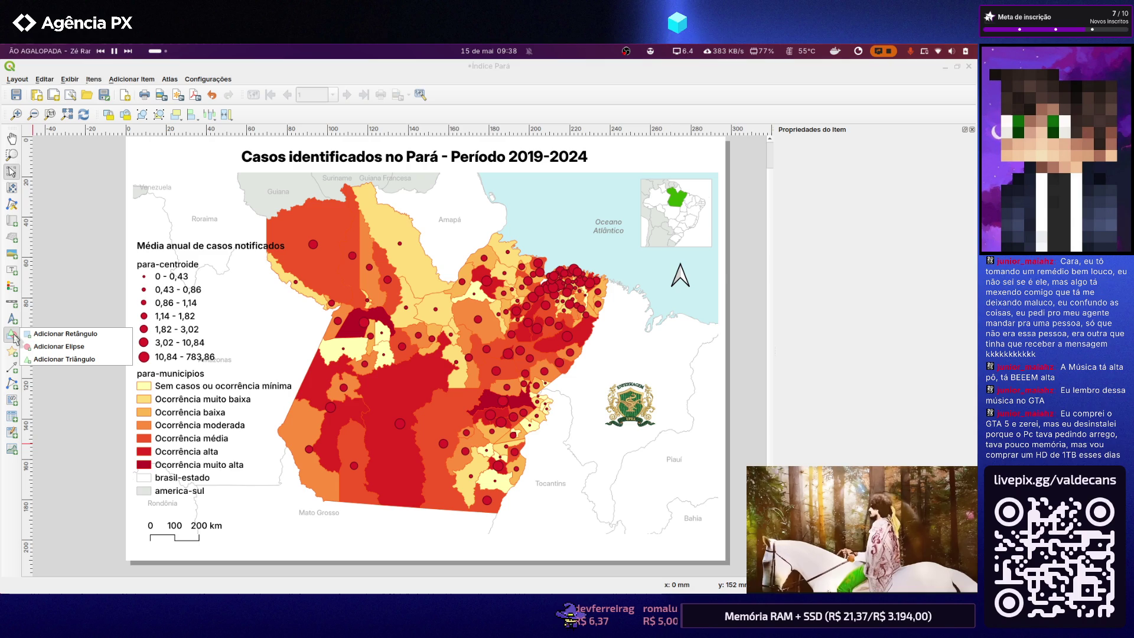
left_click(53, 334)
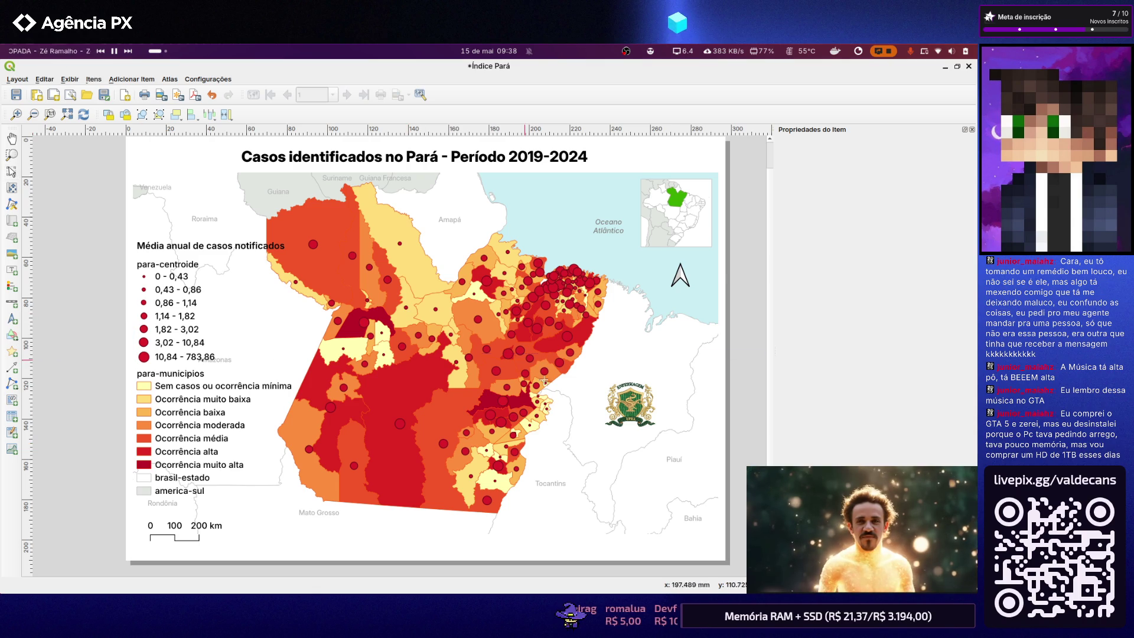
left_click_drag(590, 355, 712, 508)
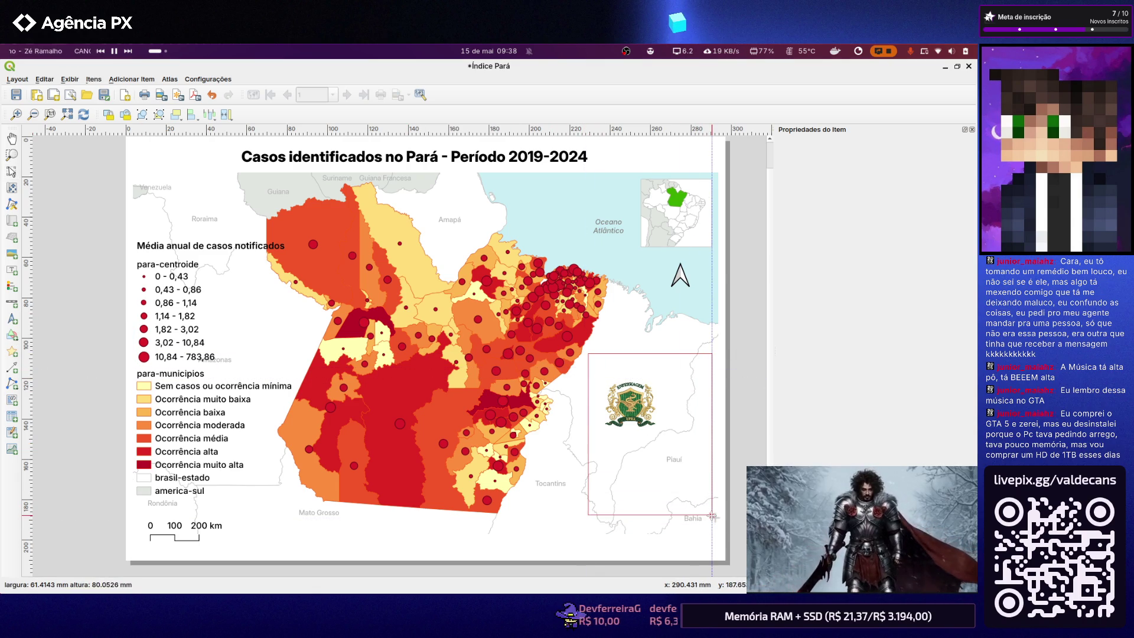
left_click_drag(713, 509, 711, 509)
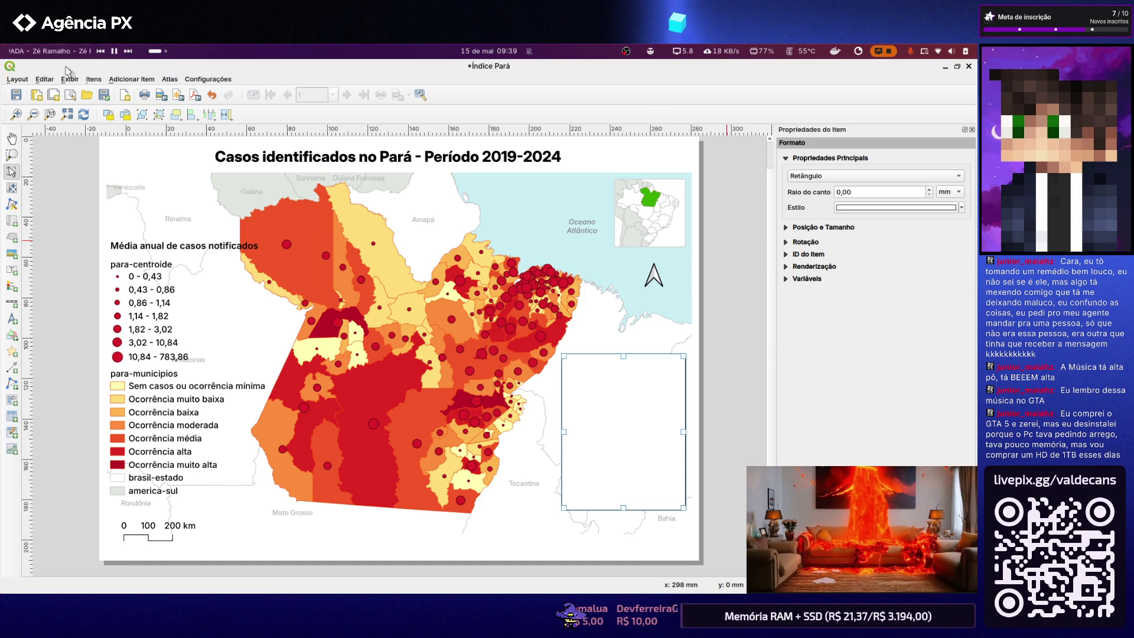
Nudge the new rectangle slightly left and select the main map
left_click(45, 79)
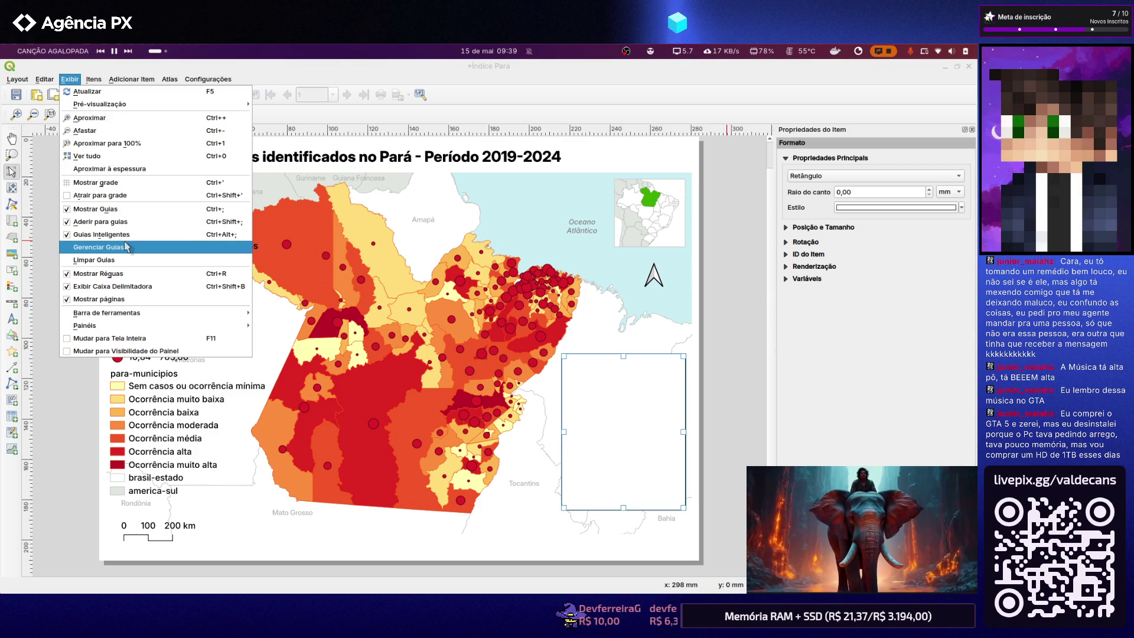
left_click(44, 80)
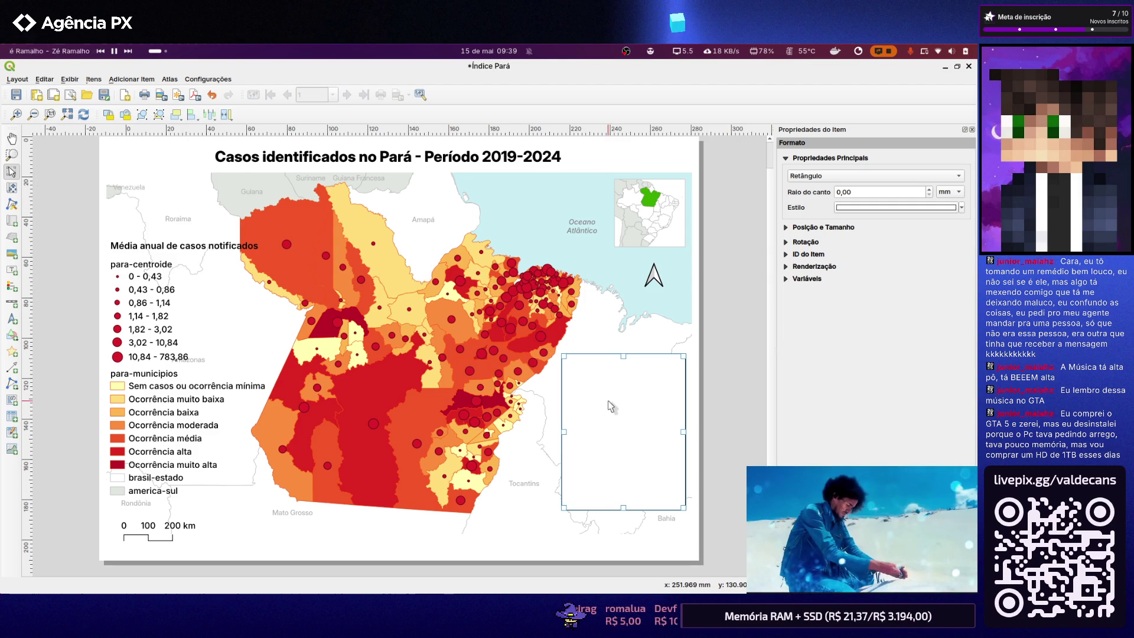
left_click_drag(607, 405, 607, 405)
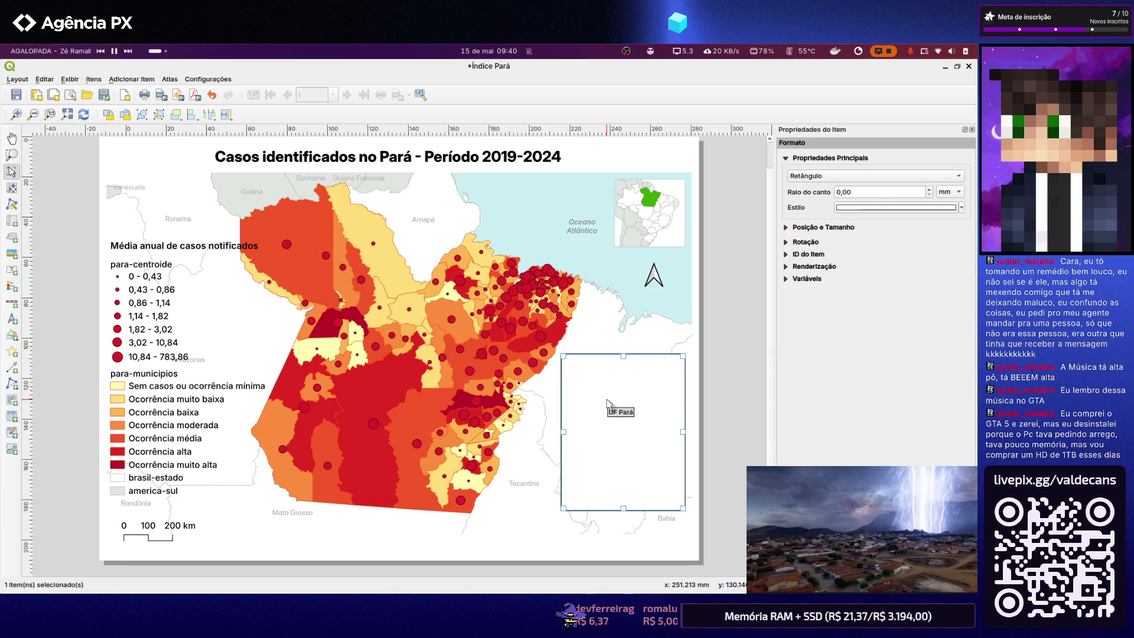
left_click(661, 319)
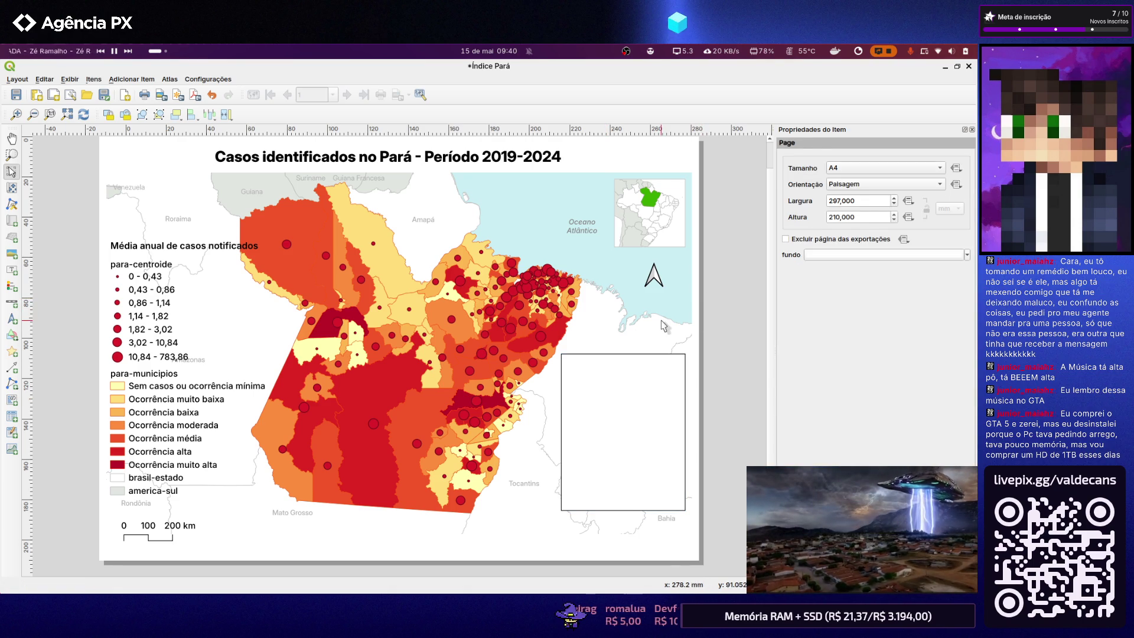
Float the item settings window, move it around, then close it
double_click(812, 131)
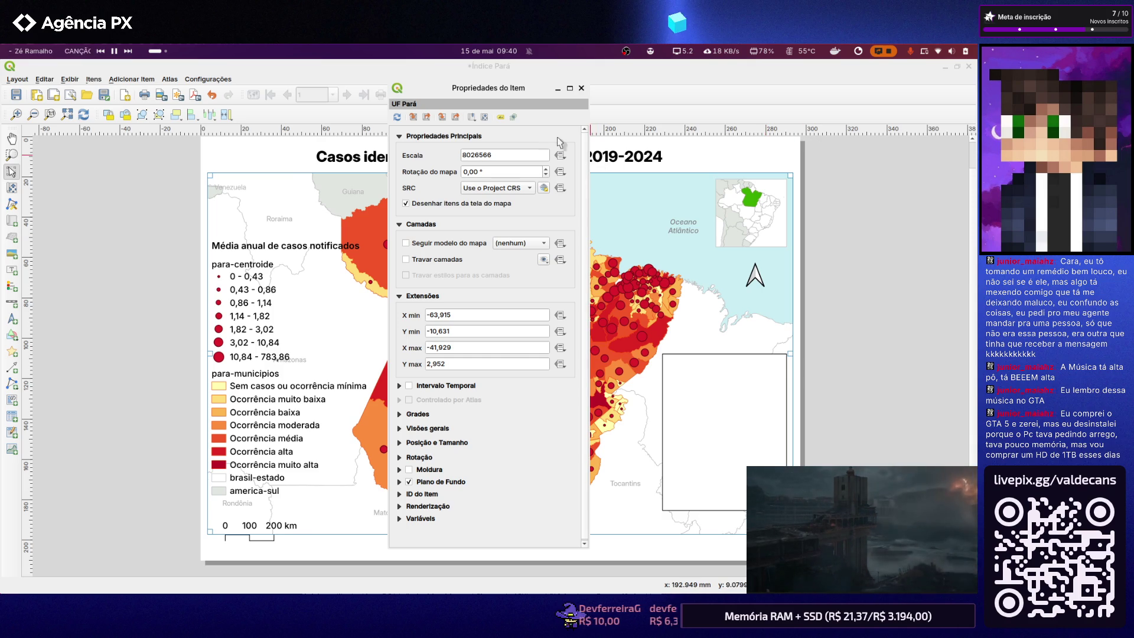
mouse_move(460, 94)
left_mouse_down()
mouse_move(974, 194)
mouse_move(971, 276)
left_mouse_up()
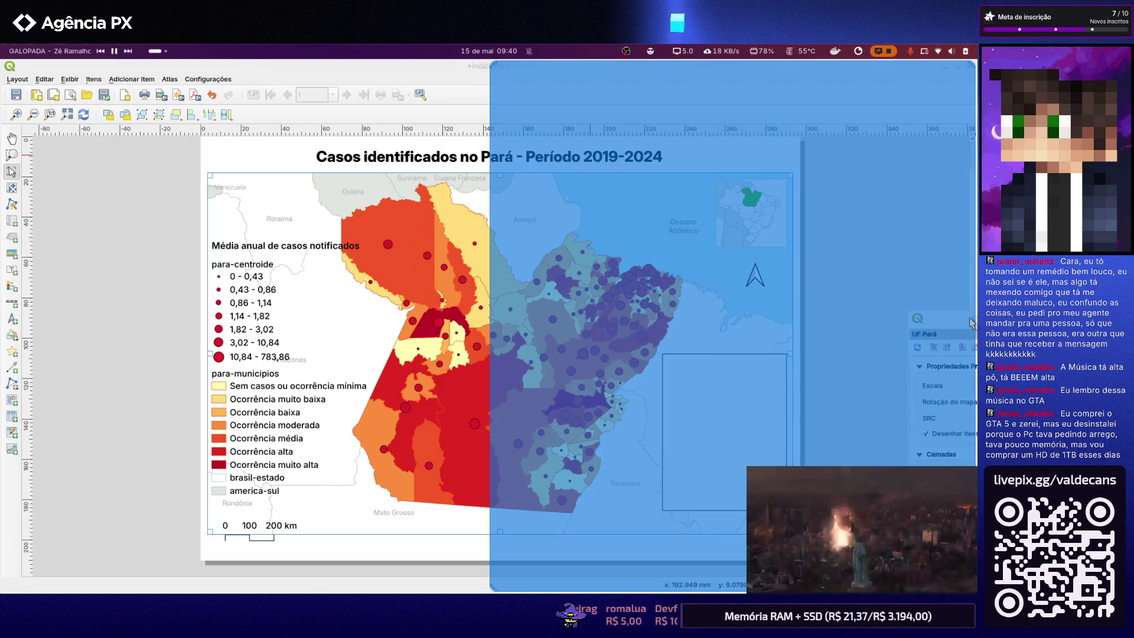
mouse_move(971, 276)
left_mouse_down()
mouse_move(970, 321)
mouse_move(608, 180)
left_mouse_up()
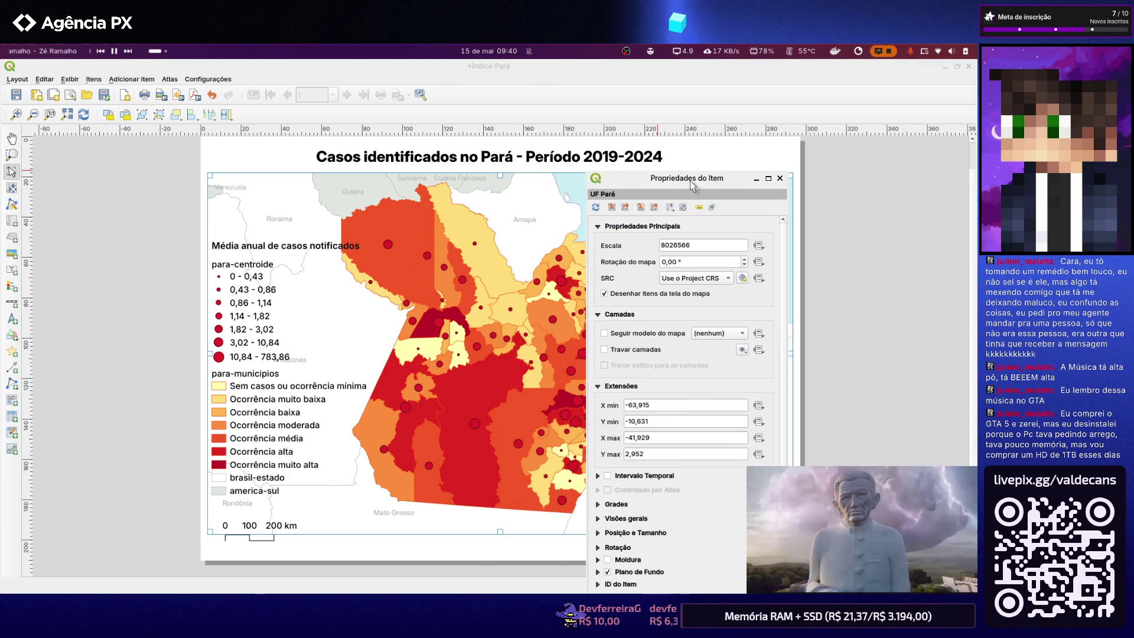
left_click(778, 178)
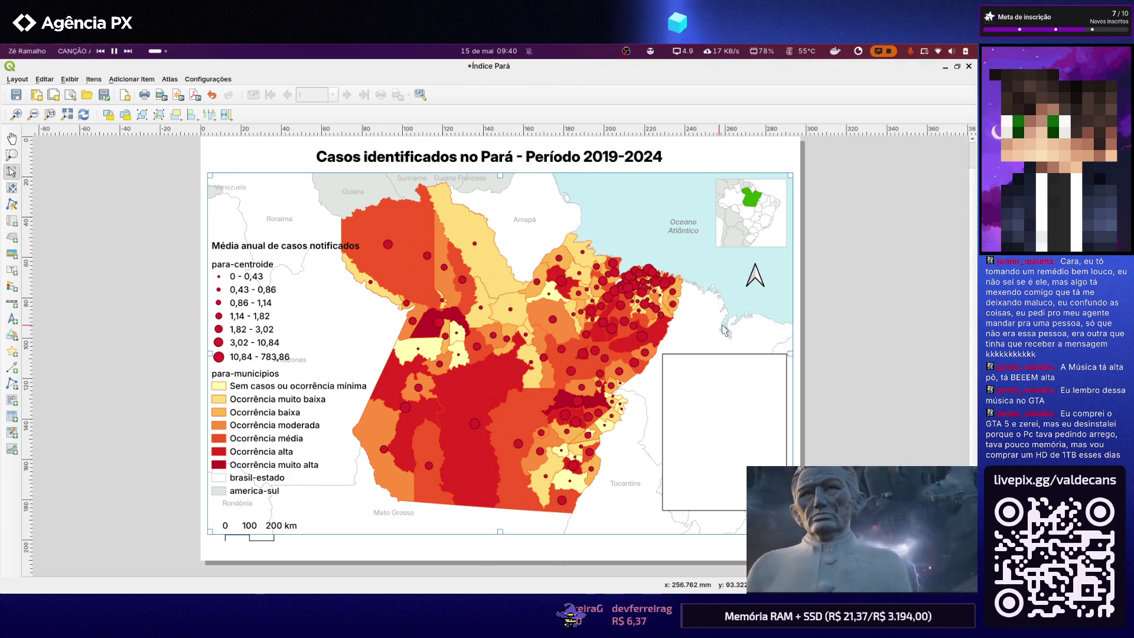
Show the page guides panel and bring up the rectangle's item properties
right_click(715, 390)
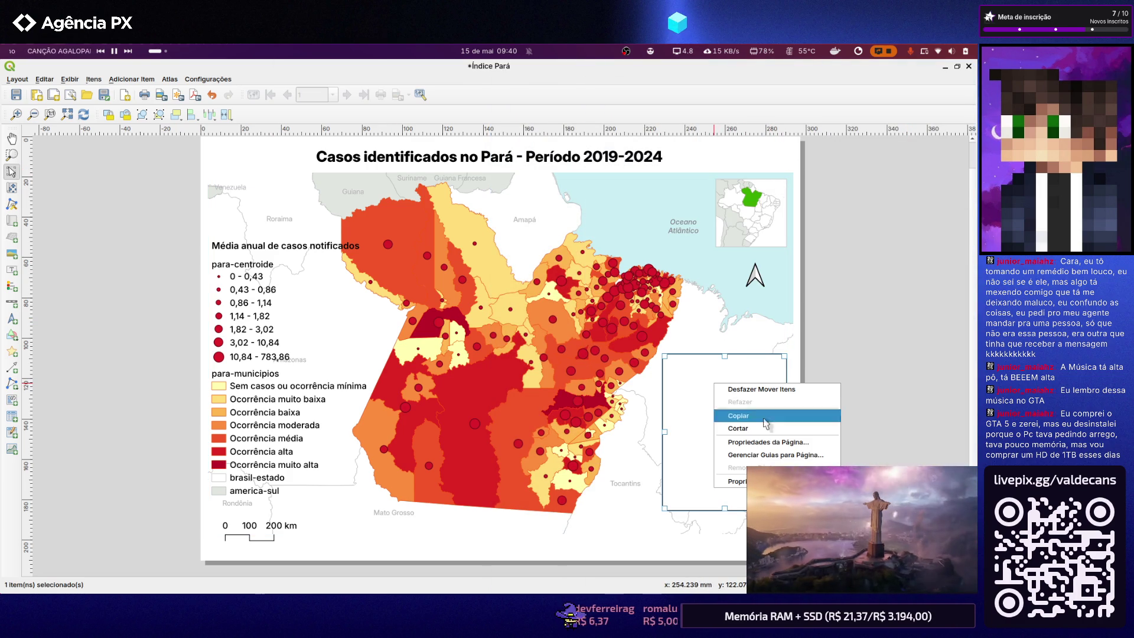
left_click(817, 458)
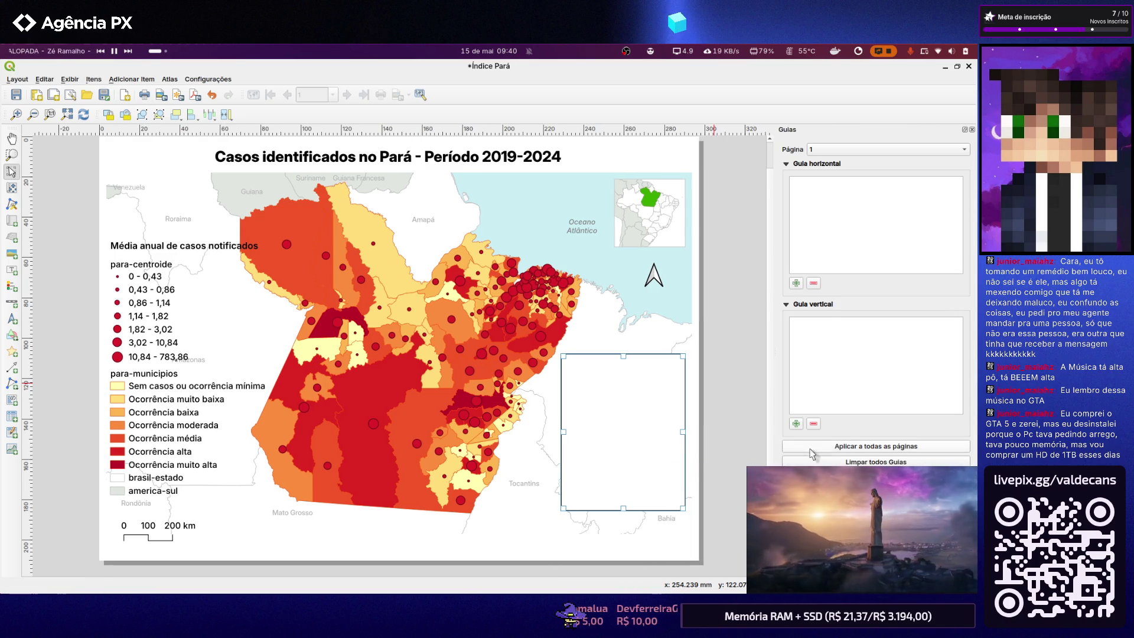
right_click(634, 401)
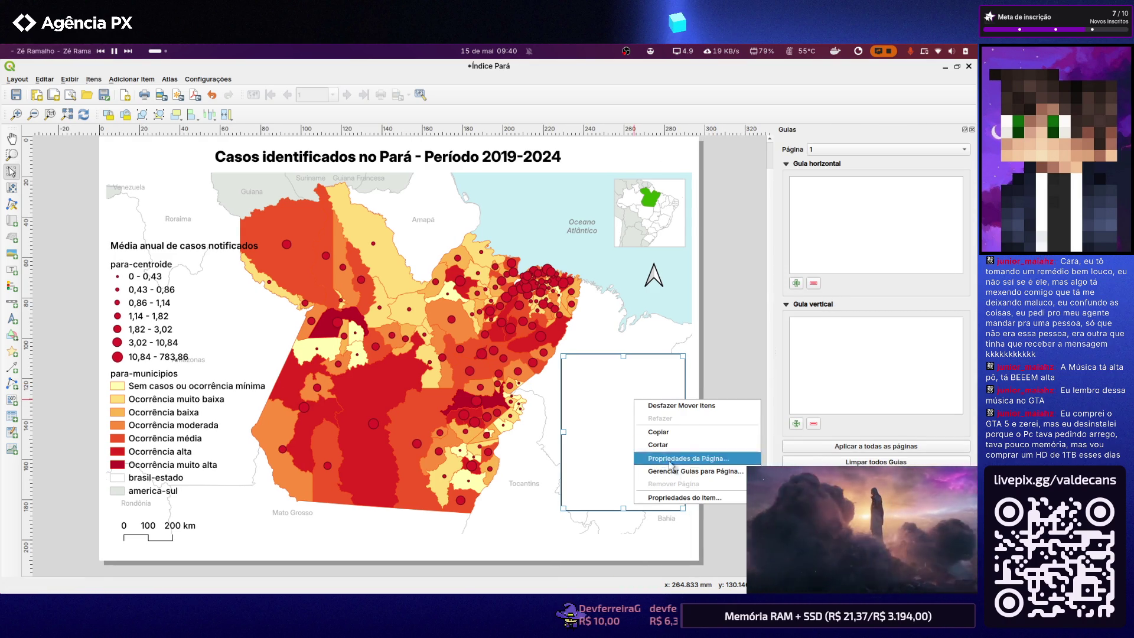
left_click(678, 499)
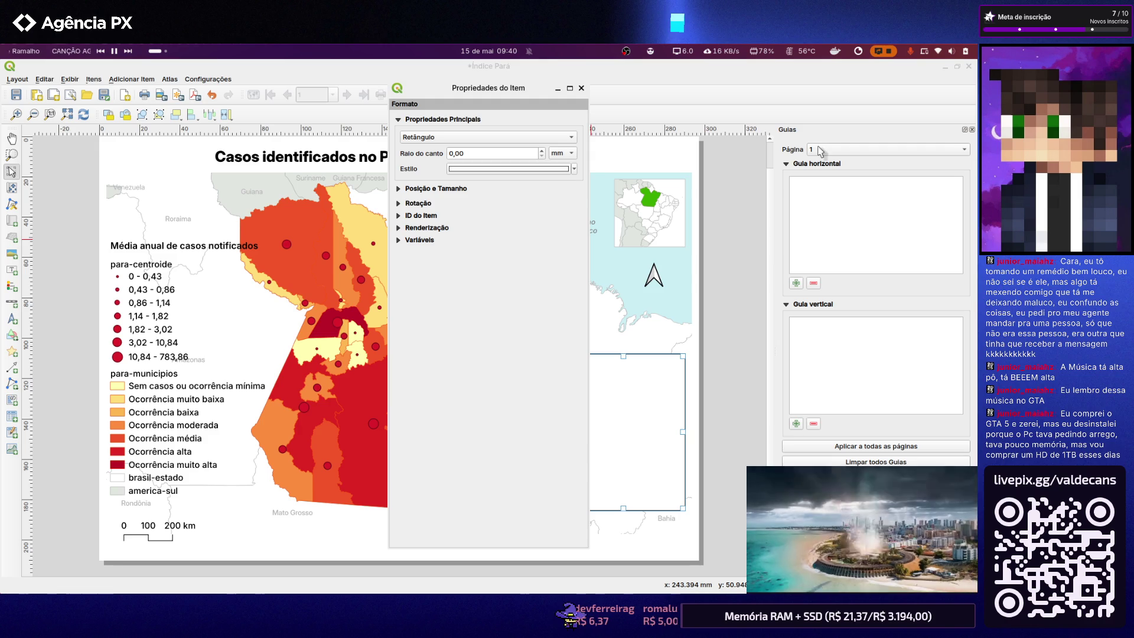
Dock the item properties beside the layout, close them, and reach the stacking-order choices
left_click_drag(499, 93, 828, 134)
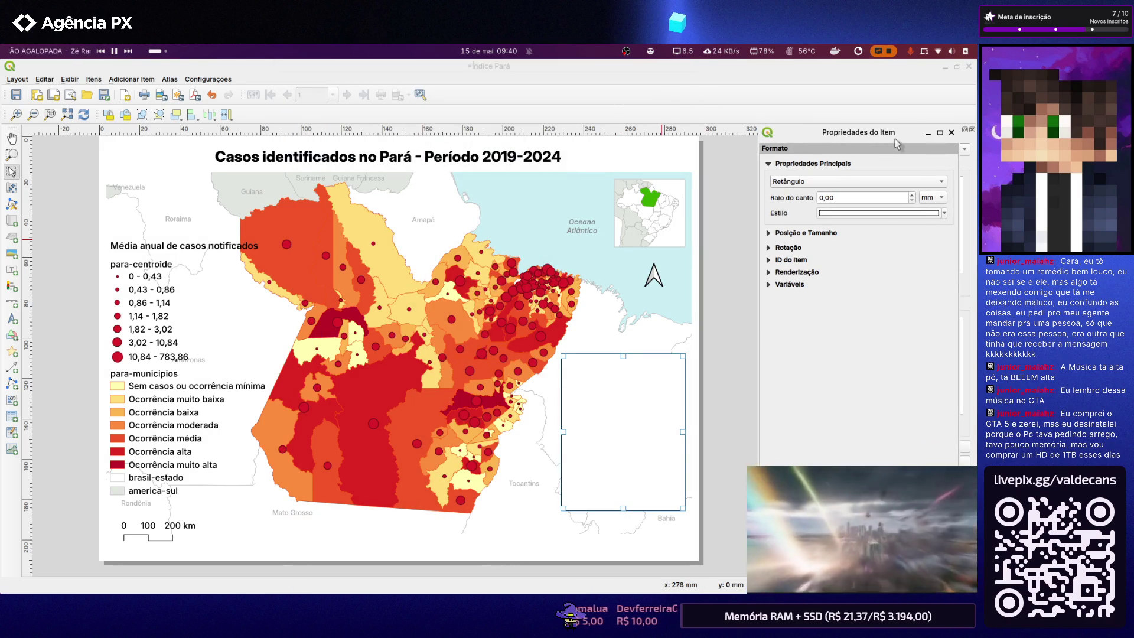
mouse_move(768, 133)
left_mouse_down()
mouse_move(675, 133)
mouse_move(738, 141)
left_mouse_up()
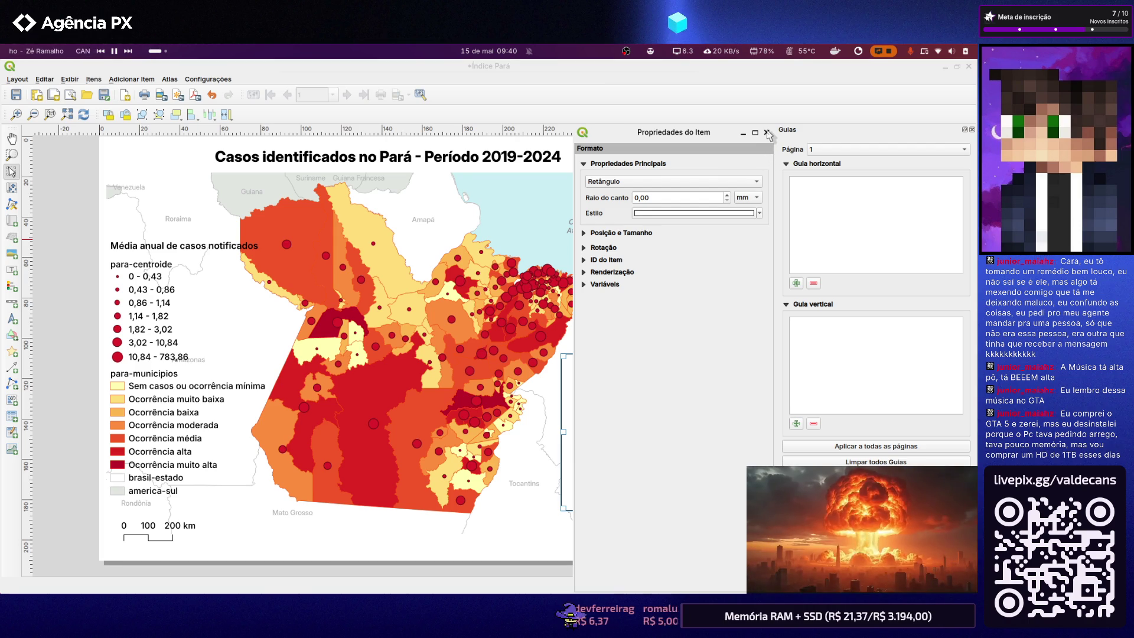
left_click(767, 133)
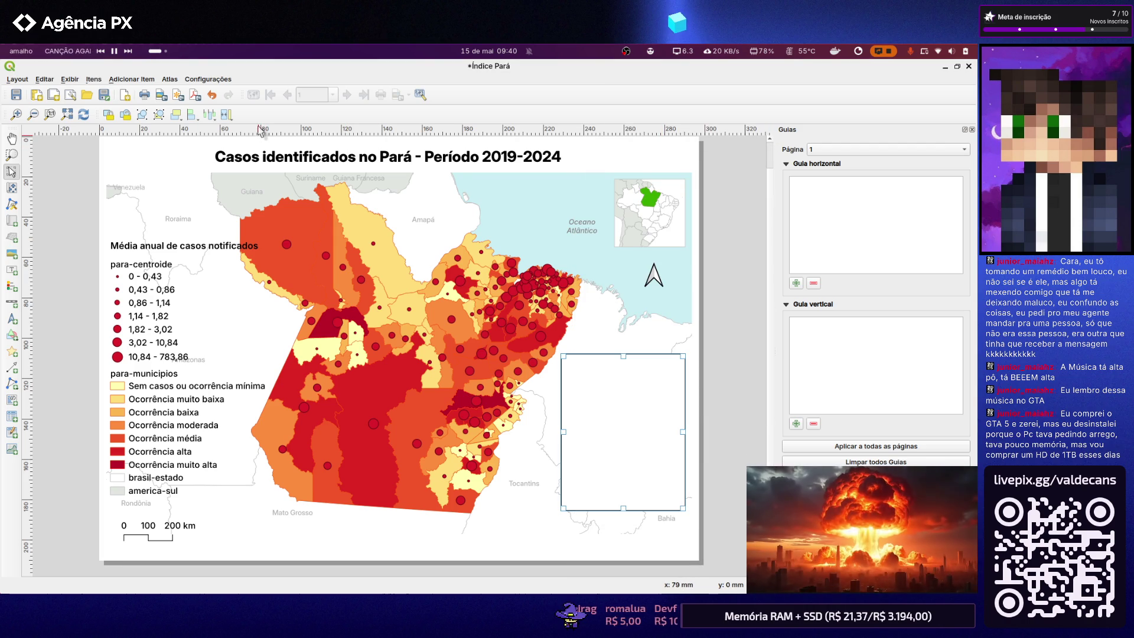
left_click(178, 117)
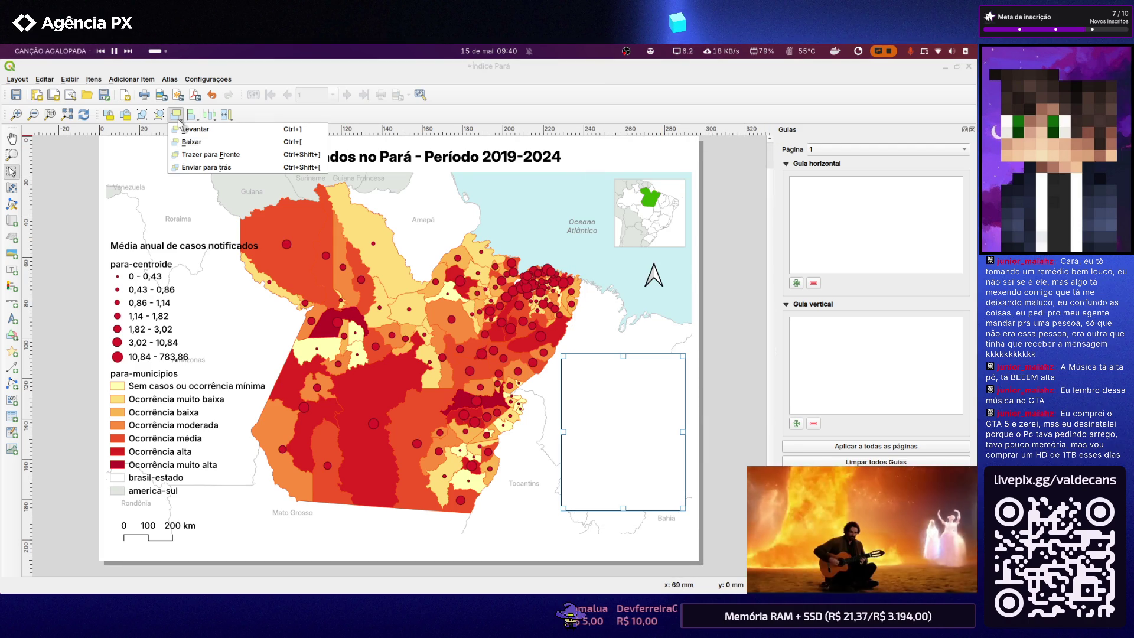
Send the white box to the back, raise it again so the logo shows in front, then select the main map
left_click(186, 168)
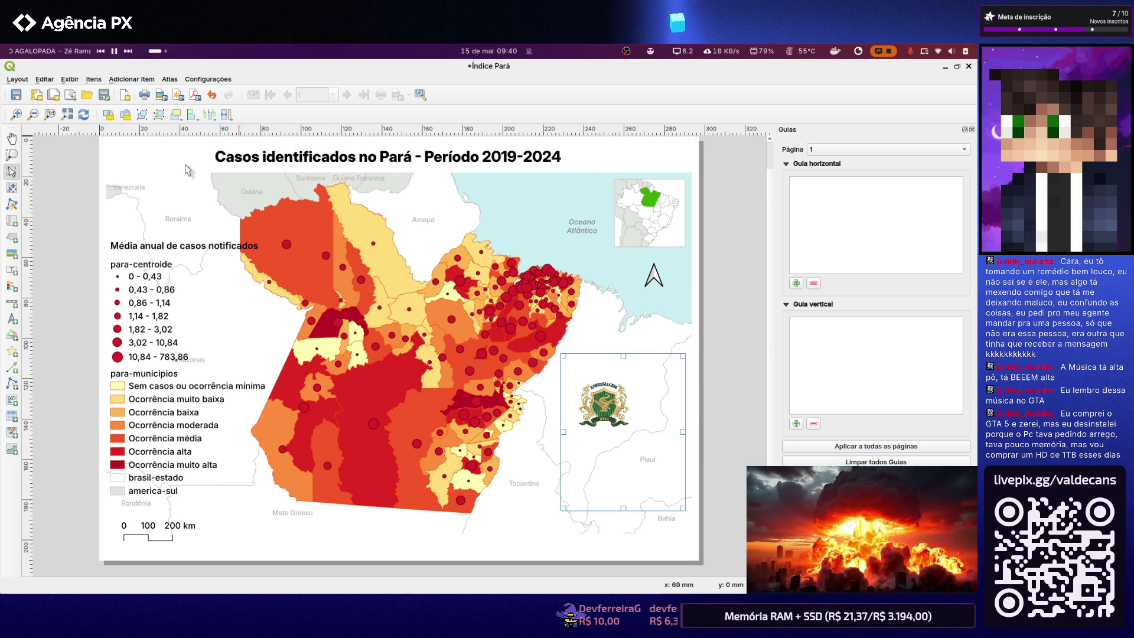
left_click(177, 116)
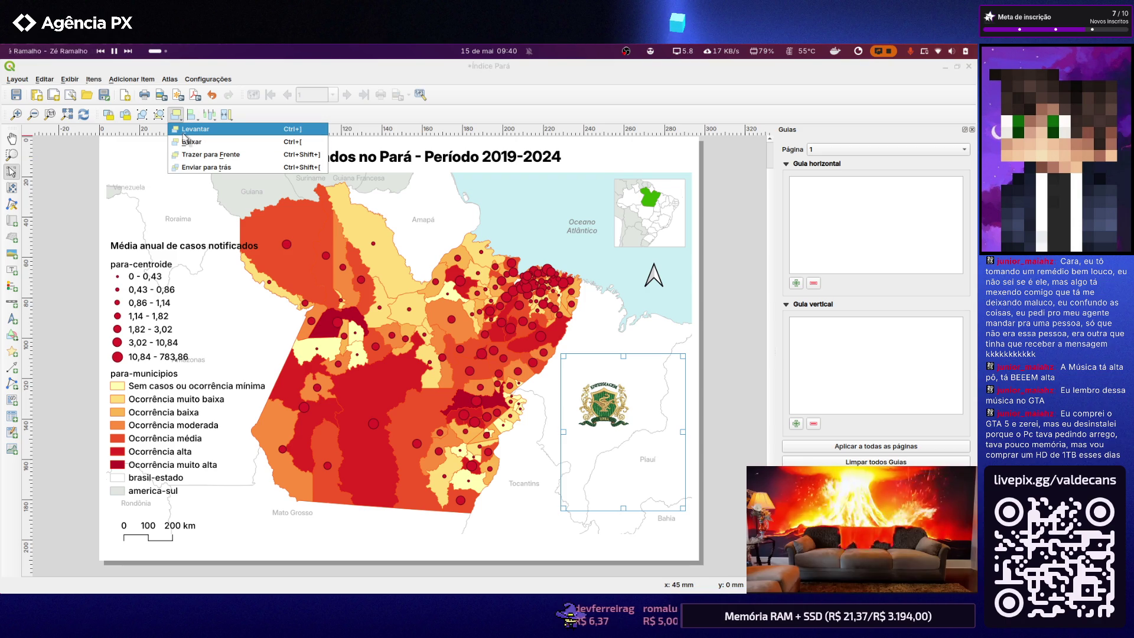
left_click(185, 132)
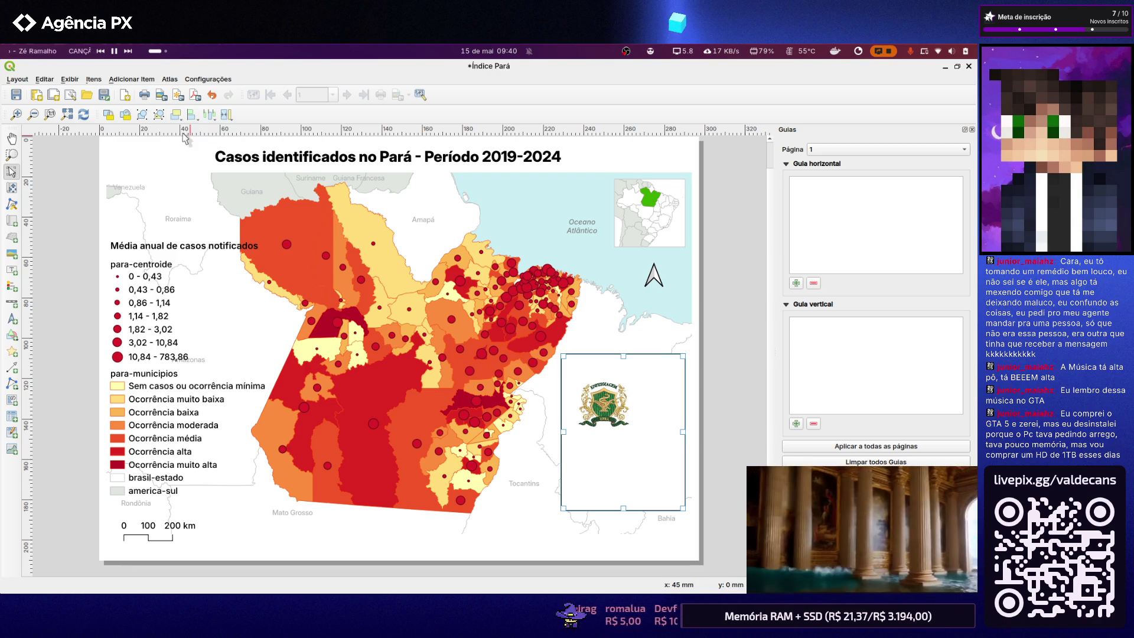
left_click(708, 396)
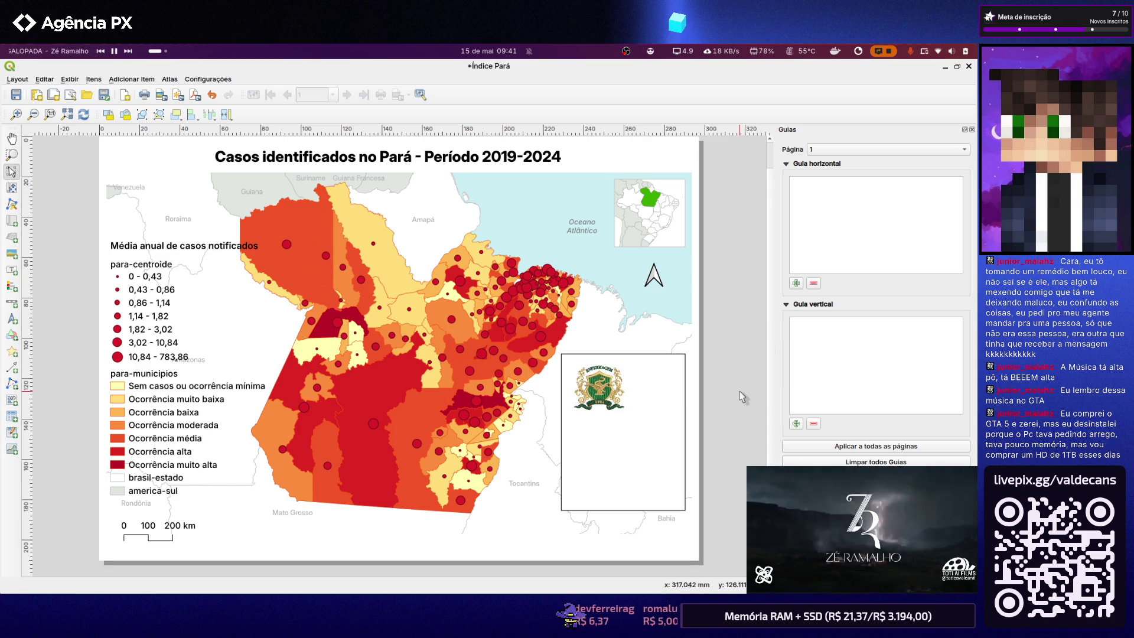
left_click(176, 193)
Enlarge the main map rightward and downward, then move the legend slightly lower
left_click_drag(176, 194, 169, 193)
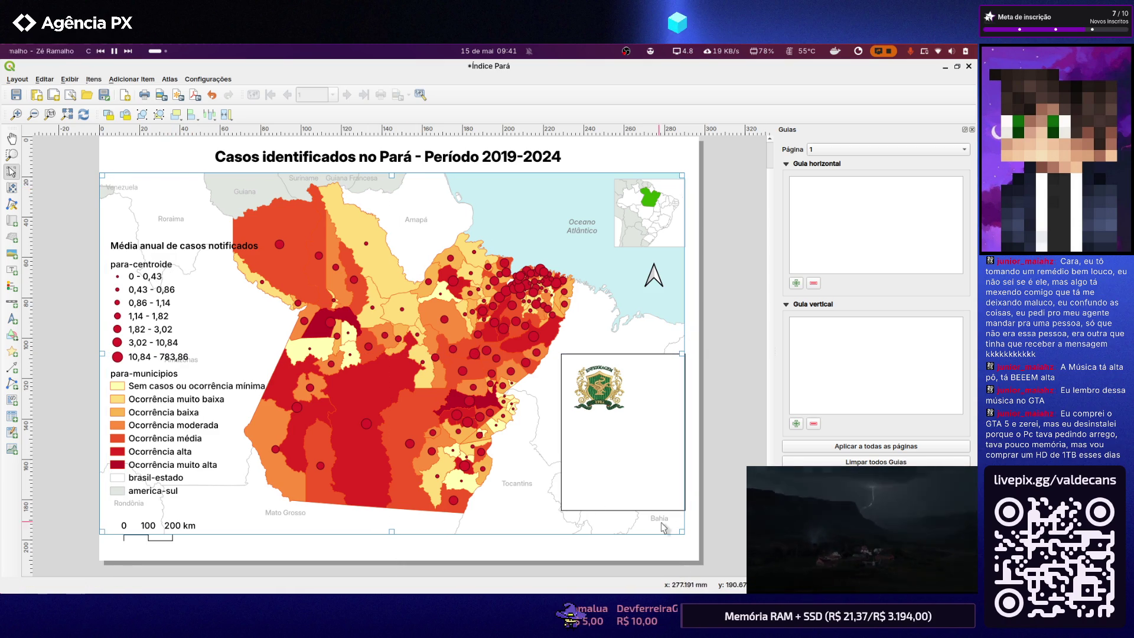
left_click_drag(684, 357, 697, 358)
left_click_drag(400, 534, 398, 559)
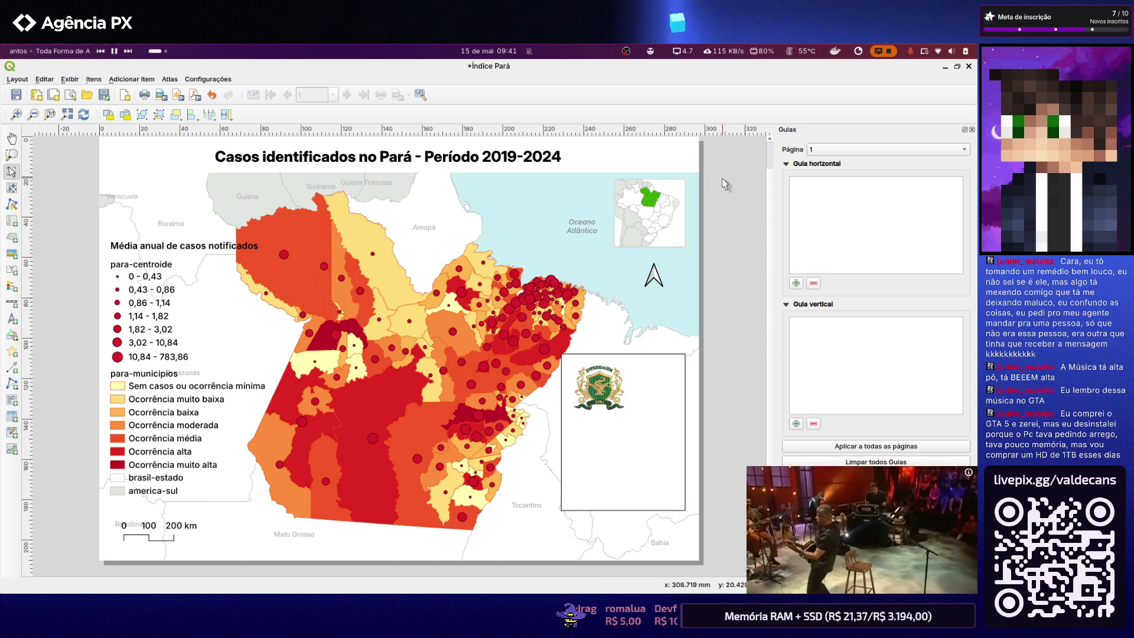
scroll(720, 190, "up", 3)
scroll(580, 266, "down", 3)
scroll(580, 265, "down", 2)
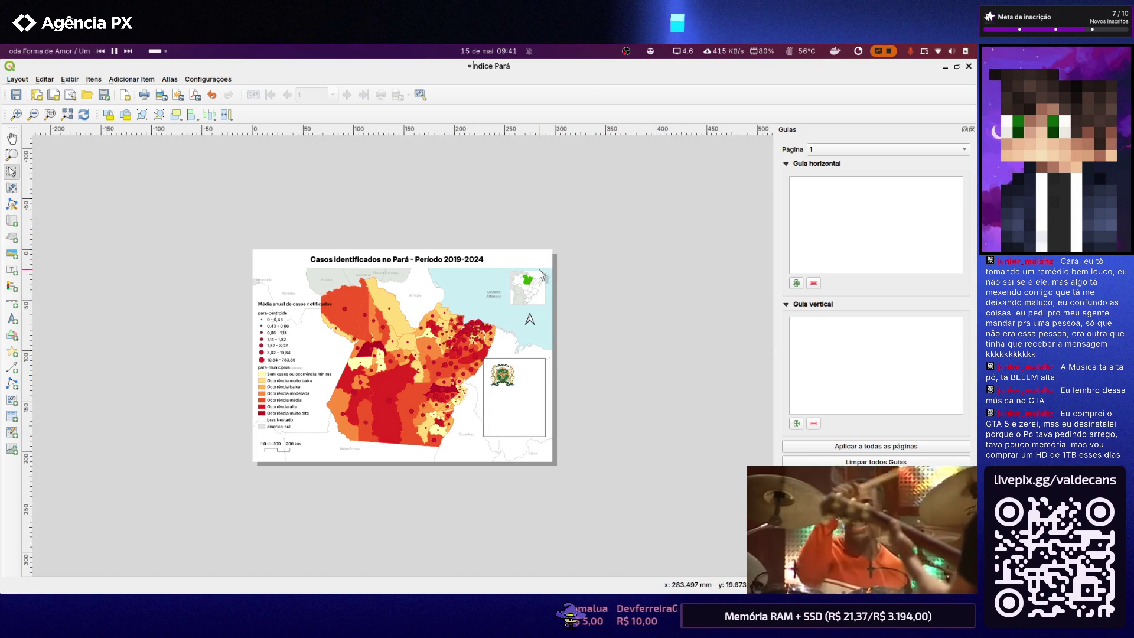
scroll(429, 375, "up", 2)
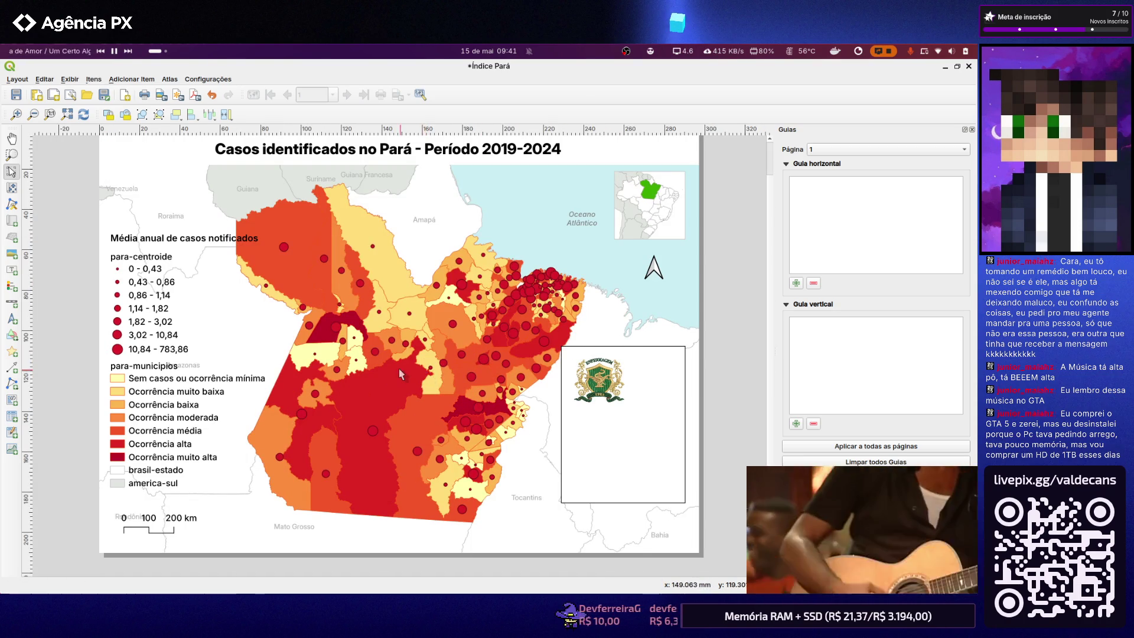
left_click(189, 386)
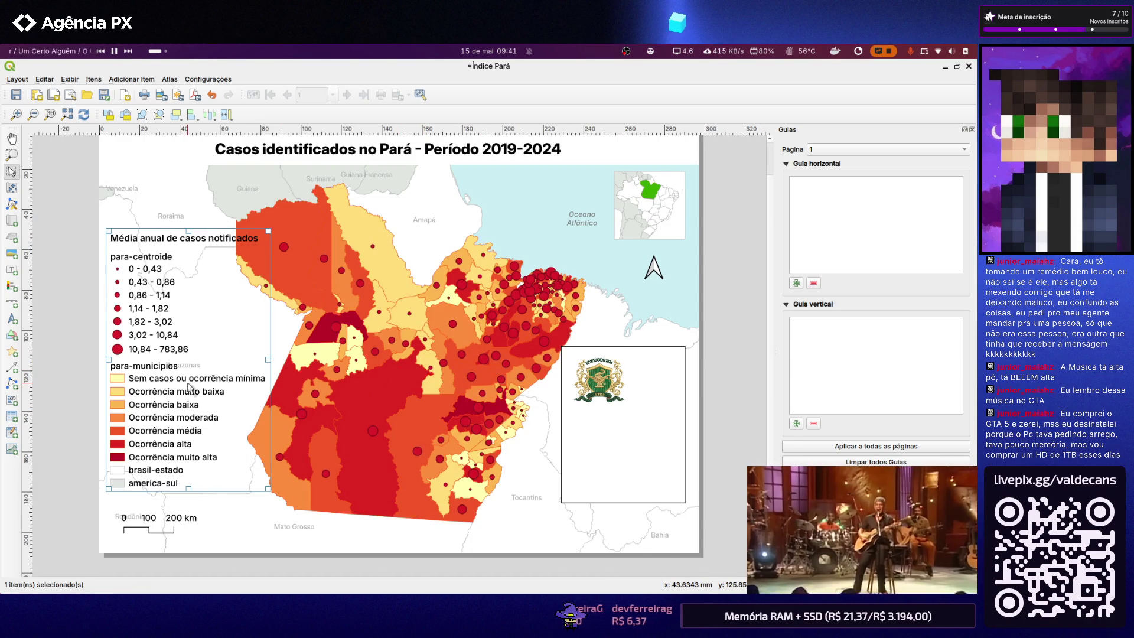
left_click_drag(189, 387, 191, 396)
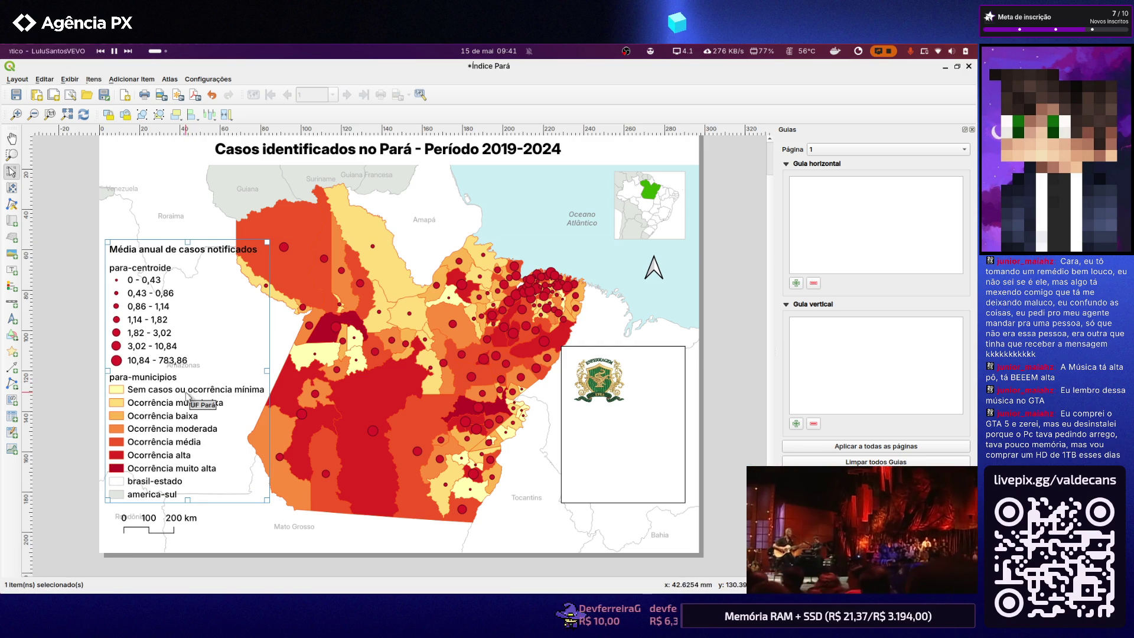
Bring up the legend's item properties and tile the window to the right half, narrowed to reveal the map
right_click(220, 254)
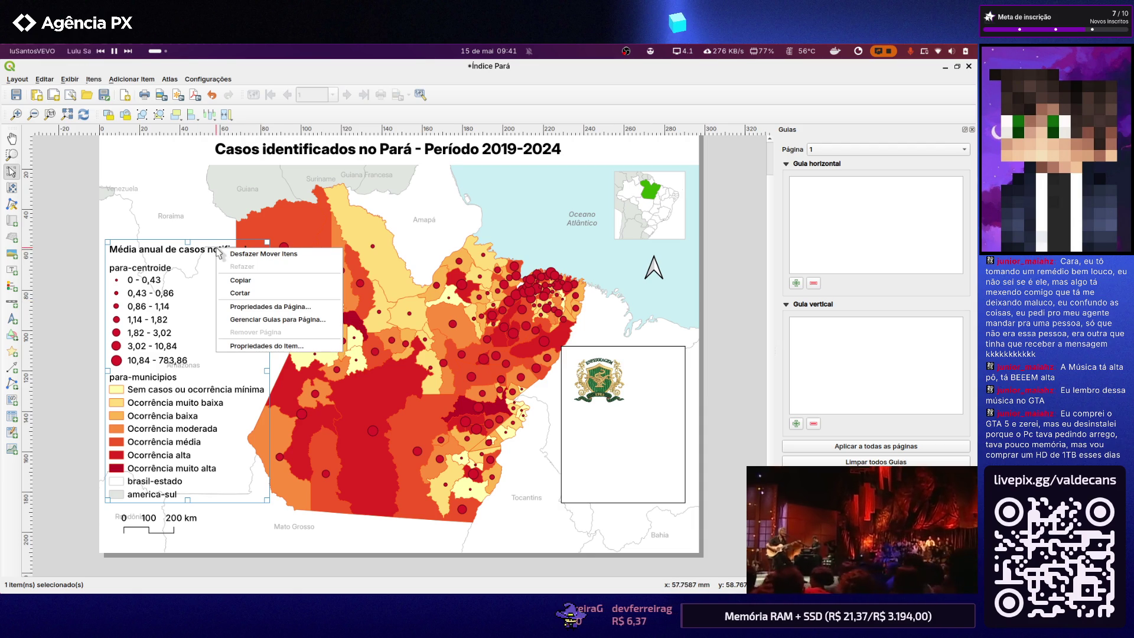
left_click(260, 347)
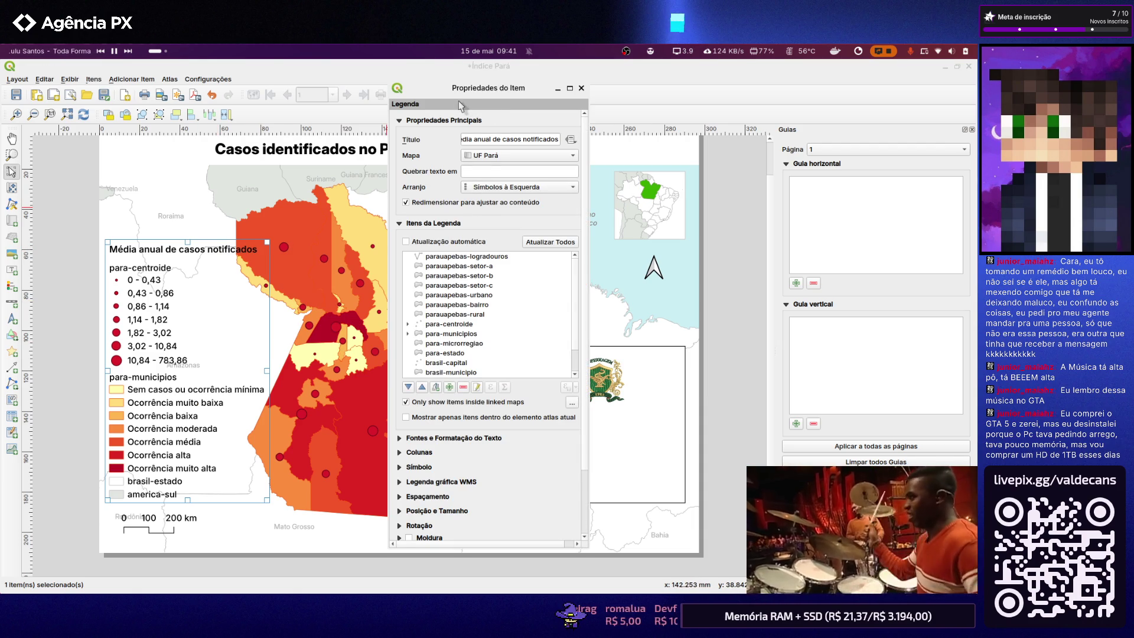
right_click(445, 87)
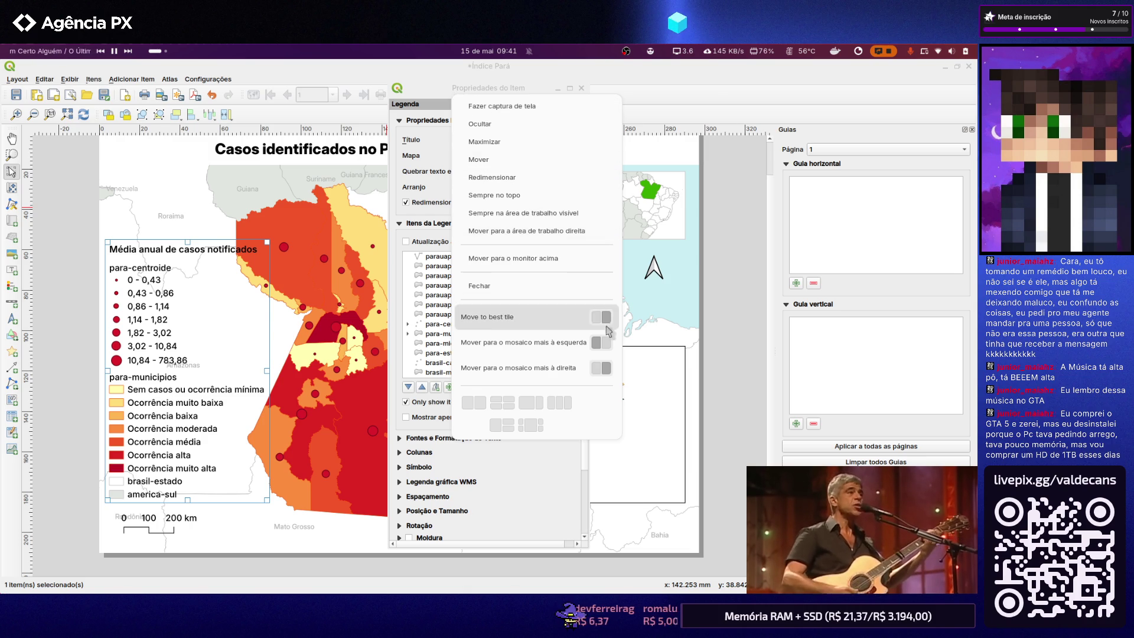
left_click(605, 373)
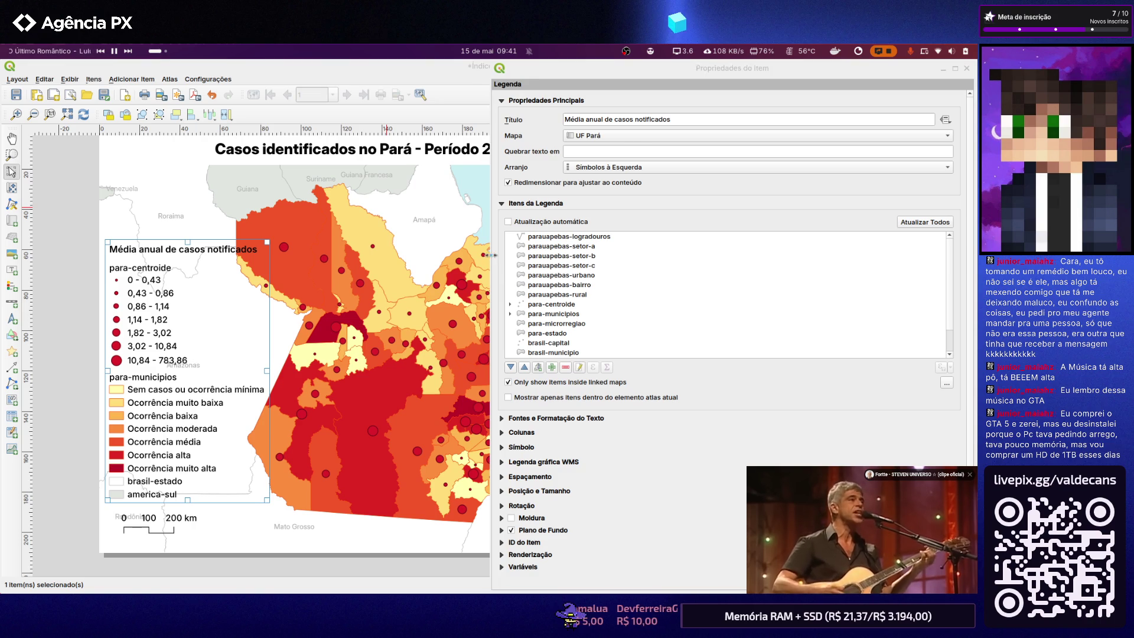
left_click_drag(492, 254, 791, 265)
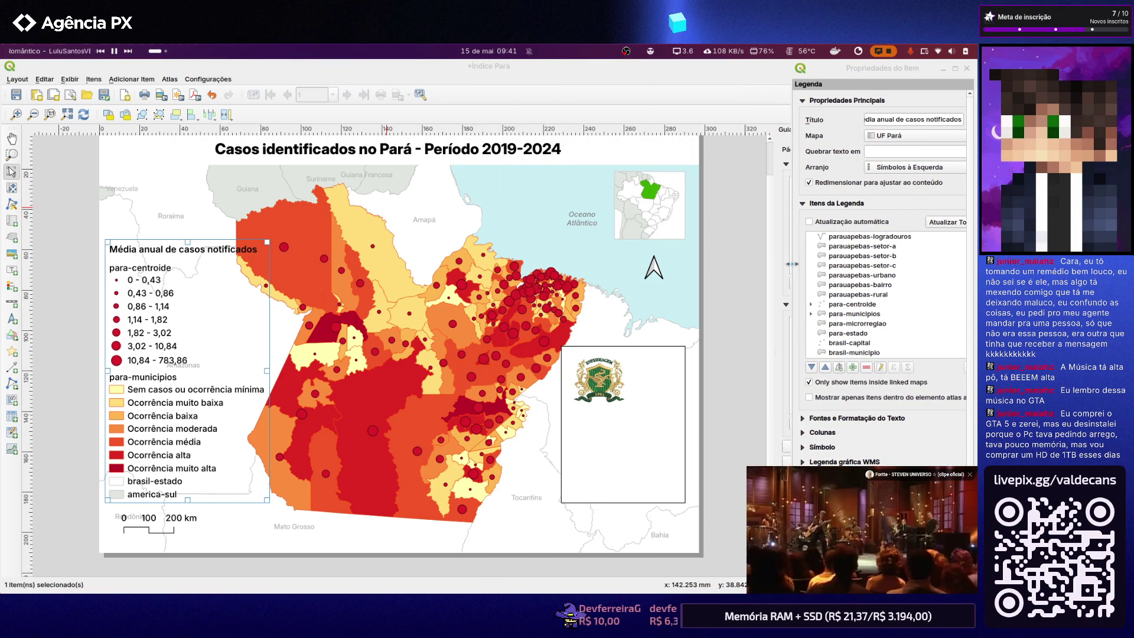
left_click_drag(853, 79, 645, 106)
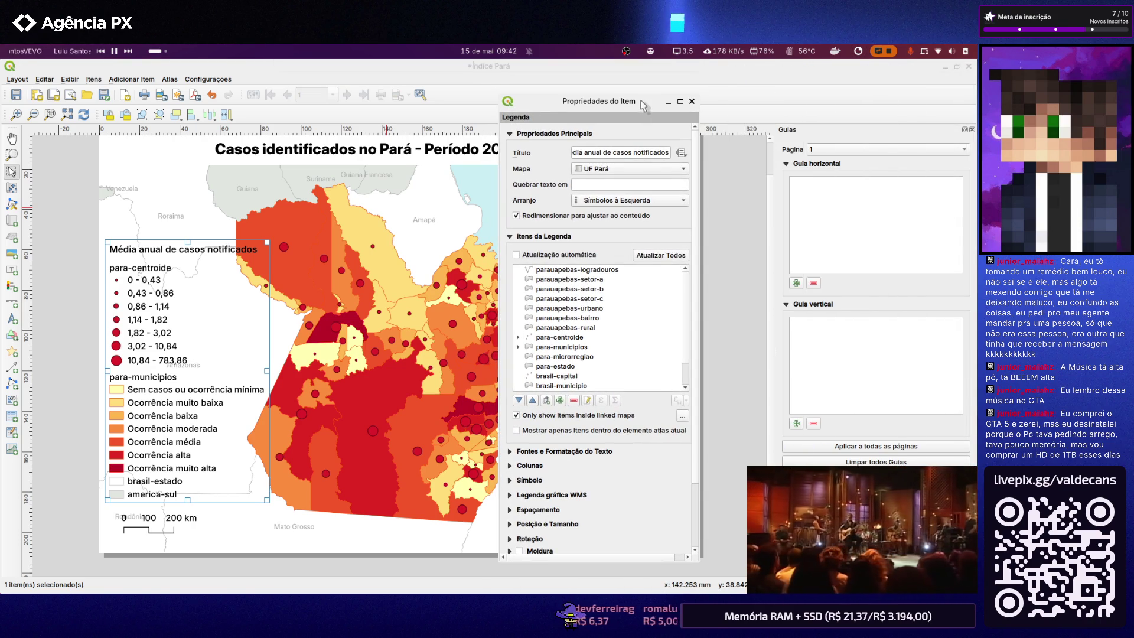
Tile the properties window right again, then detach it as a floating window over the layout
right_click(609, 108)
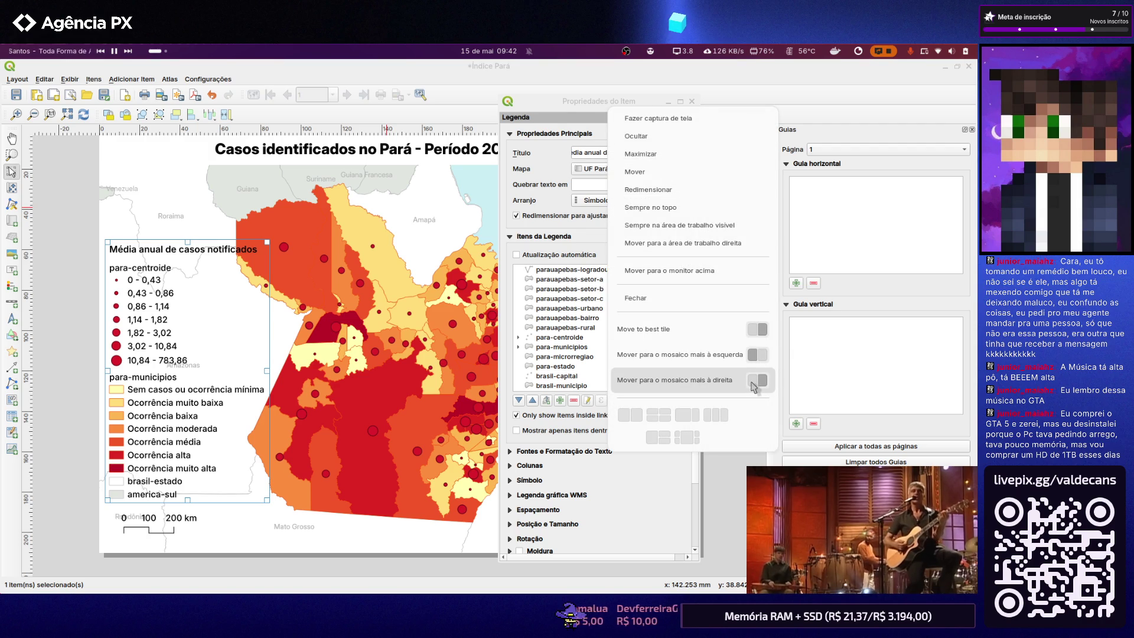
left_click(752, 380)
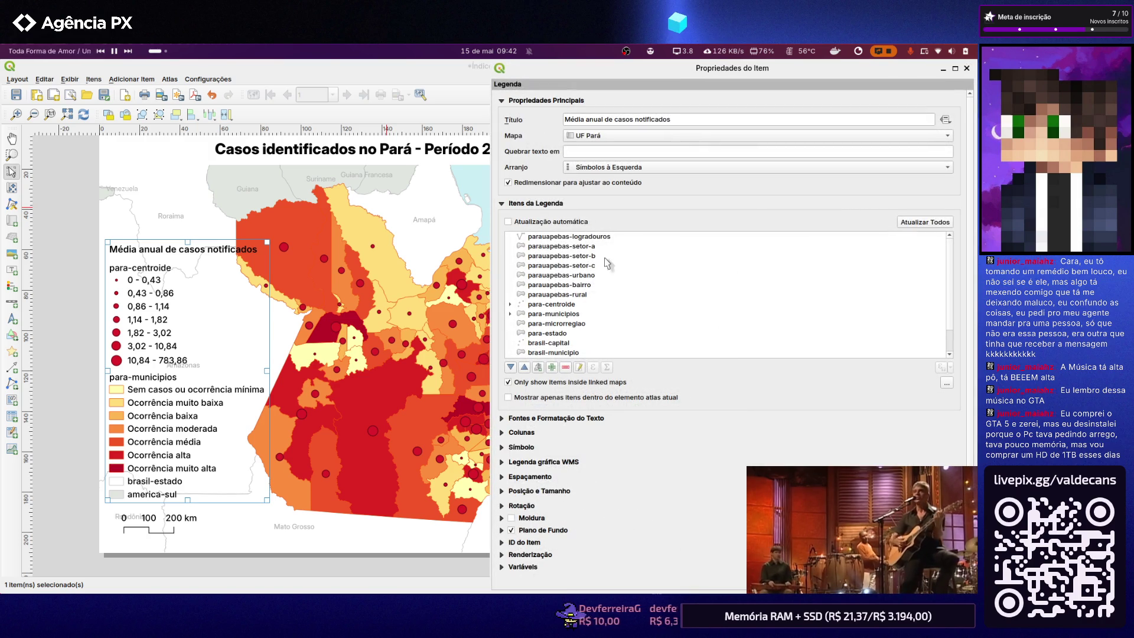
left_click_drag(493, 287, 768, 286)
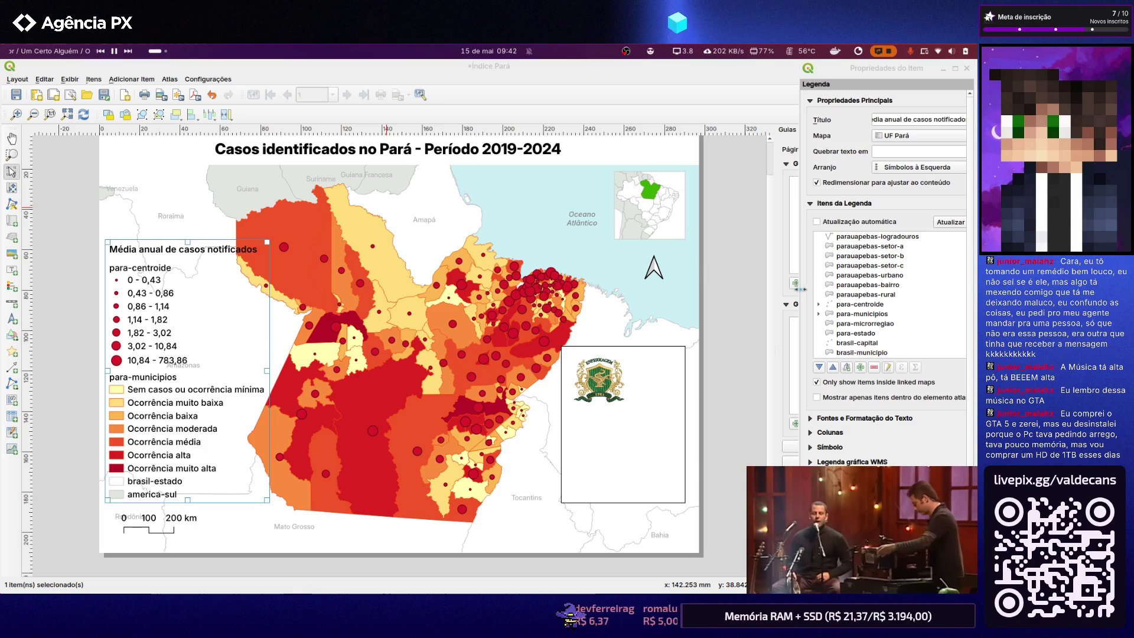
left_click_drag(767, 286, 779, 285)
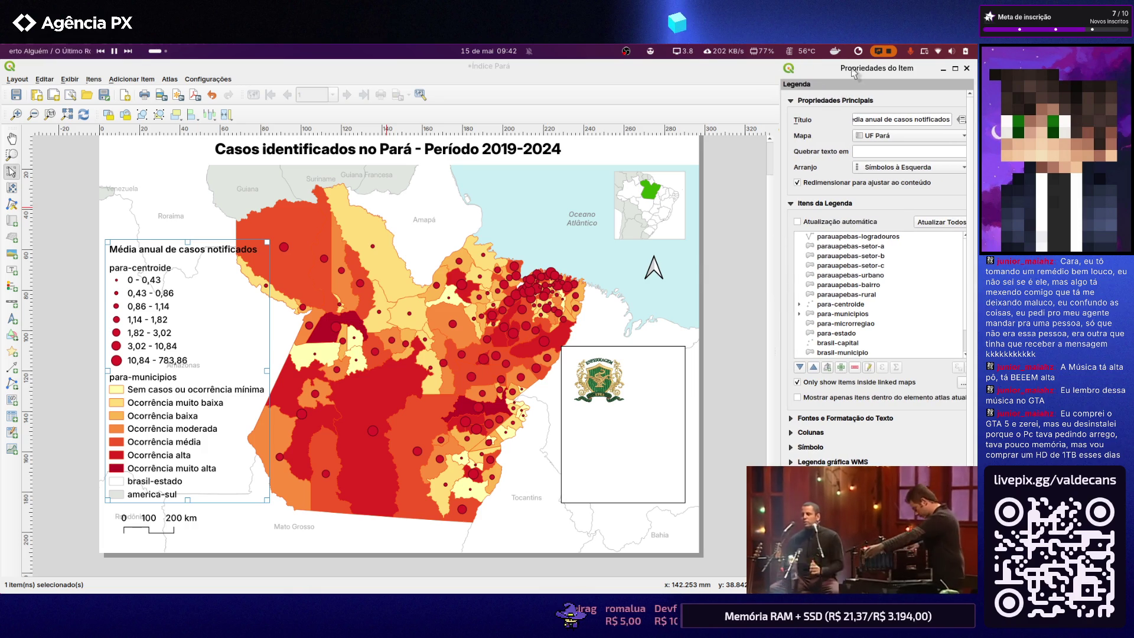
left_click_drag(855, 74, 686, 152)
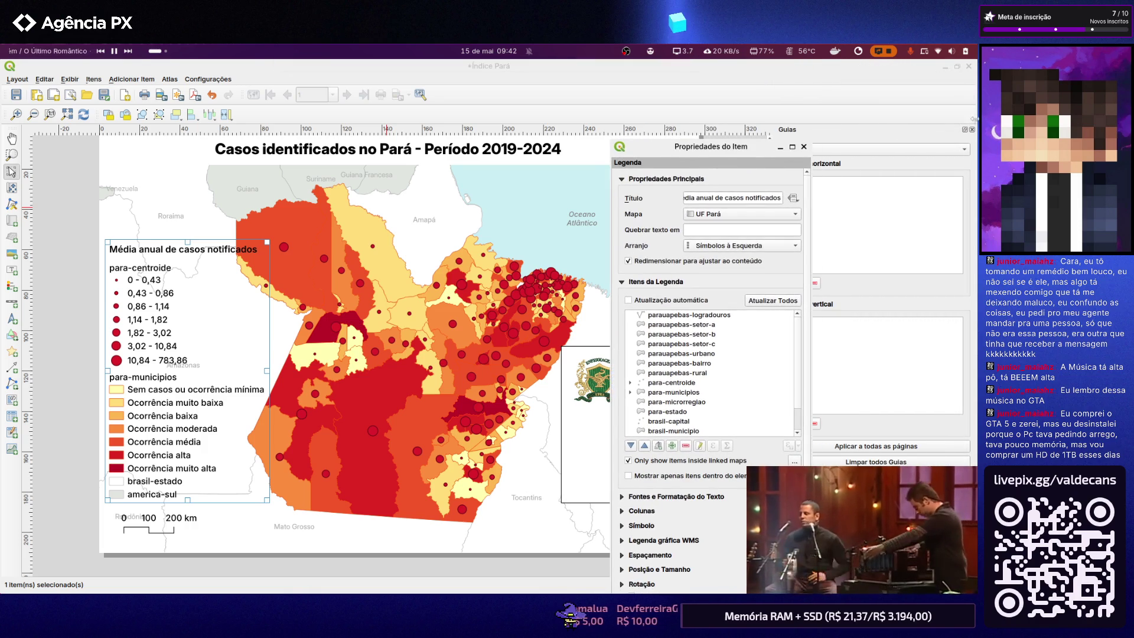
left_click_drag(686, 153, 705, 150)
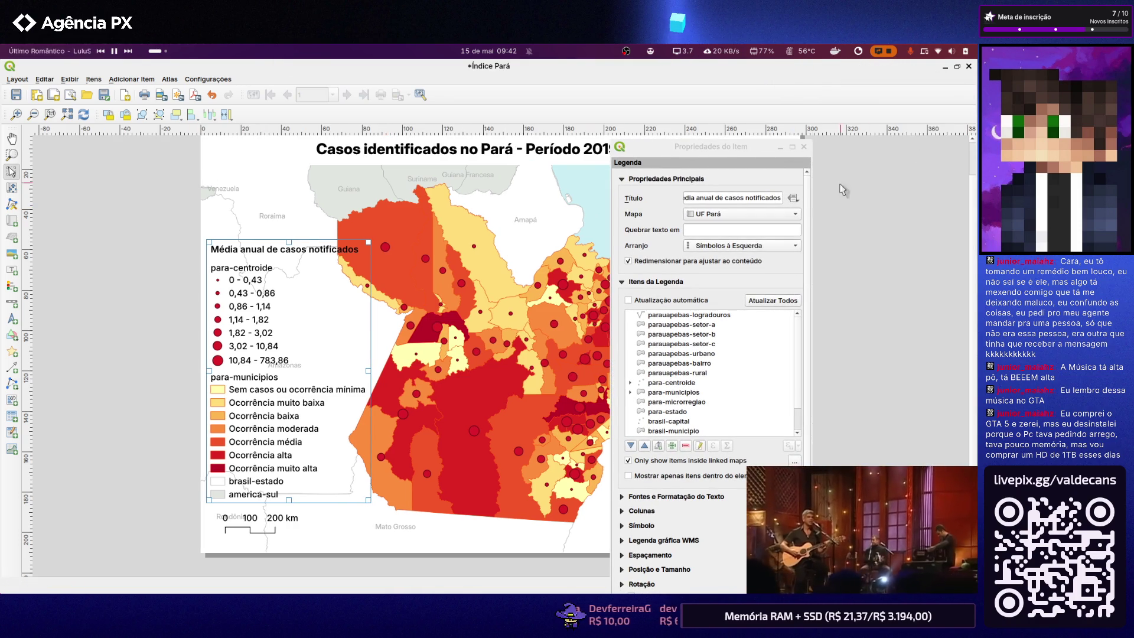
right_click(703, 151)
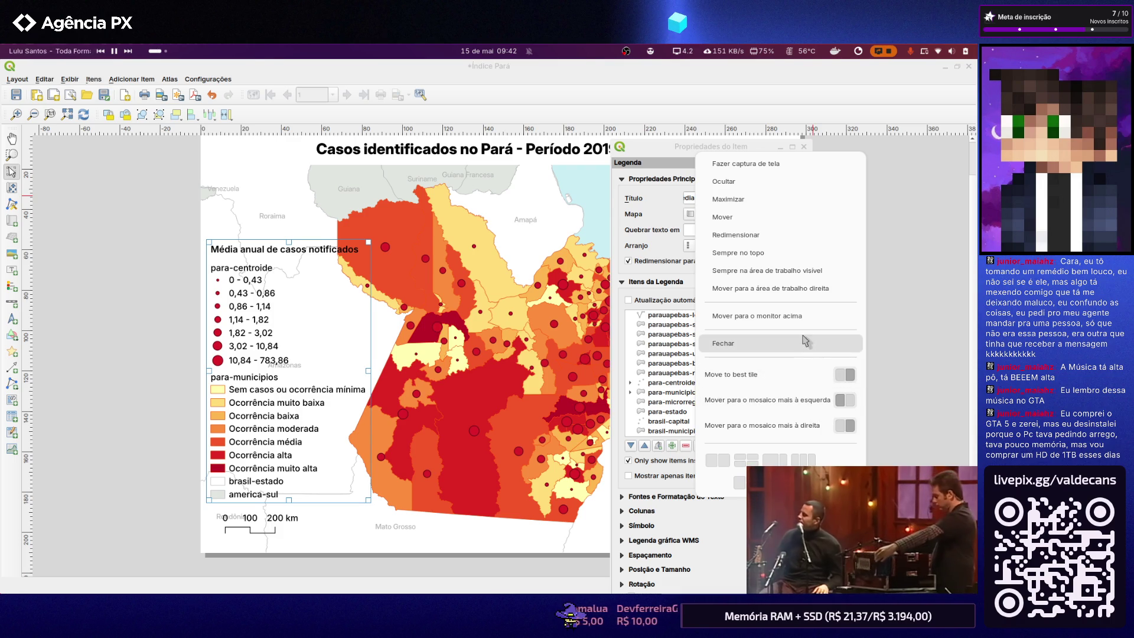
Send the properties window to another workspace, save the project and return to the print layout
left_click(802, 293)
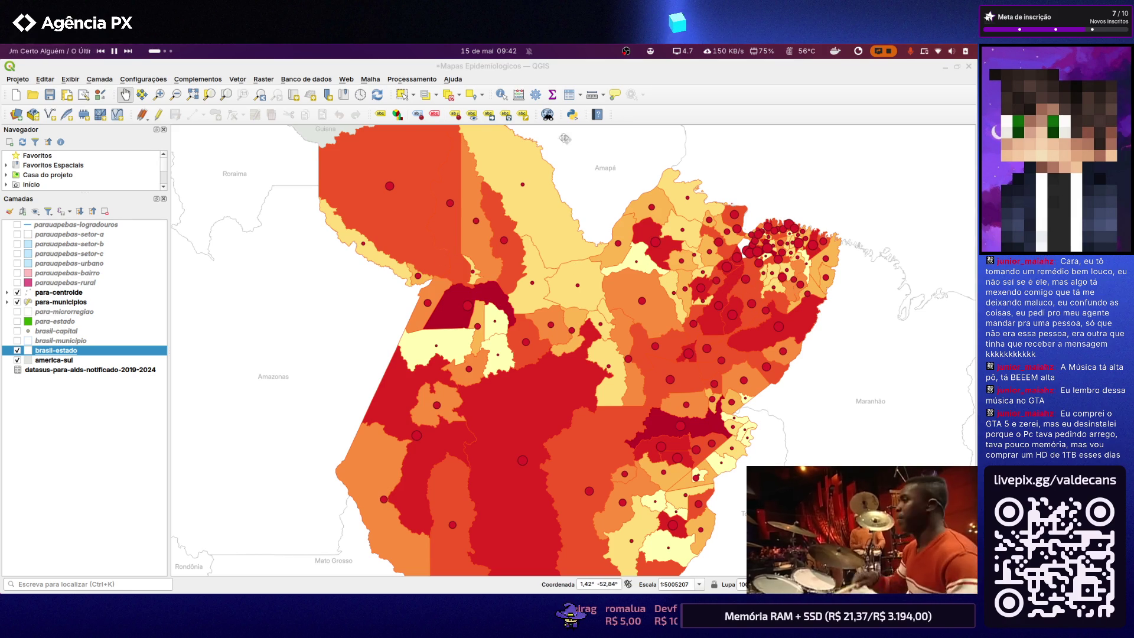
scroll(243, 173, "down", 1)
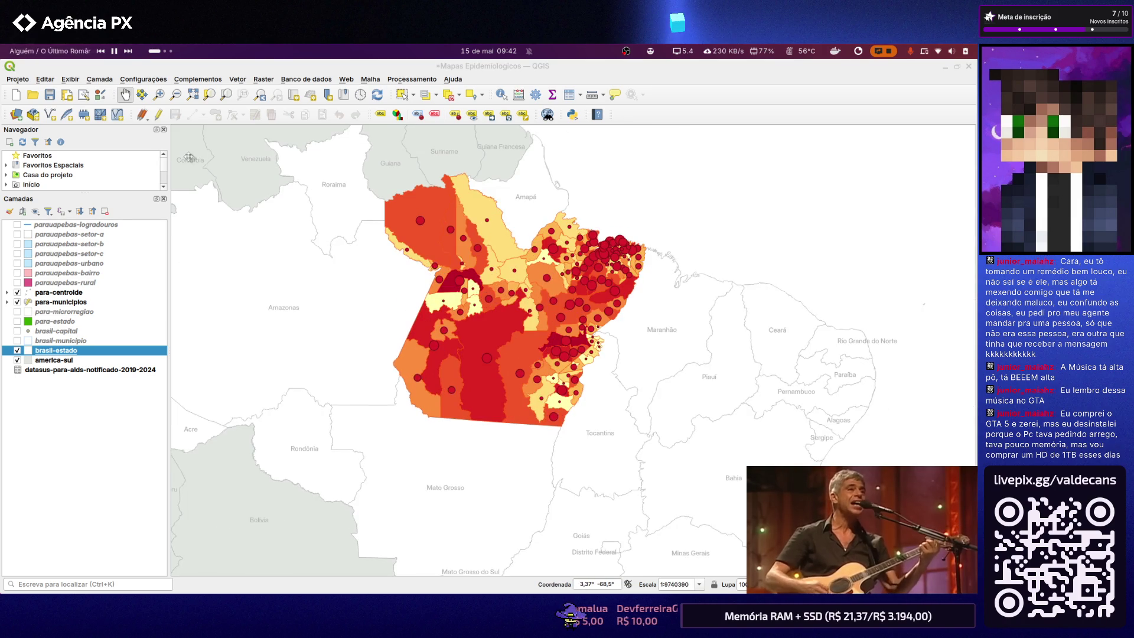
left_click(50, 94)
key("alt+Tab")
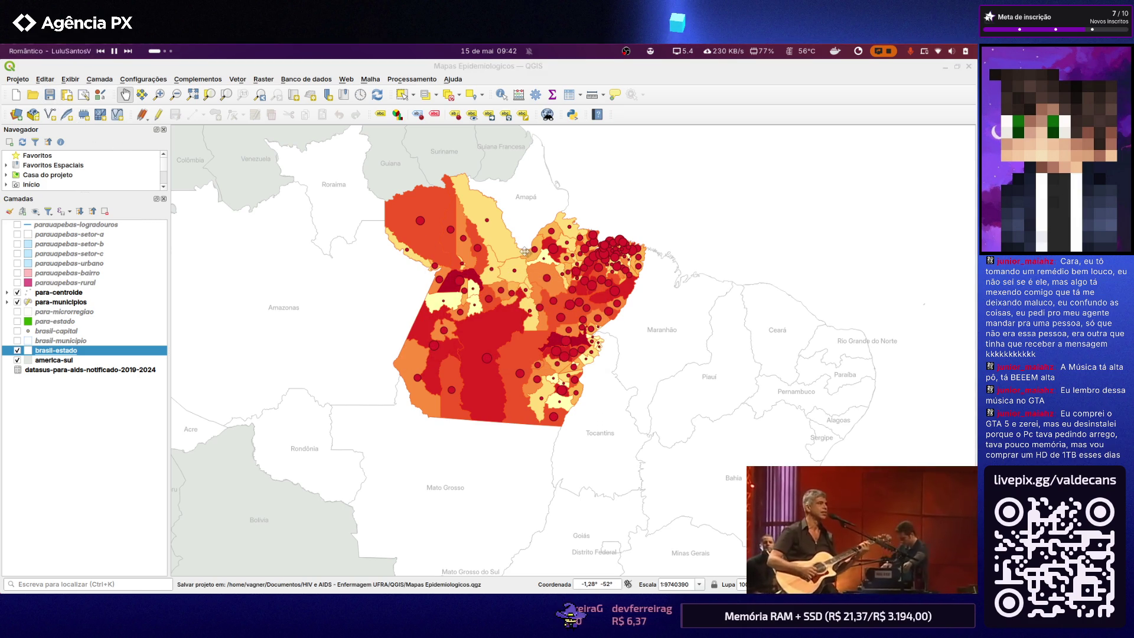
key("alt+Tab")
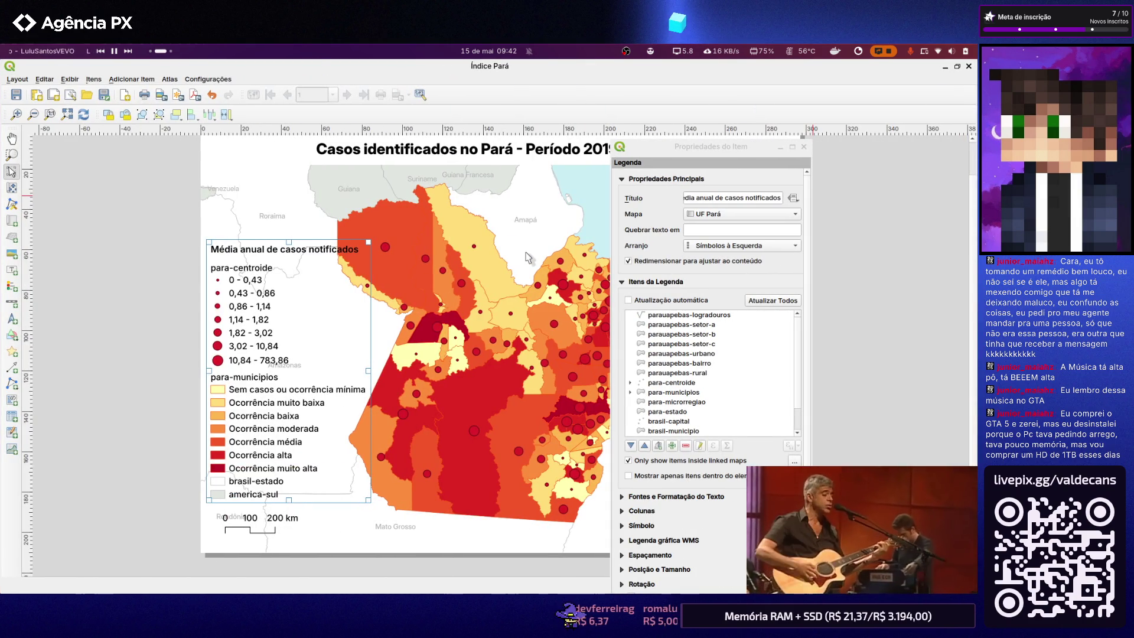
Tile the properties window against the right edge and narrow it to a strip showing the whole page
key("alt+Tab")
key("alt+Tab")
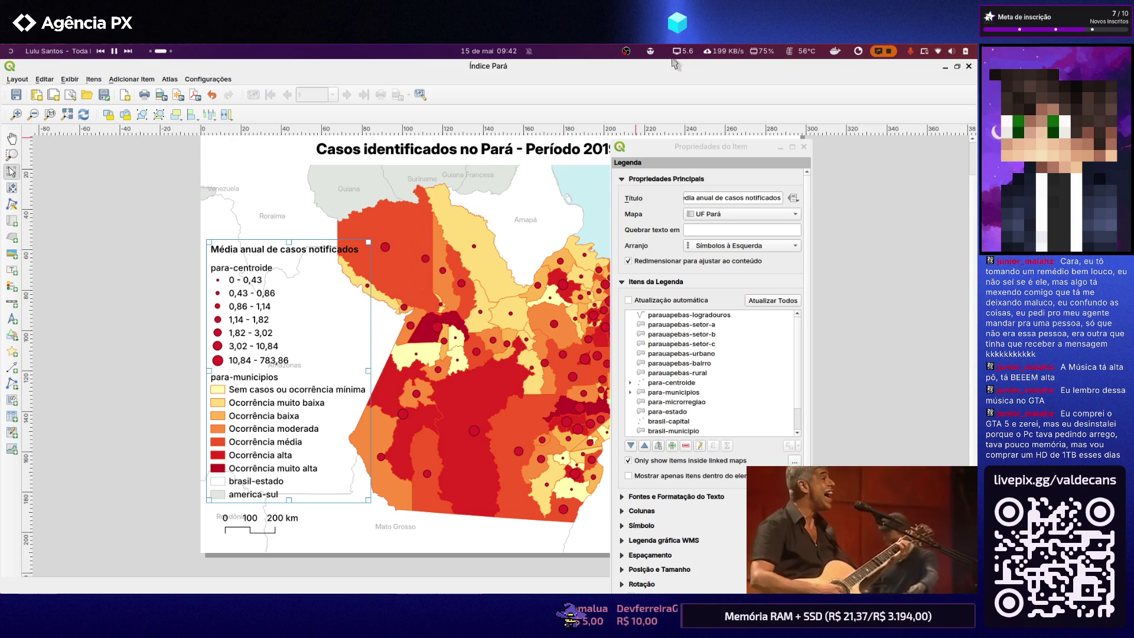
left_click_drag(726, 148, 774, 139)
right_click(775, 140)
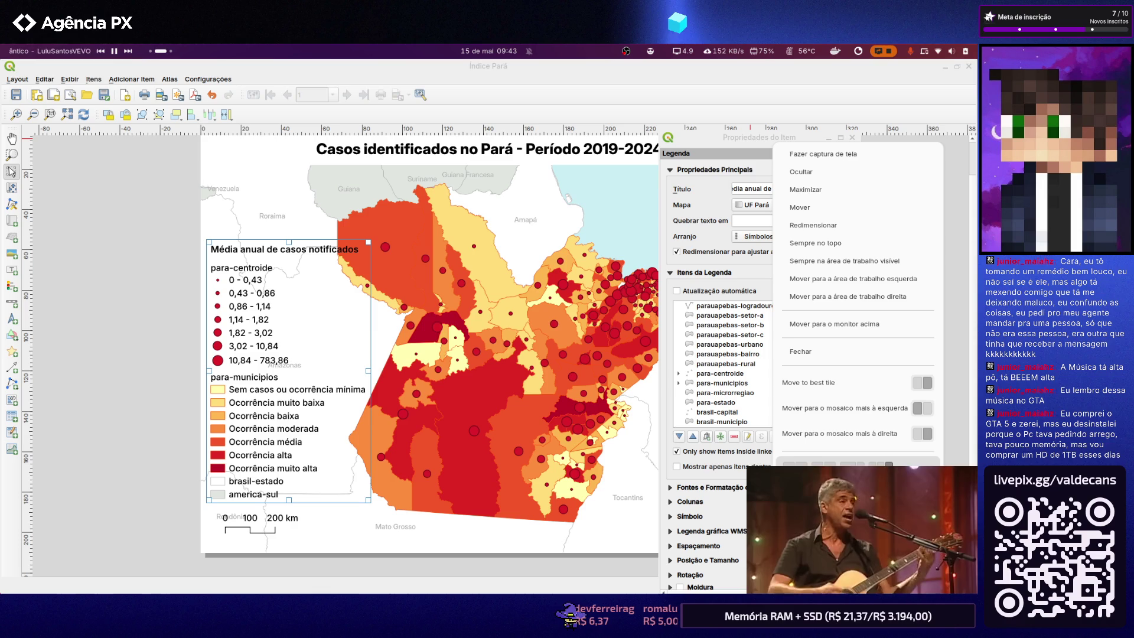
left_click(888, 465)
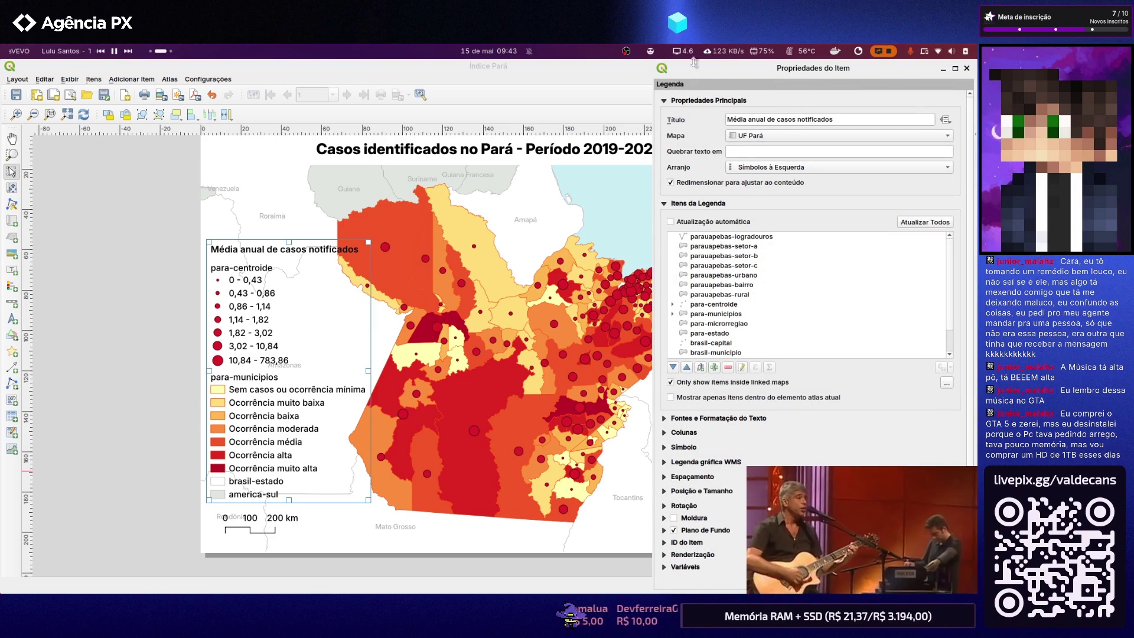
left_click_drag(727, 72, 972, 207)
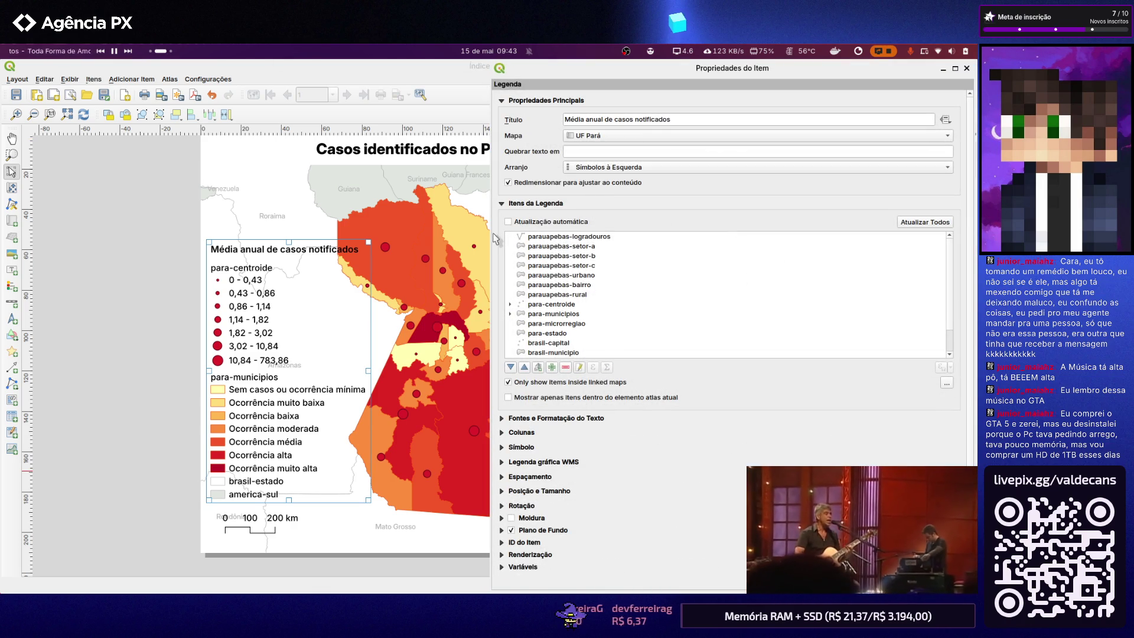
left_click_drag(492, 232, 883, 245)
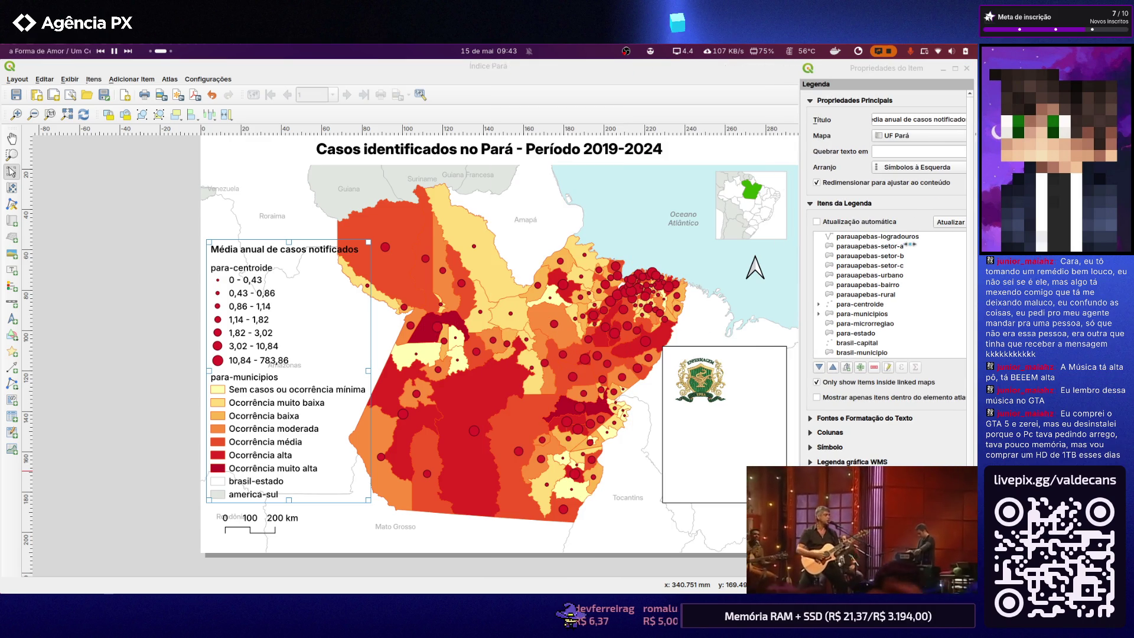
scroll(520, 289, "down", 1)
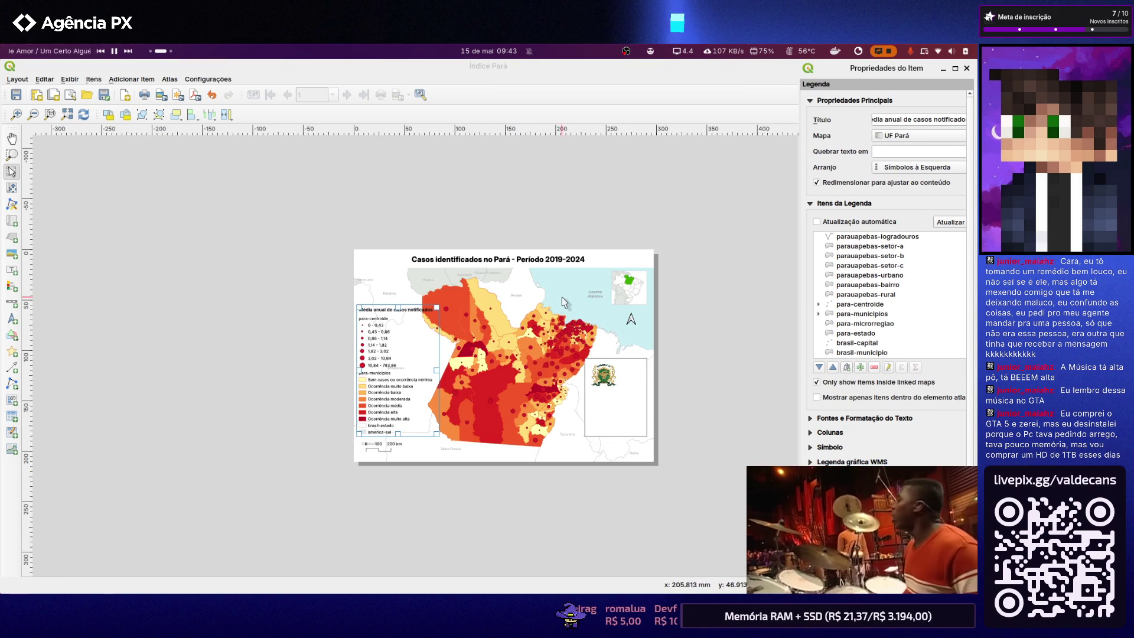
scroll(558, 297, "up", 1)
scroll(509, 330, "down", 1)
scroll(644, 348, "up", 1)
Undo the last layout change, deselect the map and close the item properties window
key("ctrl+z")
key("ctrl+z")
key("ctrl+z")
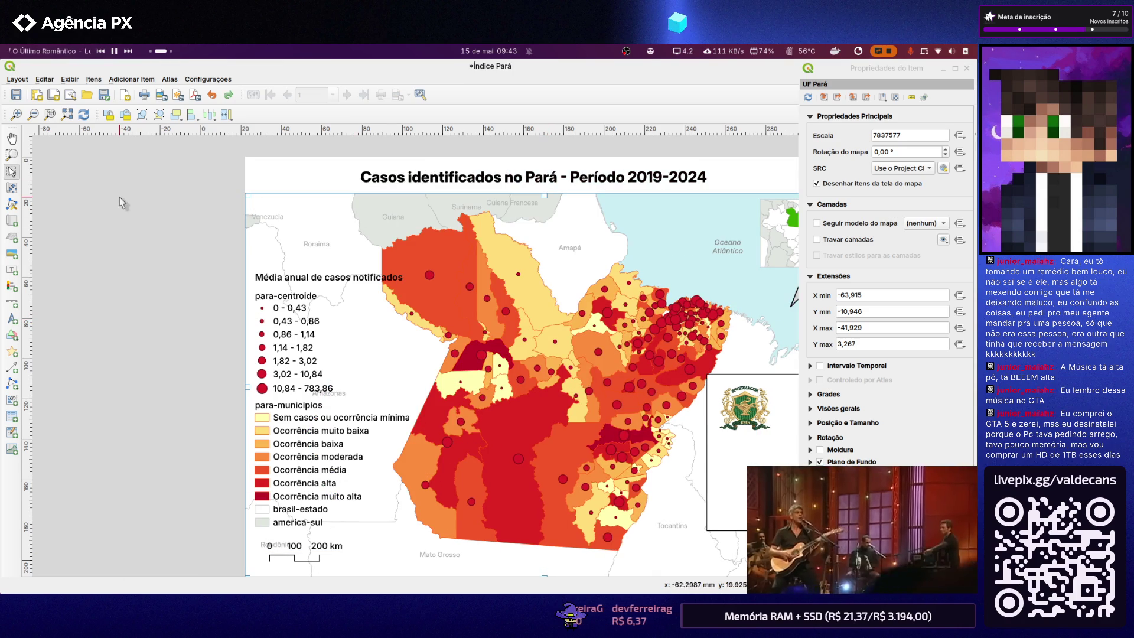
left_click(128, 202)
scroll(654, 342, "down", 1)
scroll(654, 343, "down", 1)
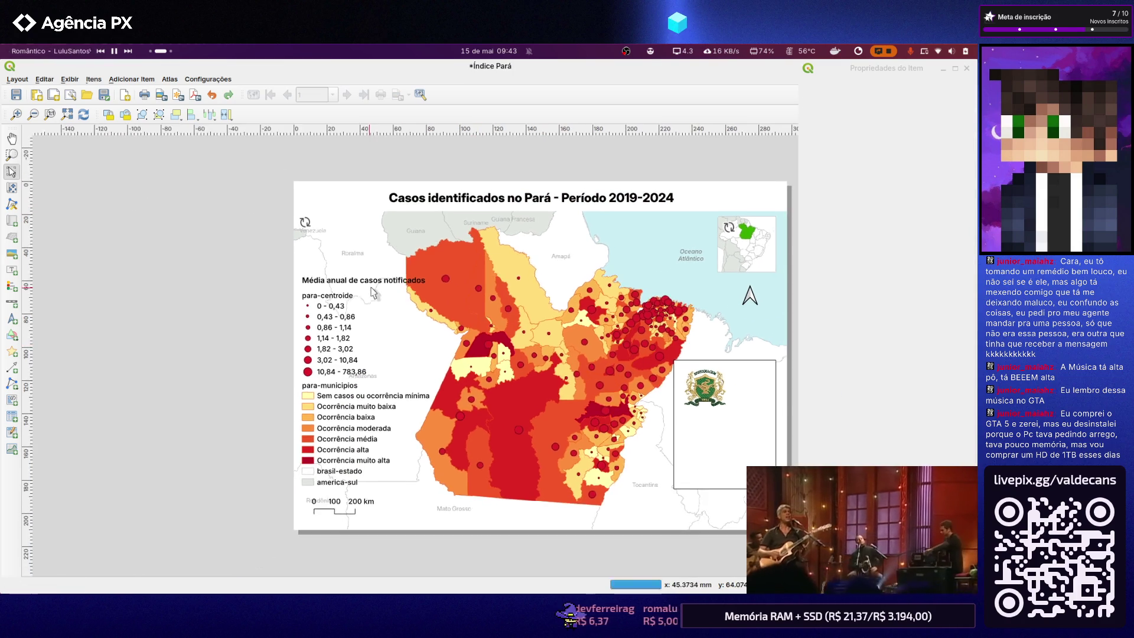
scroll(682, 345, "down", 1)
scroll(497, 373, "up", 1)
scroll(399, 292, "up", 1)
scroll(354, 248, "up", 1)
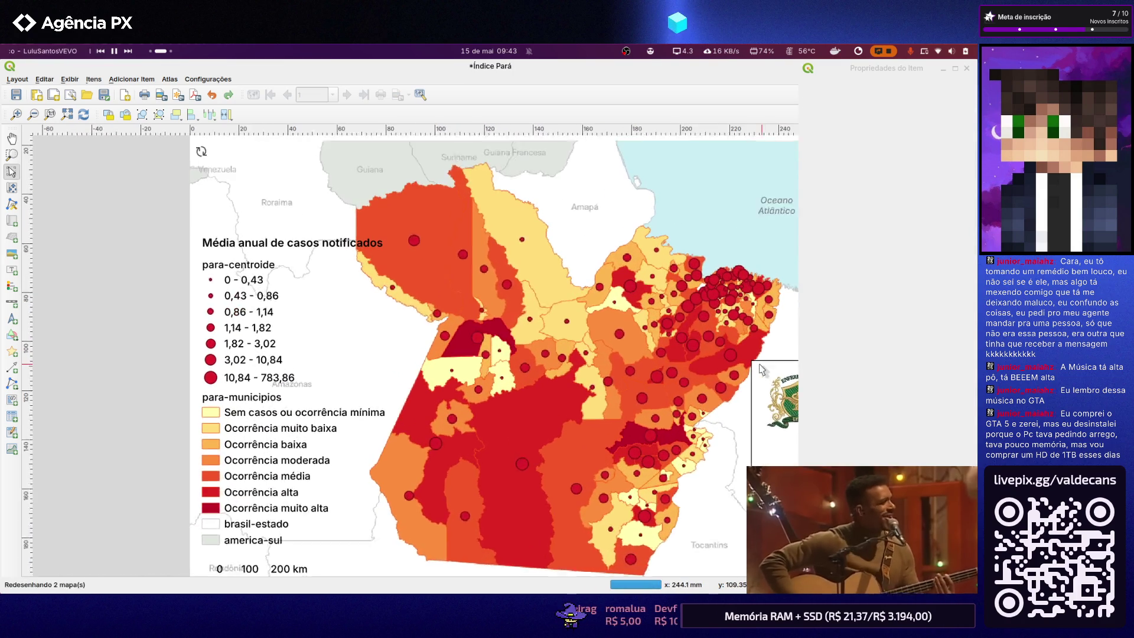
scroll(338, 234, "up", 1)
scroll(639, 287, "down", 1)
scroll(639, 288, "down", 1)
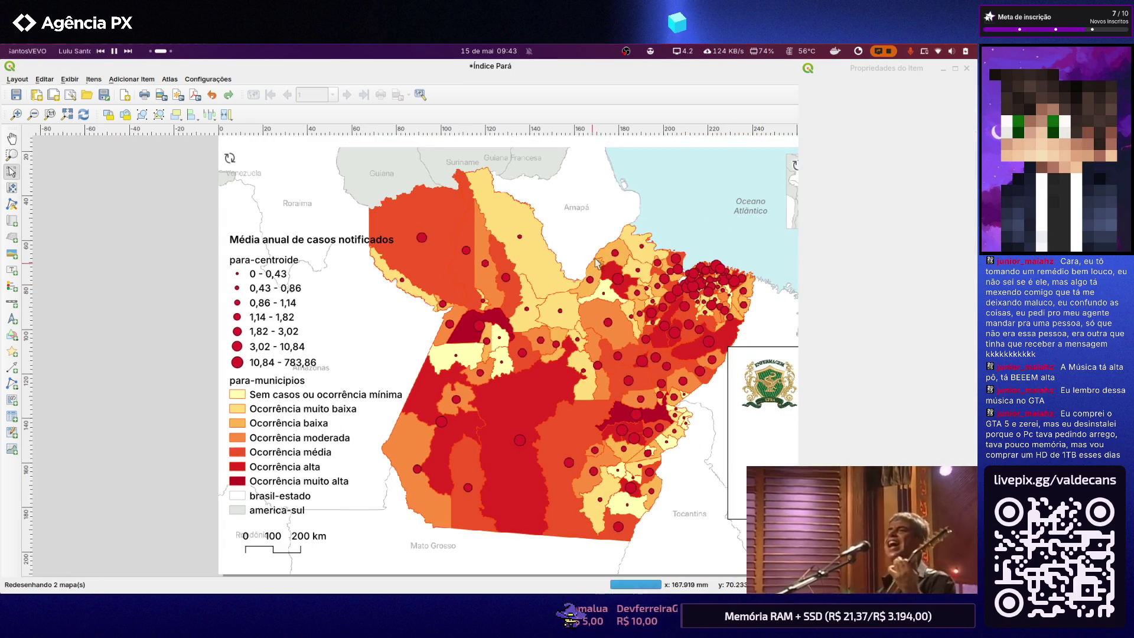
scroll(656, 266, "down", 1)
left_click(908, 72)
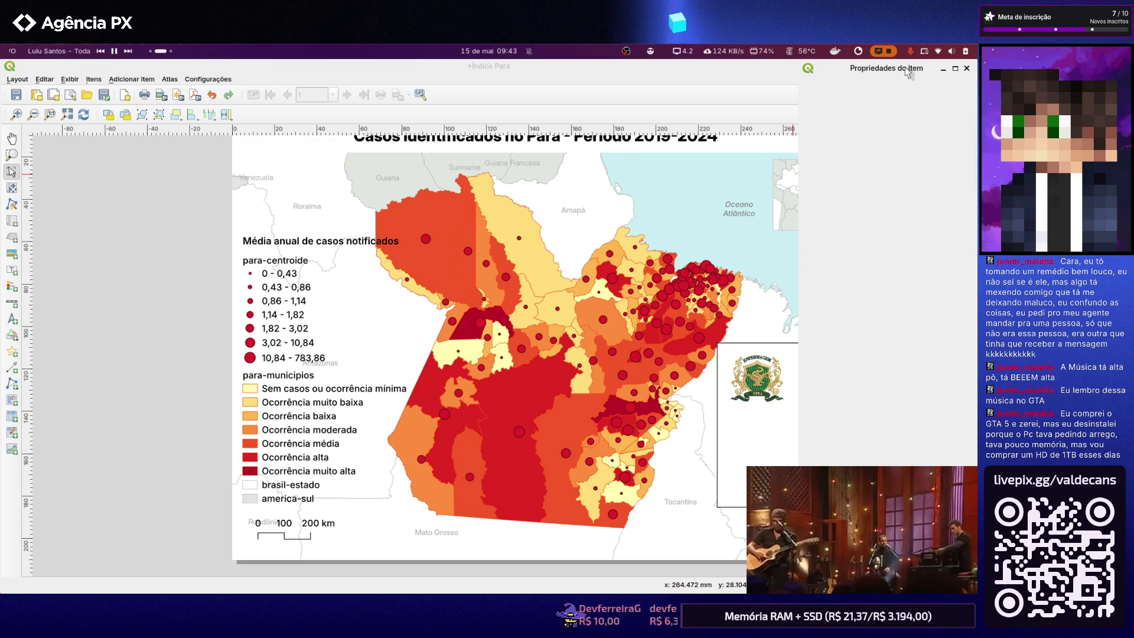
left_click(967, 70)
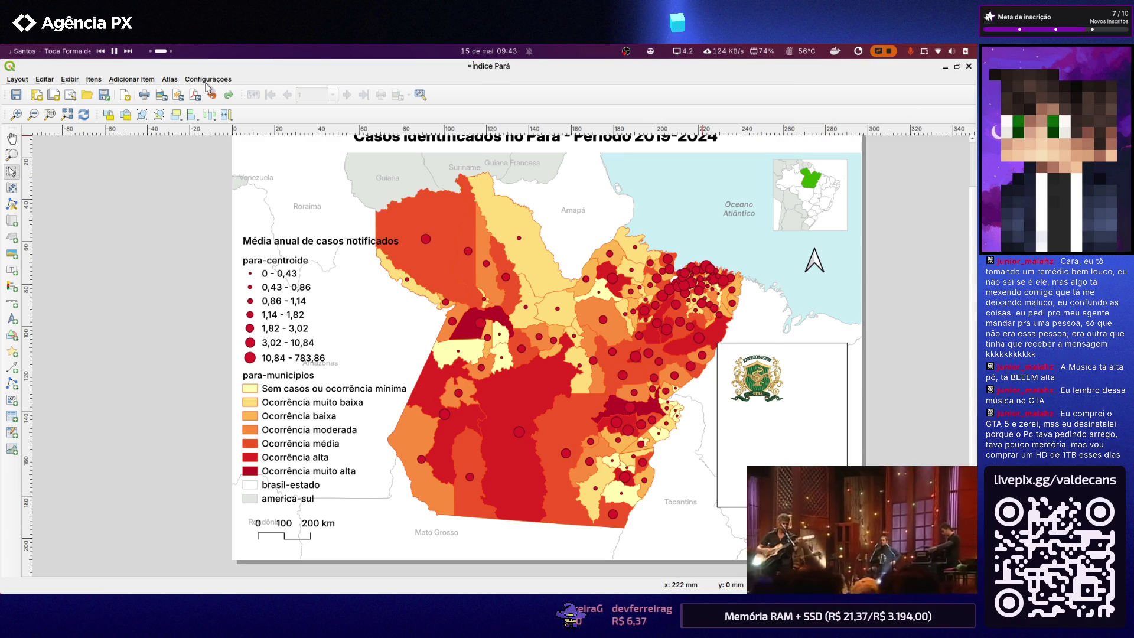
Refresh the layout rendering via Exibir > Atualizar
left_click(69, 79)
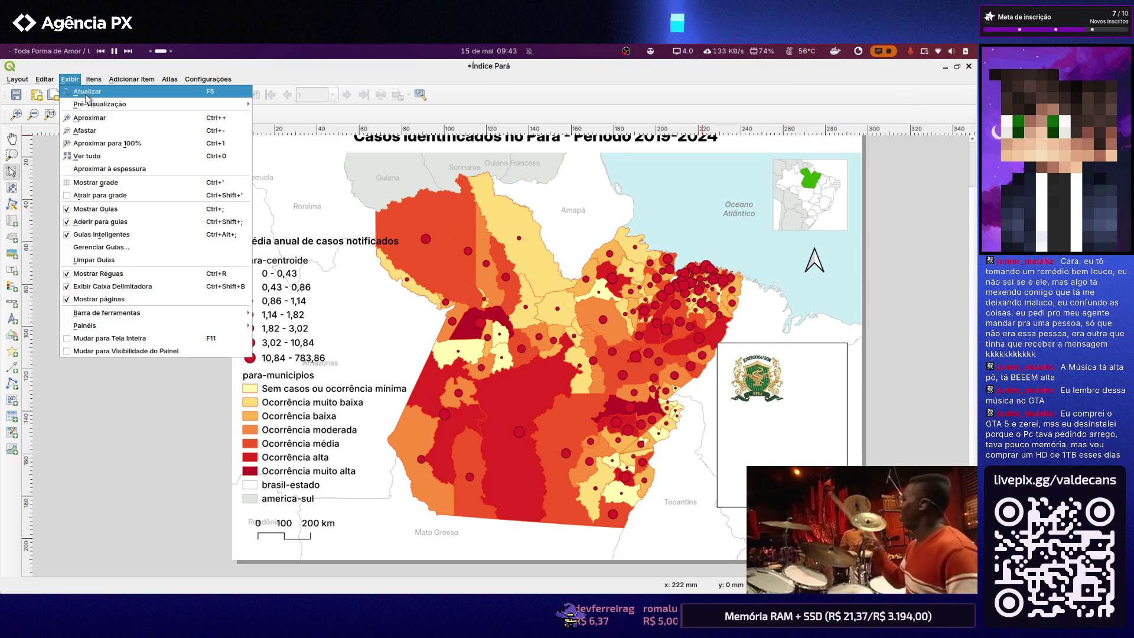
mouse_move(99, 104)
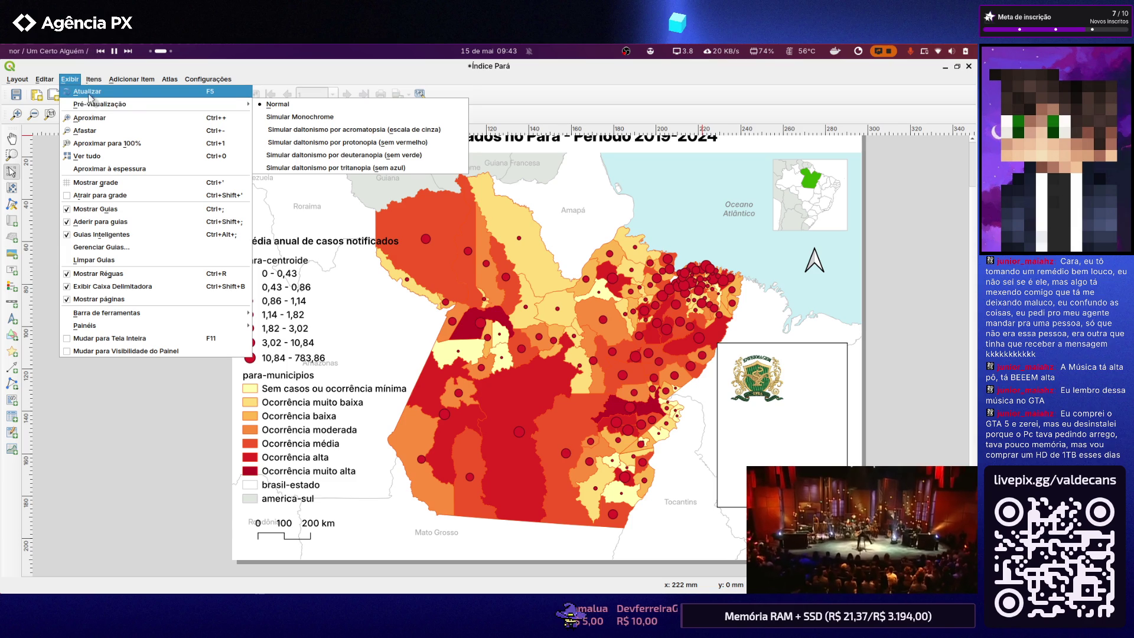
left_click(82, 91)
left_click(71, 80)
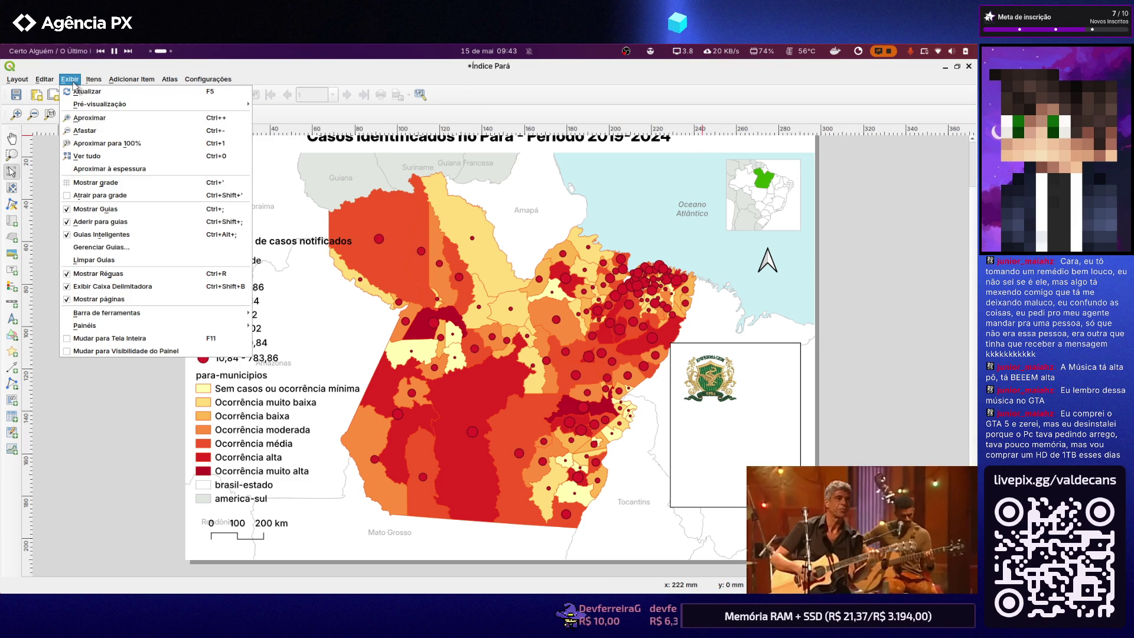
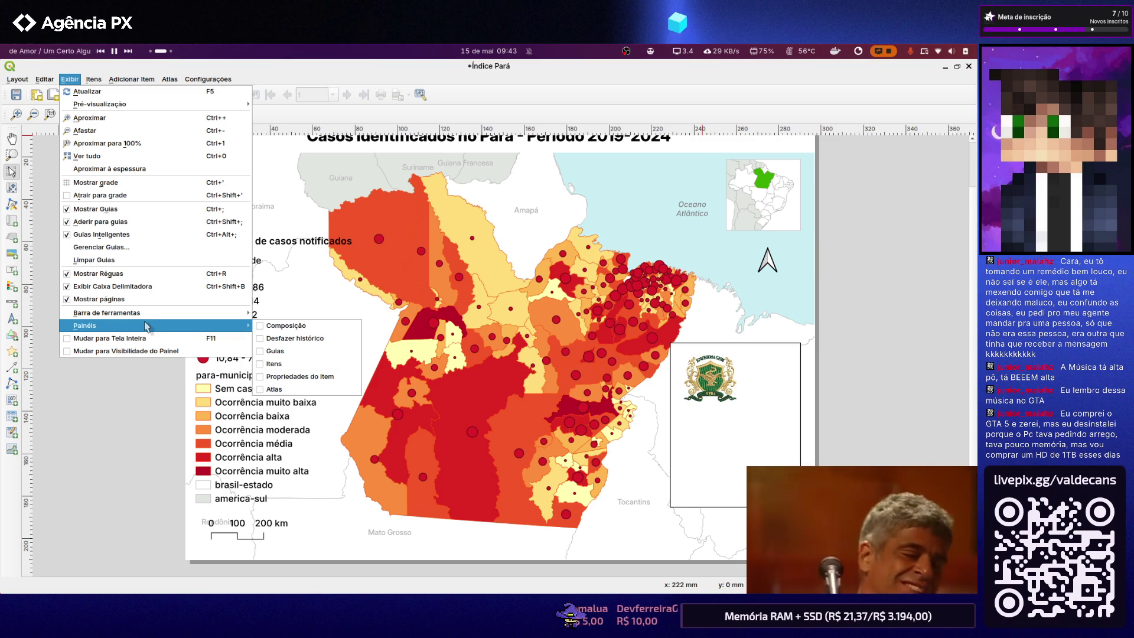
Enable the Propriedades do Item, Composição, Guias, Itens and Atlas panels from Exibir > Painéis
left_click(266, 378)
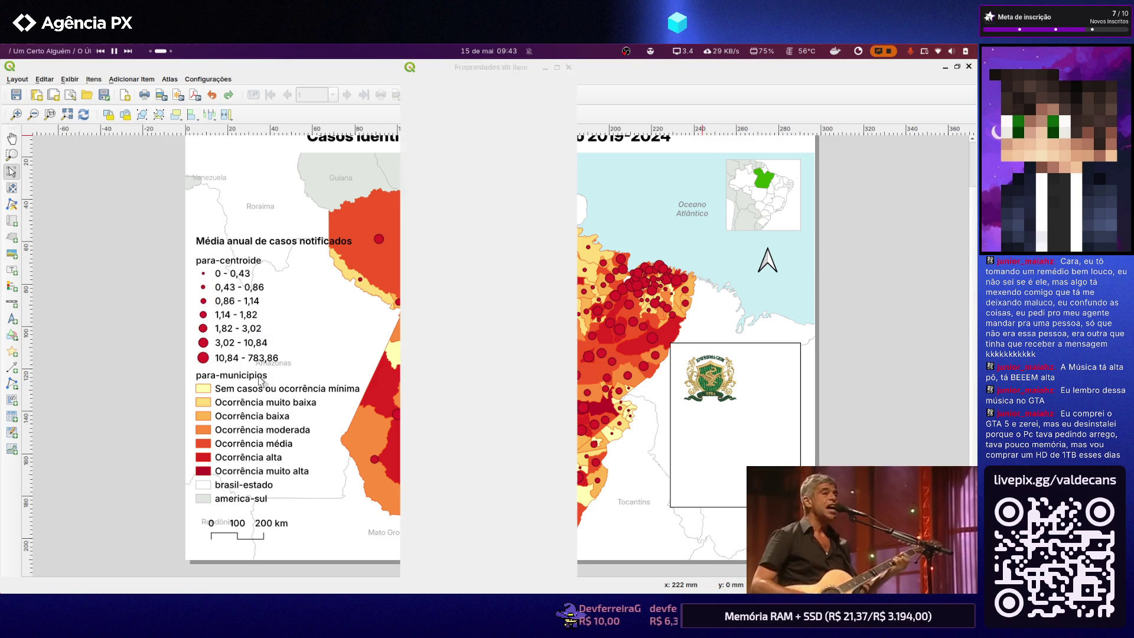
left_click(69, 79)
mouse_move(85, 325)
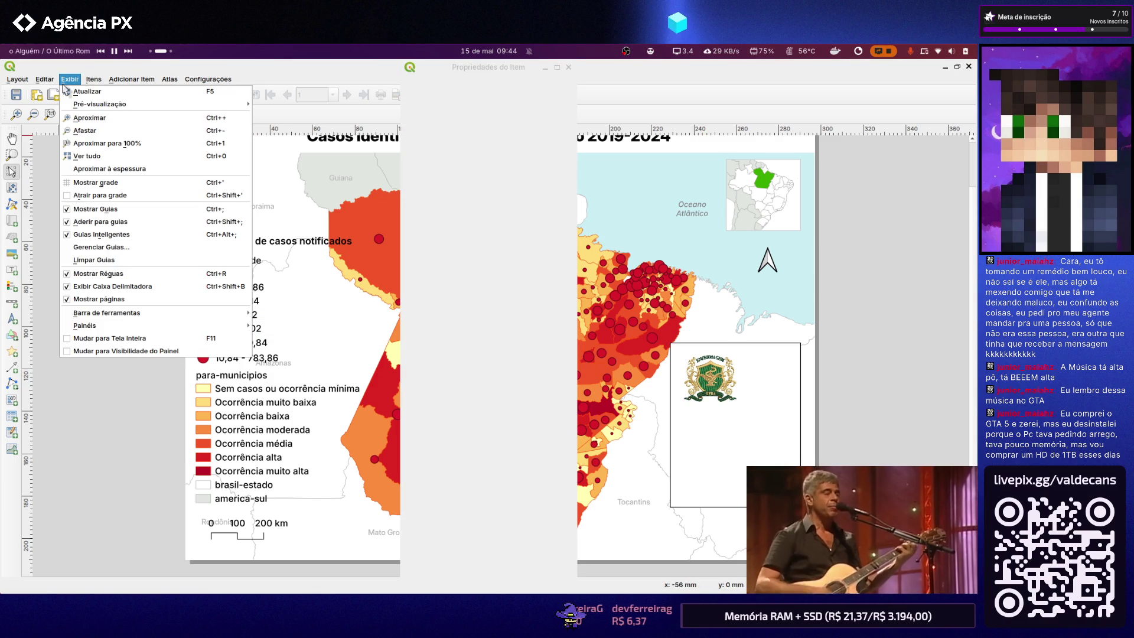
left_click(285, 325)
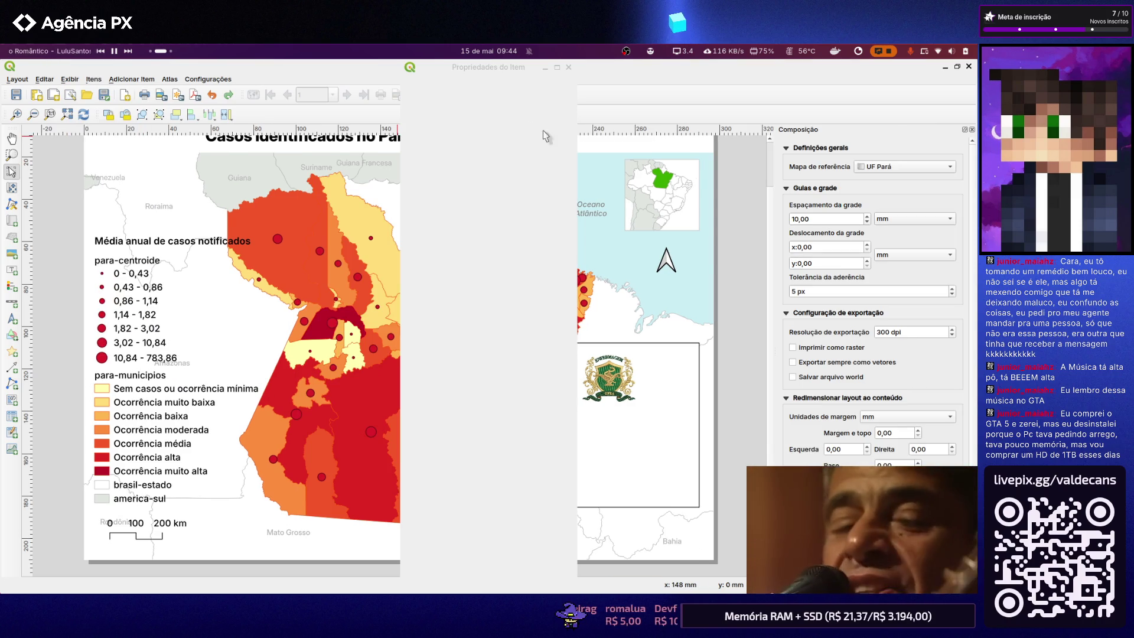
left_click(70, 79)
mouse_move(85, 325)
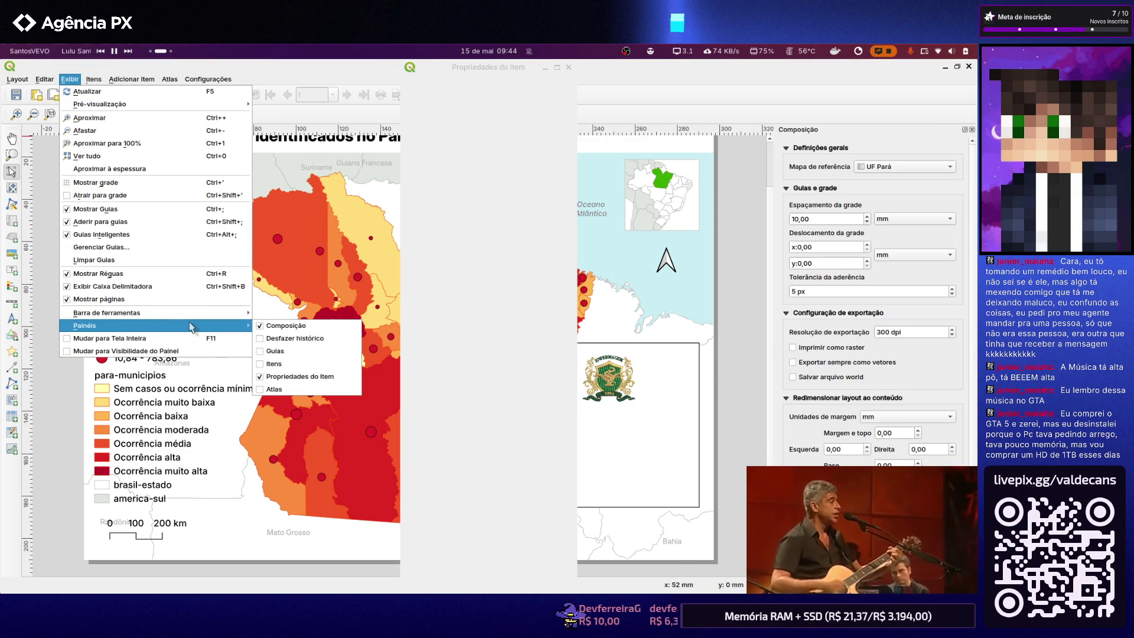
left_click(262, 351)
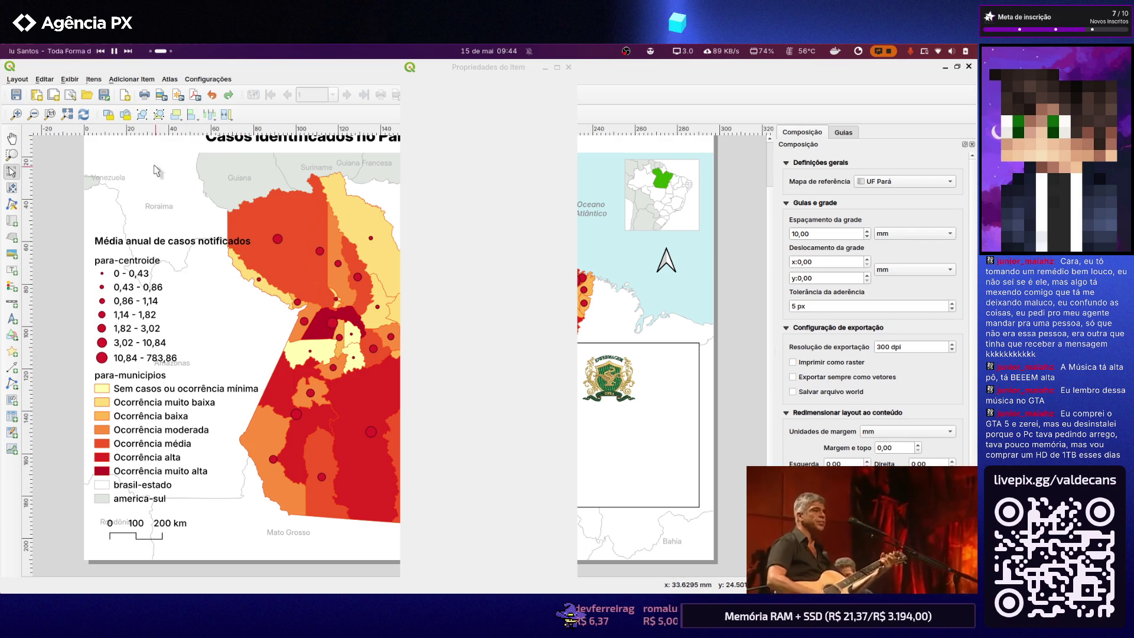
left_click(69, 79)
mouse_move(156, 325)
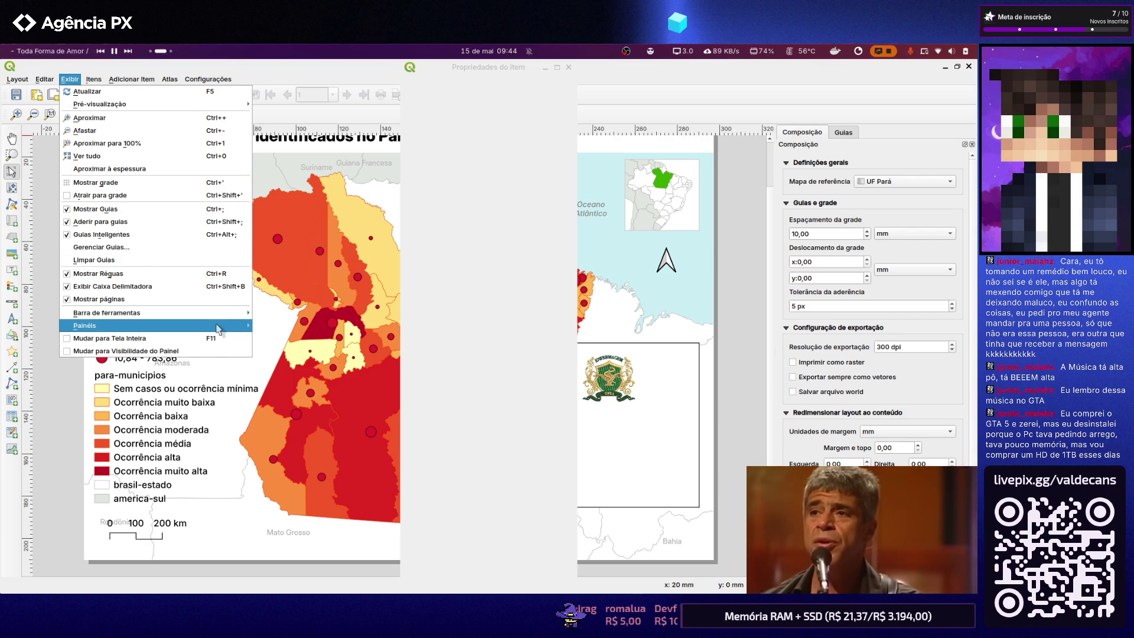
left_click(263, 364)
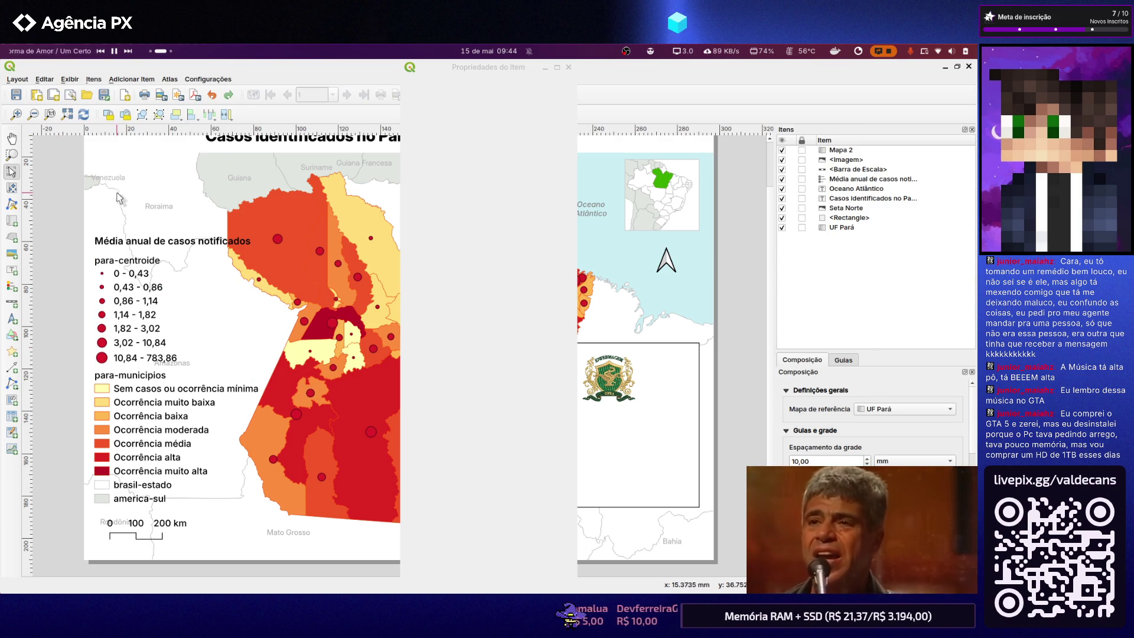
left_click(70, 78)
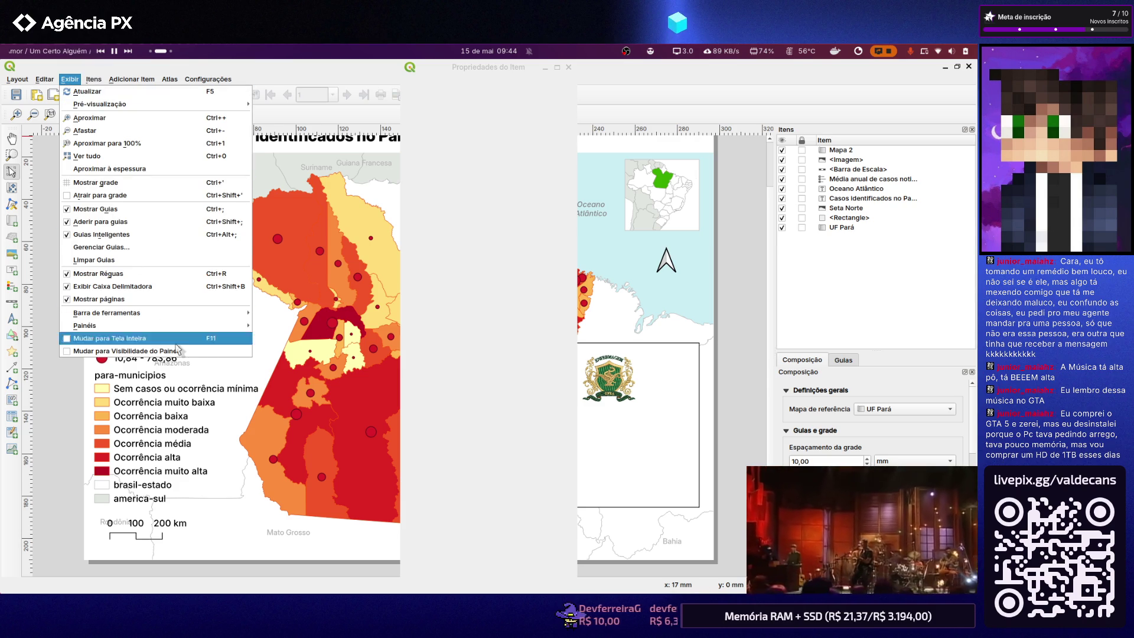
mouse_move(156, 325)
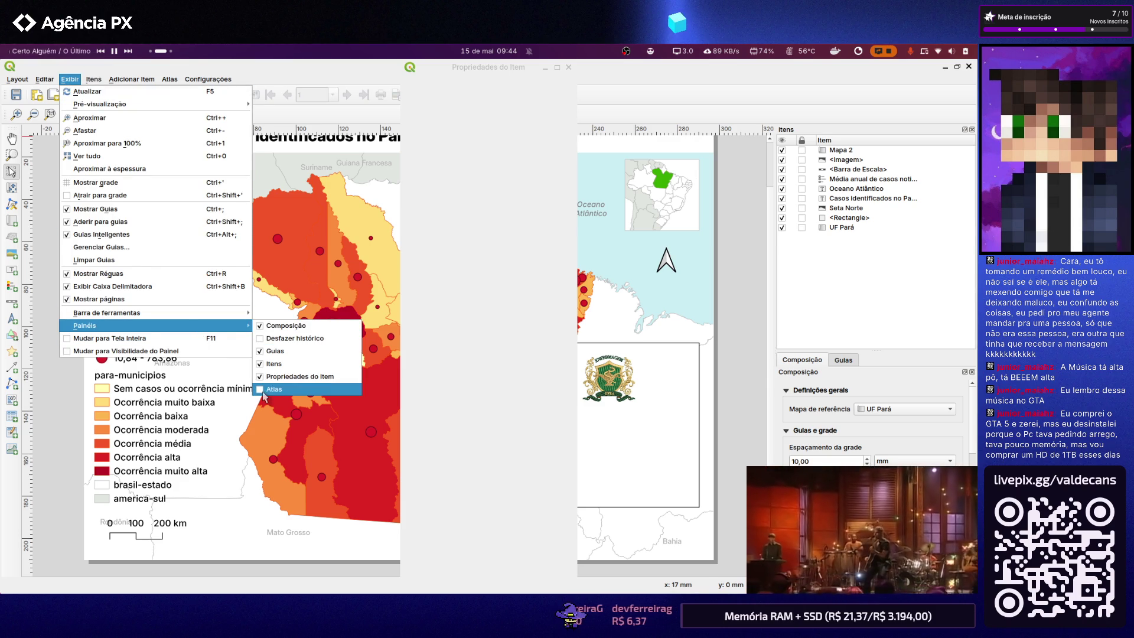
left_click(263, 391)
left_click(68, 79)
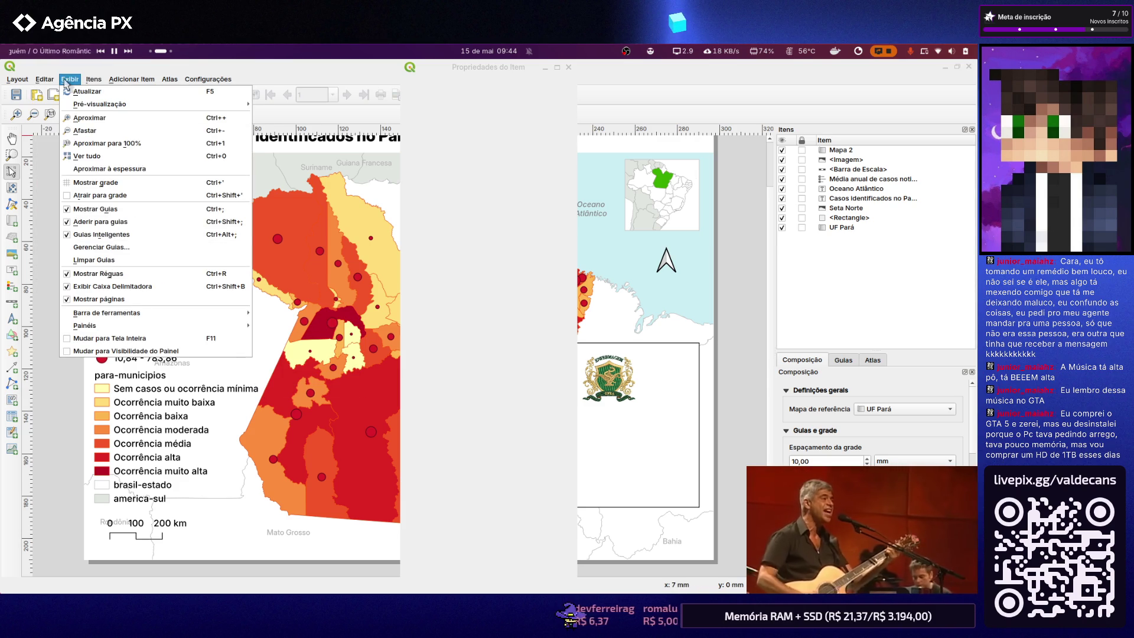
left_click(259, 342)
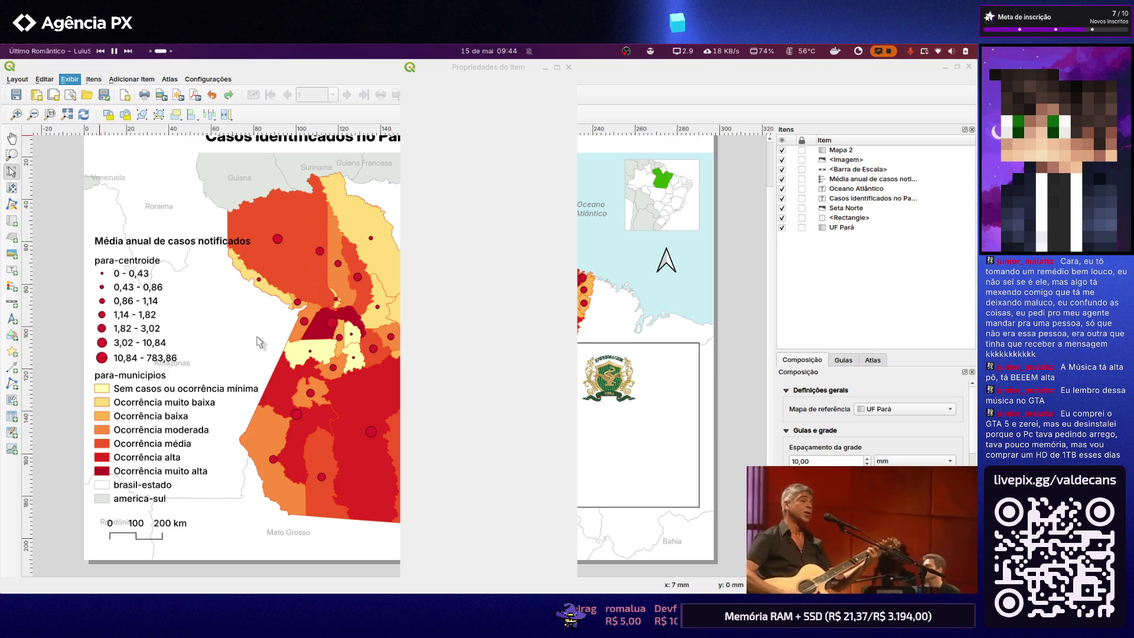
left_click(68, 80)
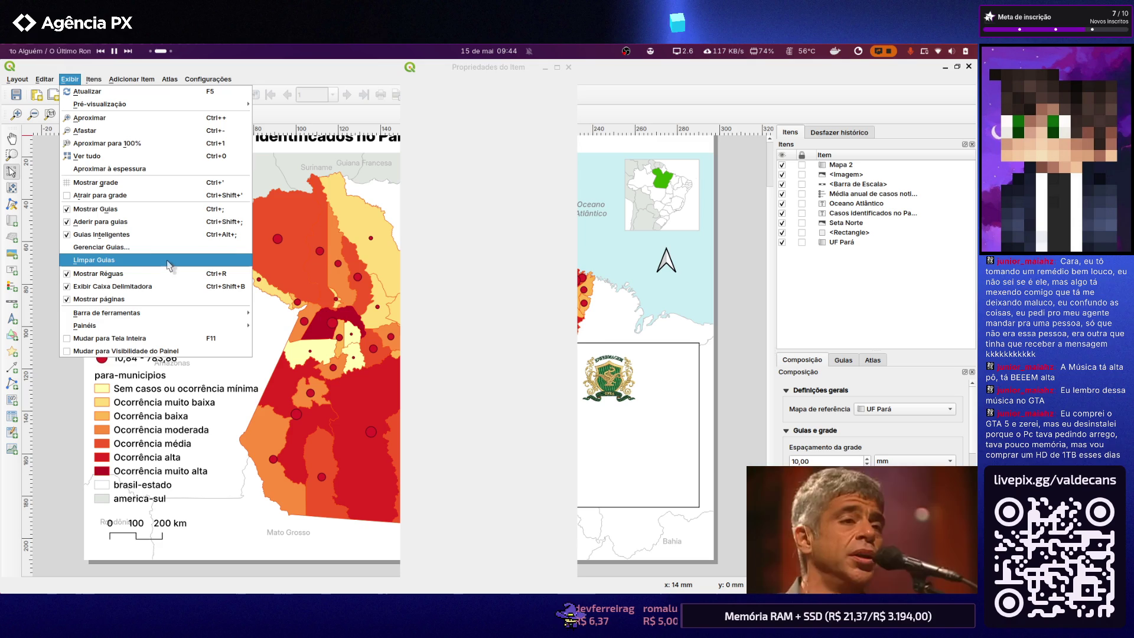
Fit the page width in view and drag the floating Propriedades do Item window off the map
left_click(106, 169)
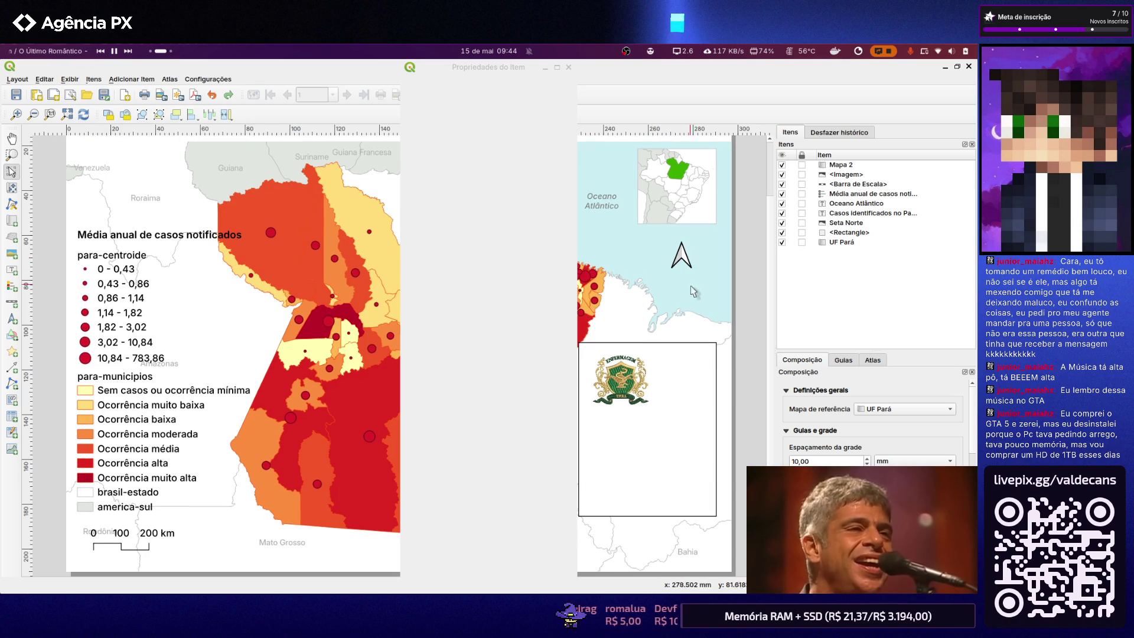
left_click(546, 308)
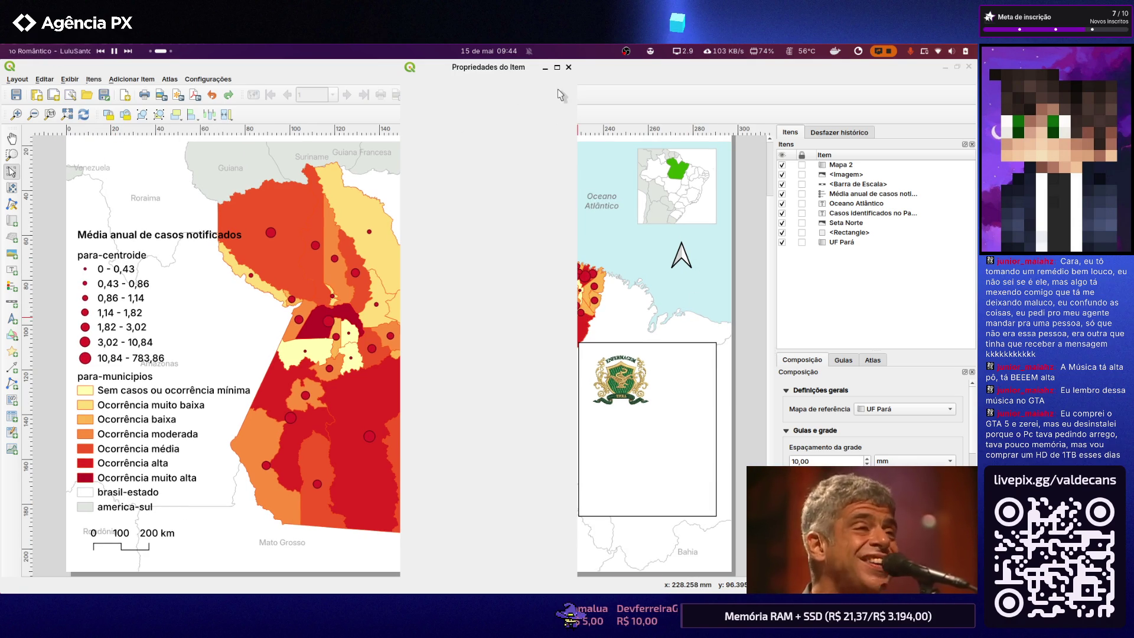
left_click_drag(516, 76, 590, 149)
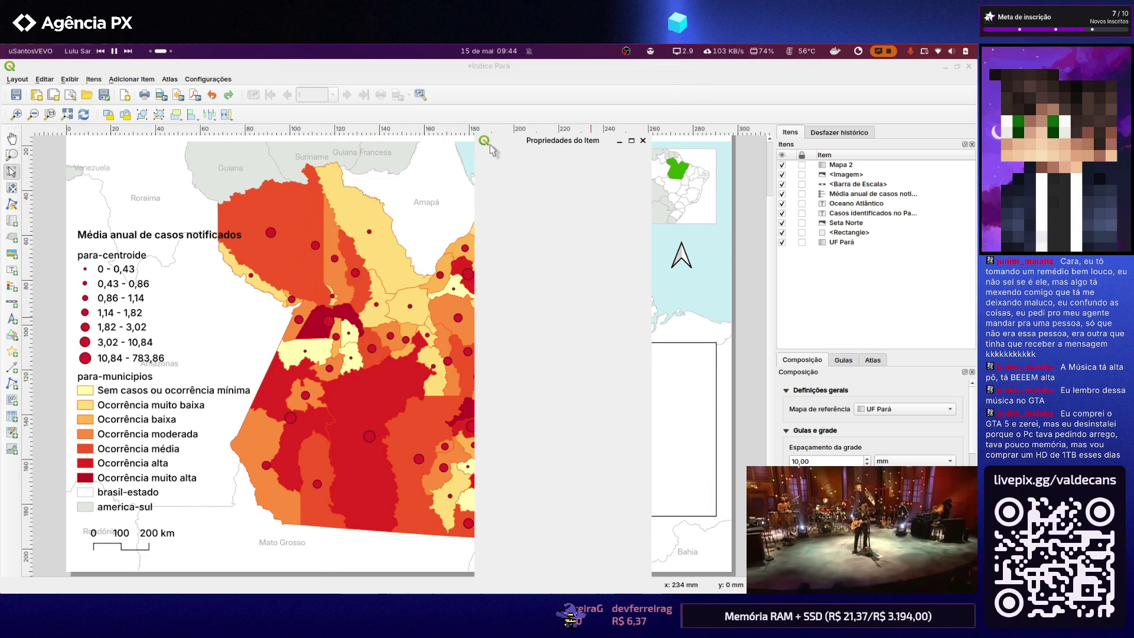
left_click_drag(490, 148, 970, 197)
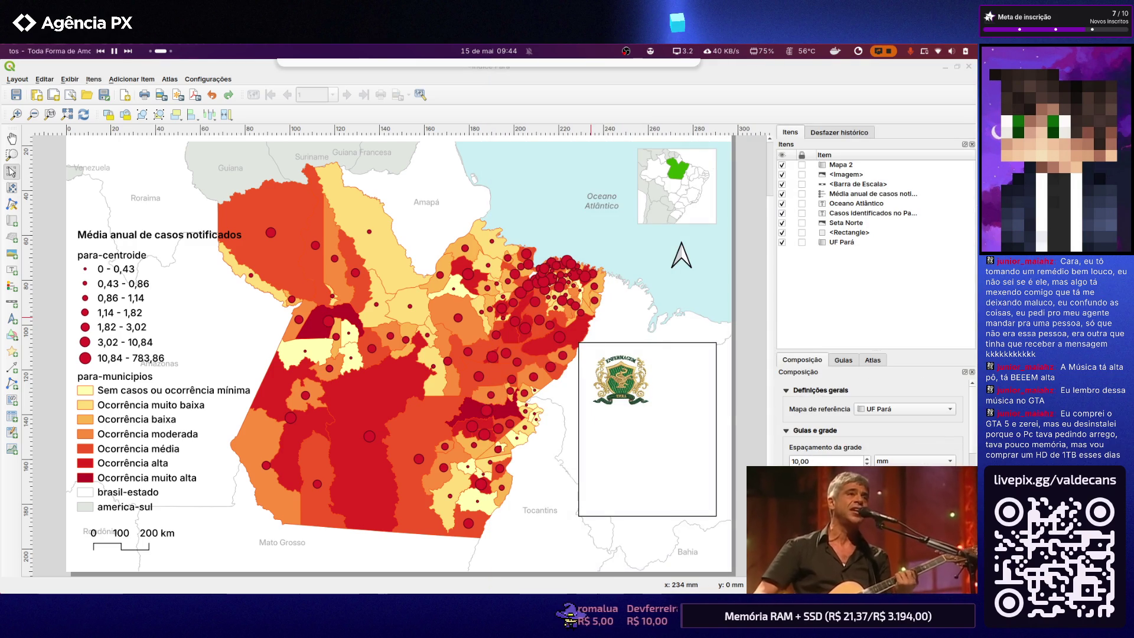
Settle the Propriedades do Item window in the upper right and dismiss its window options
mouse_move(842, 354)
left_mouse_down()
mouse_move(910, 599)
mouse_move(489, 52)
left_mouse_up()
left_click_drag(749, 585, 720, 562)
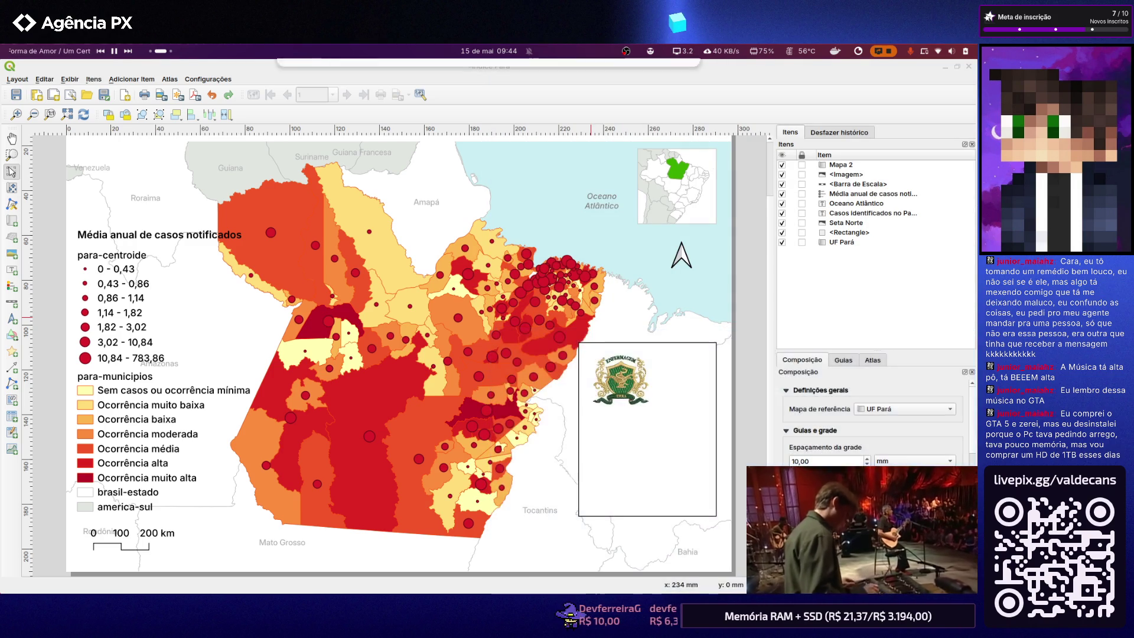
mouse_move(803, 568)
left_mouse_down()
mouse_move(796, 181)
mouse_move(771, 149)
left_mouse_up()
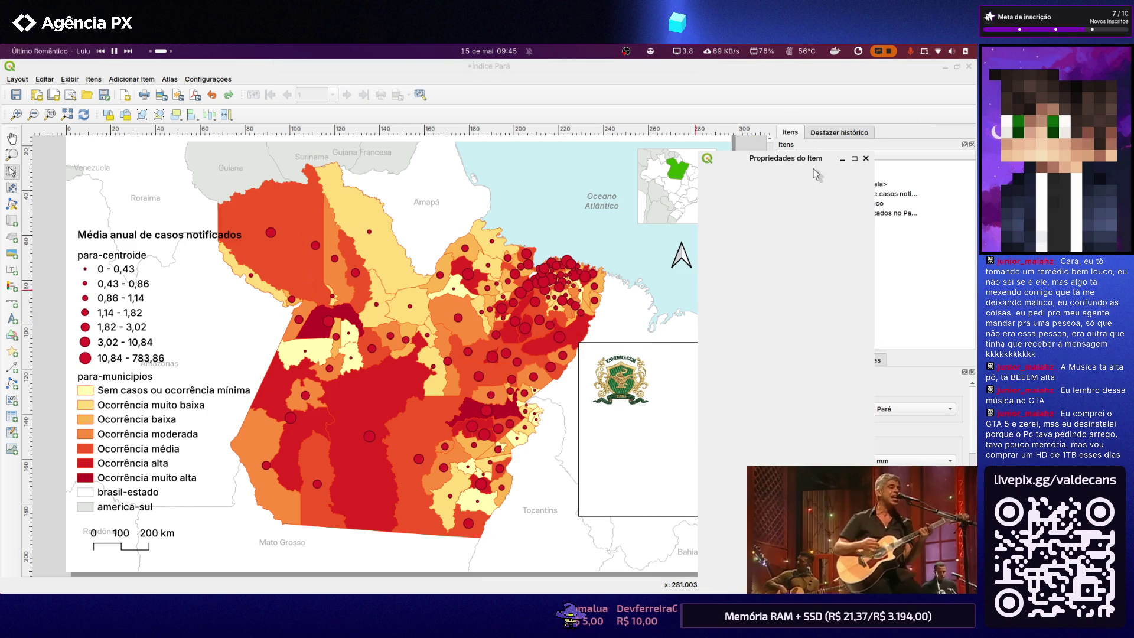
left_click_drag(827, 160, 863, 131)
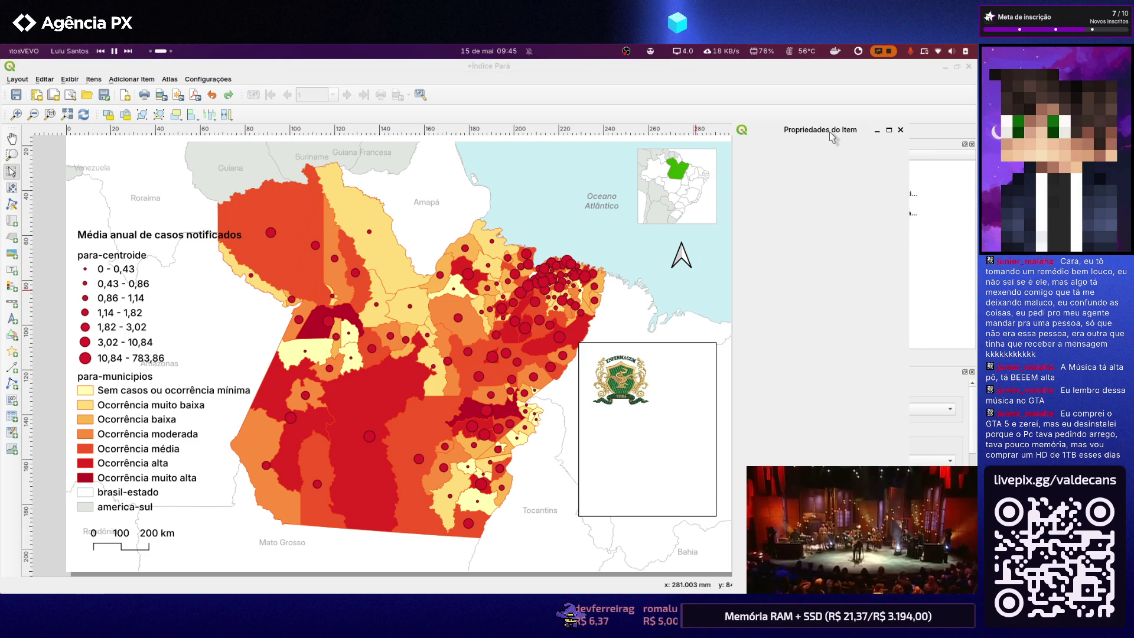
right_click(831, 137)
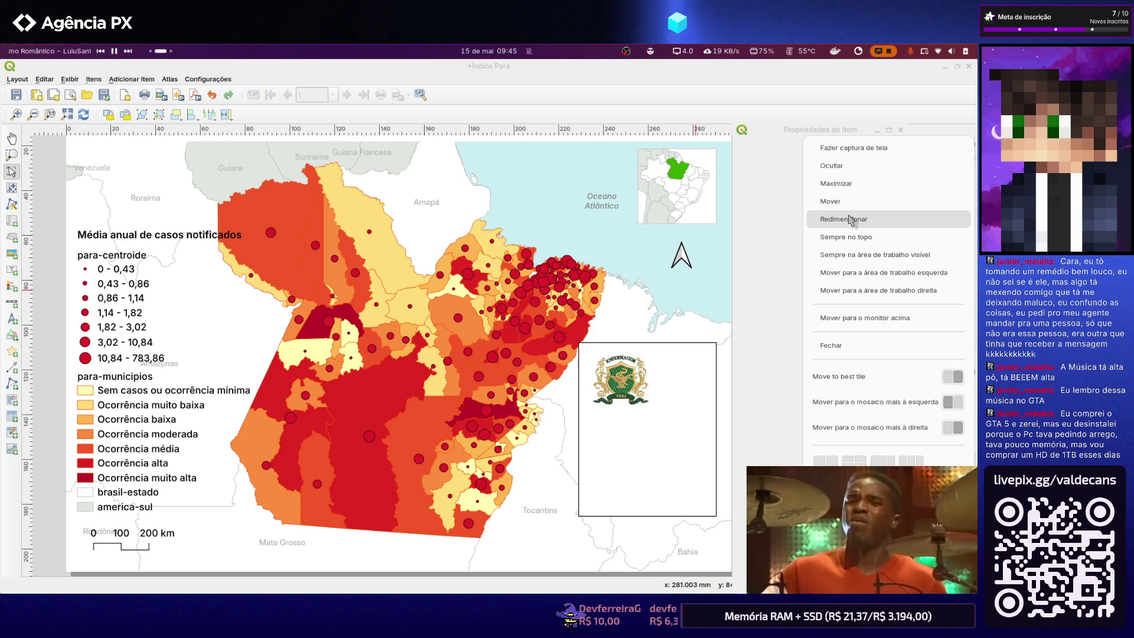
left_click(785, 217)
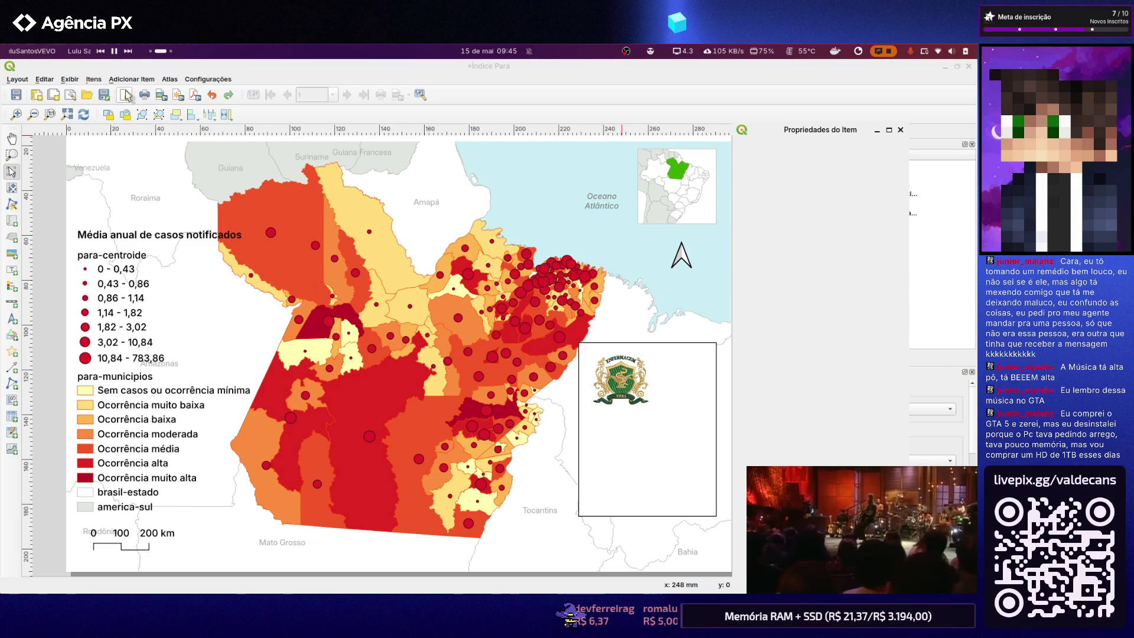
left_click(210, 80)
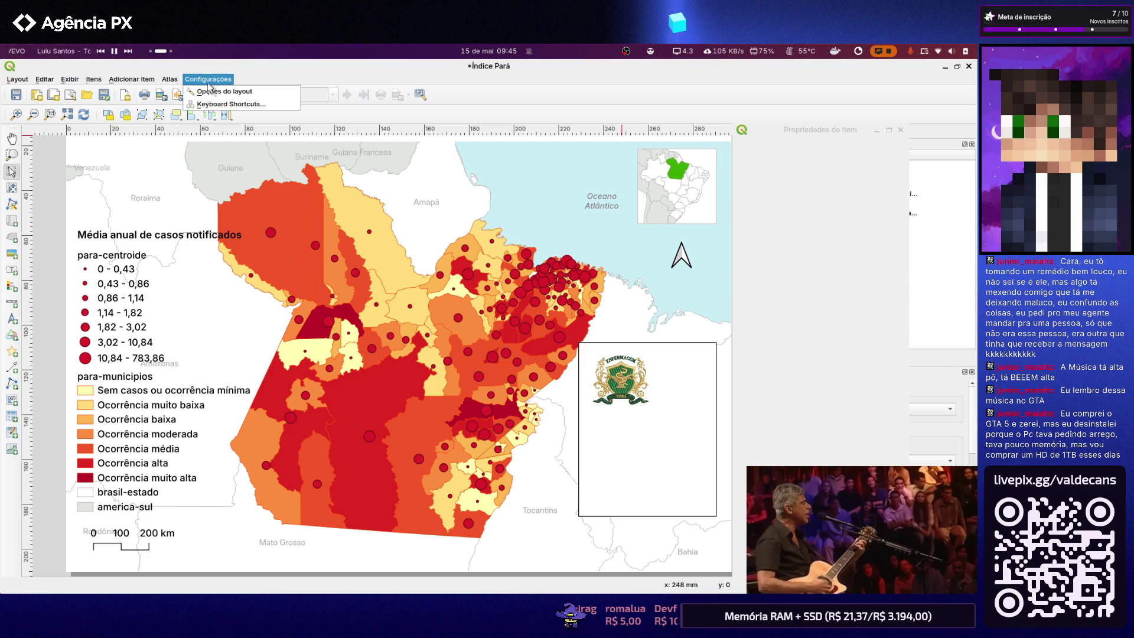
left_click(209, 94)
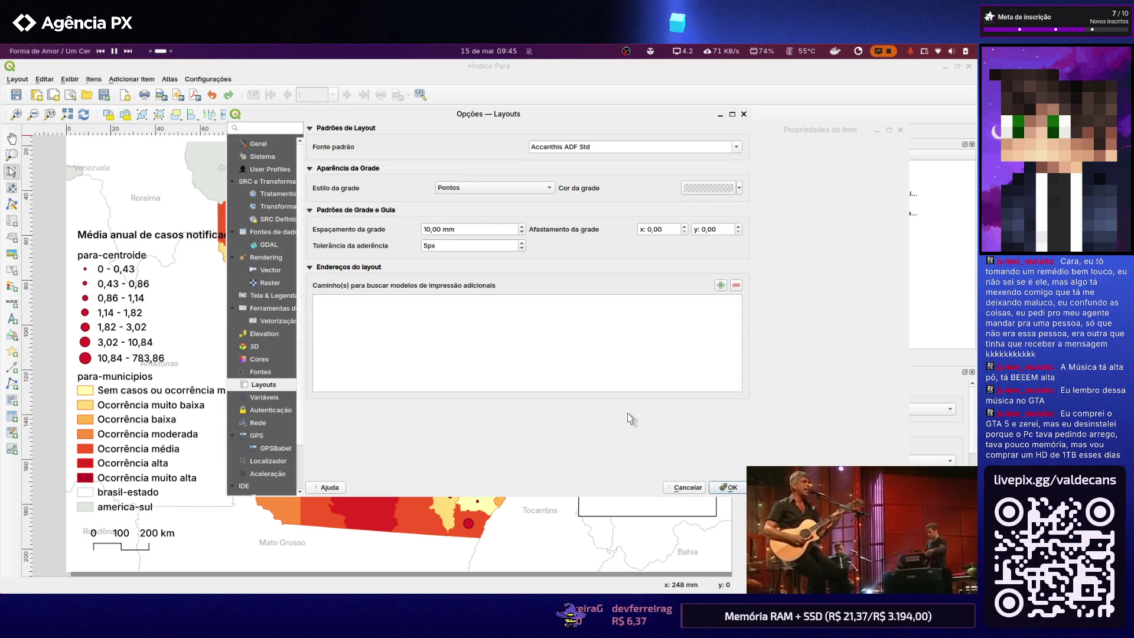
left_click(696, 488)
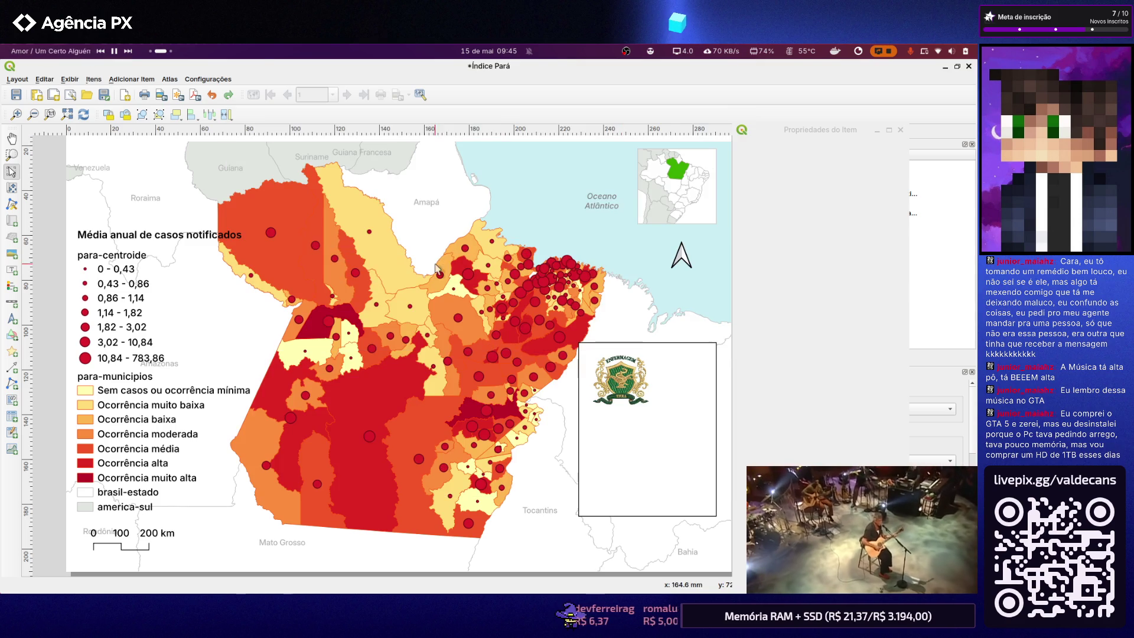
left_click(169, 79)
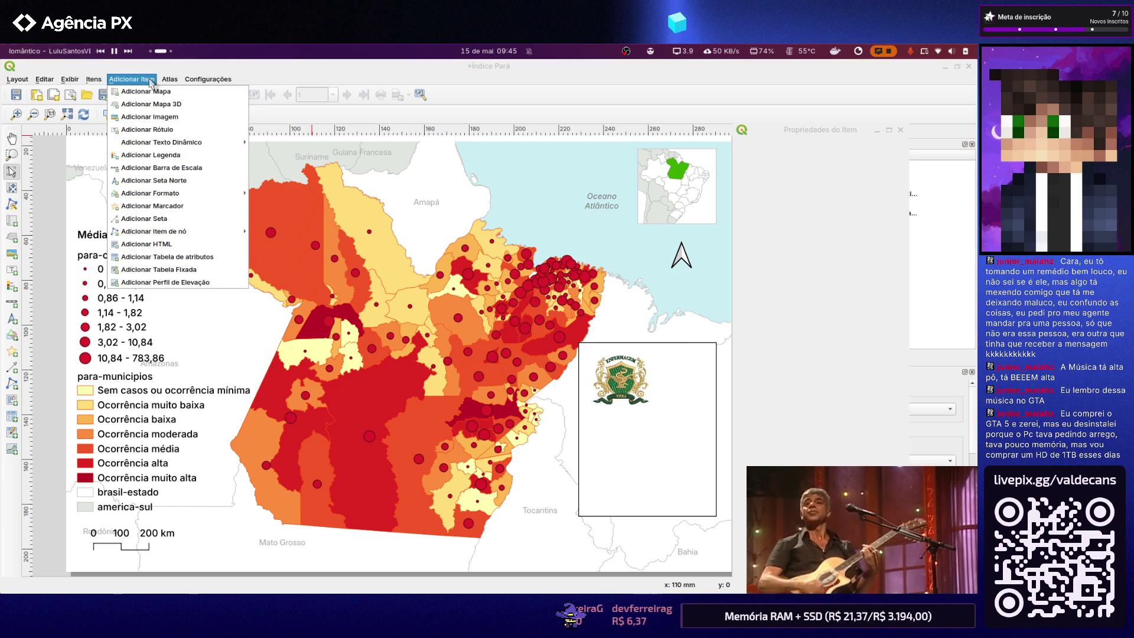
left_click(151, 83)
left_click(94, 80)
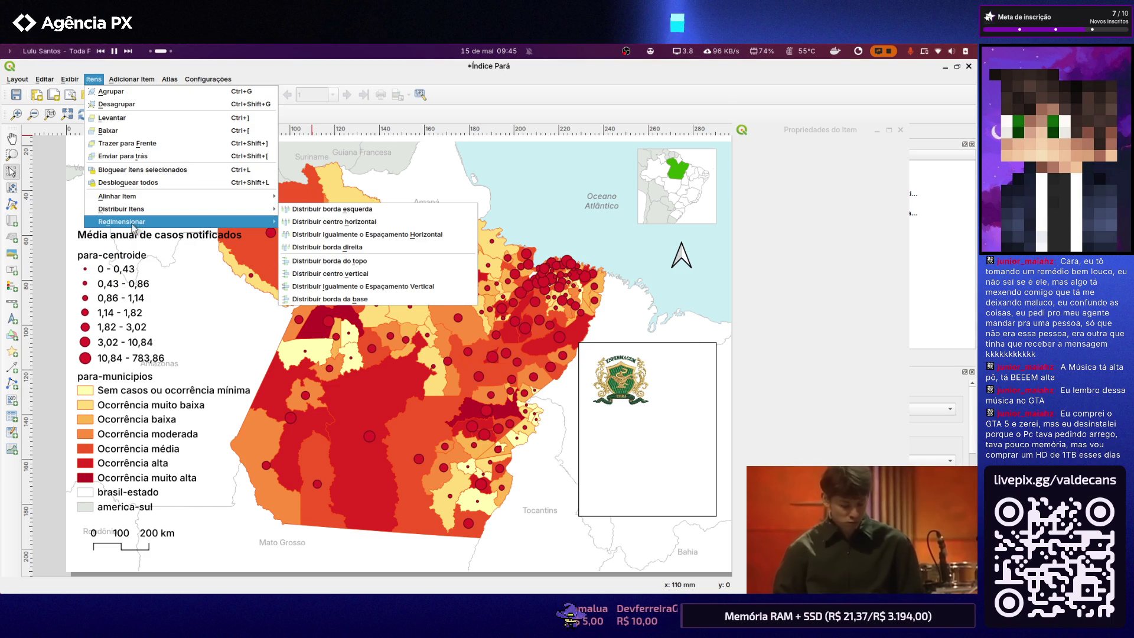
mouse_move(124, 222)
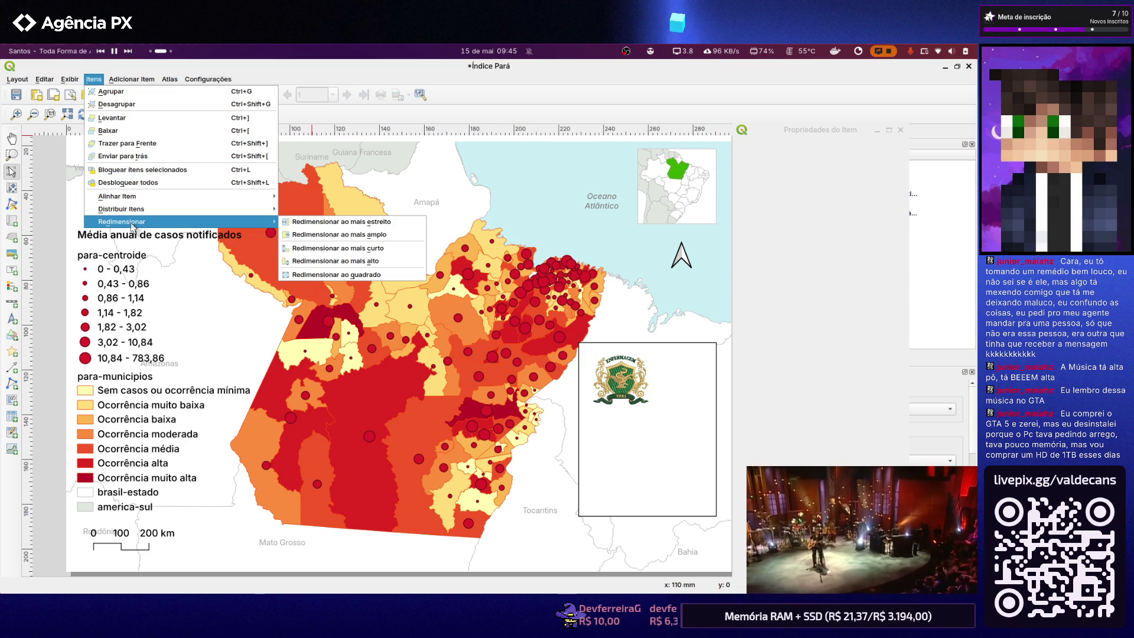
left_click(84, 150)
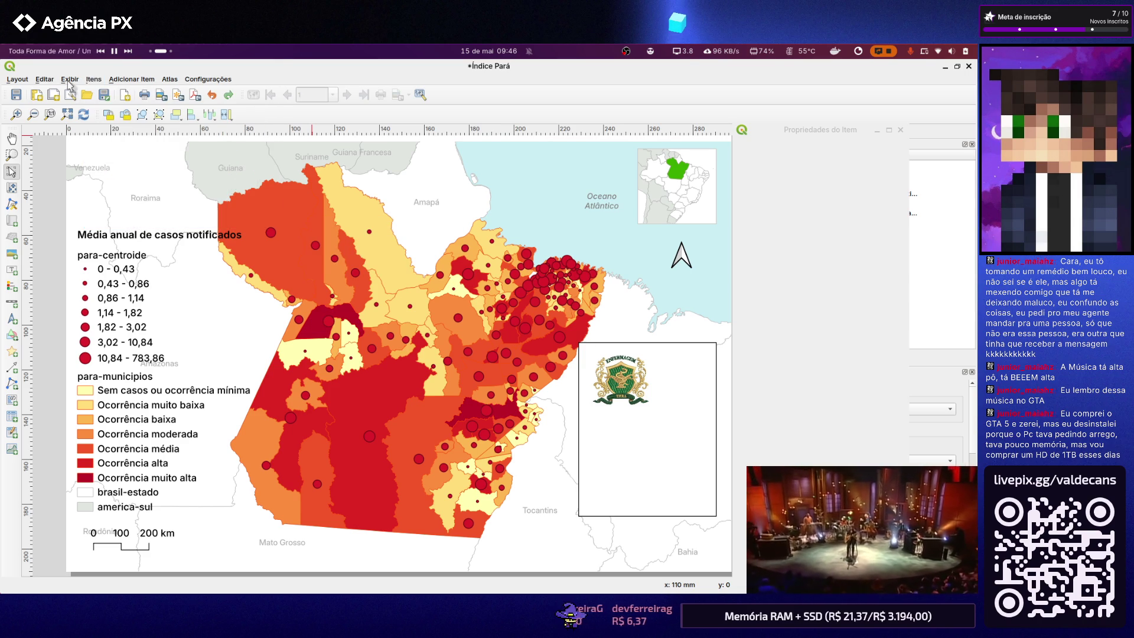
left_click(70, 79)
mouse_move(100, 104)
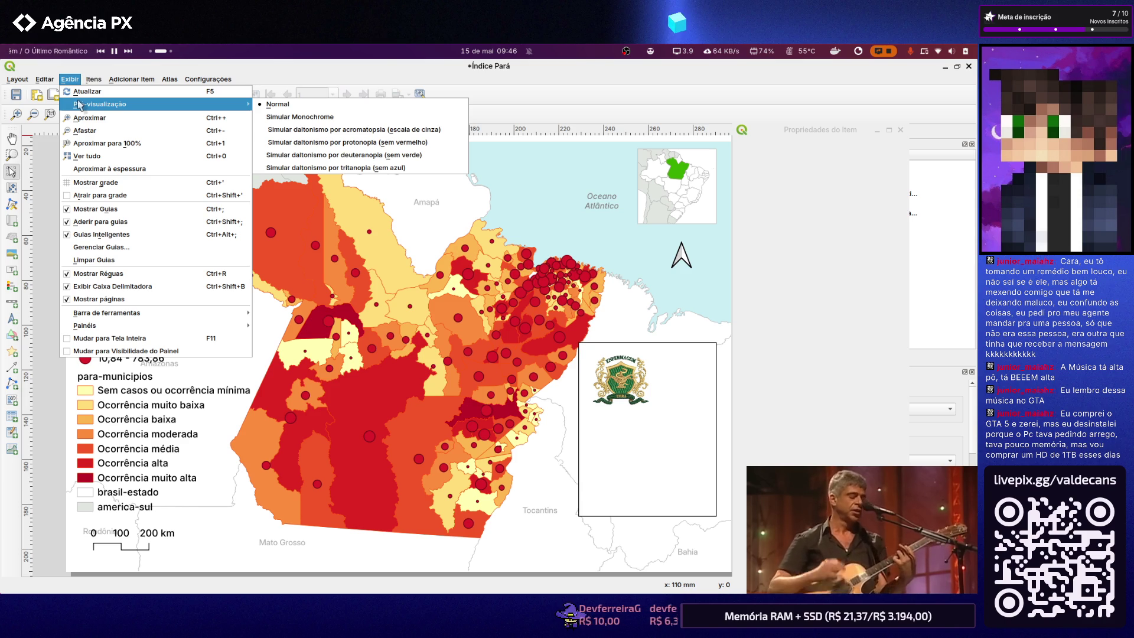
left_click(135, 238)
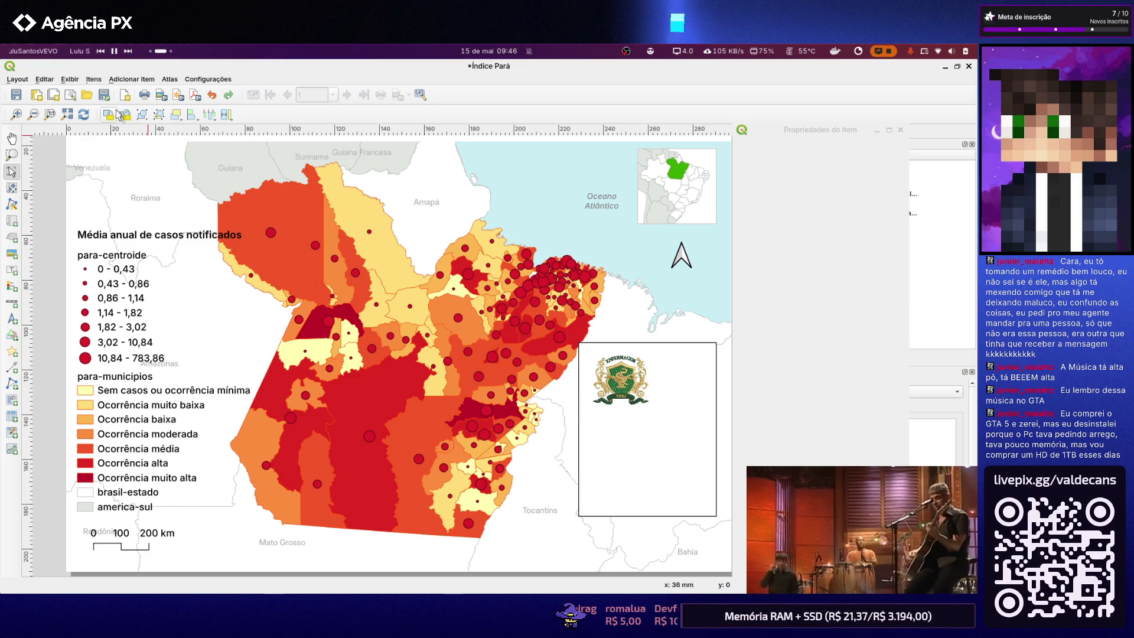
Cancel the Carrega modelo template dialog, then close the floating Propriedades do Item panel
left_click_drag(769, 130, 459, 134)
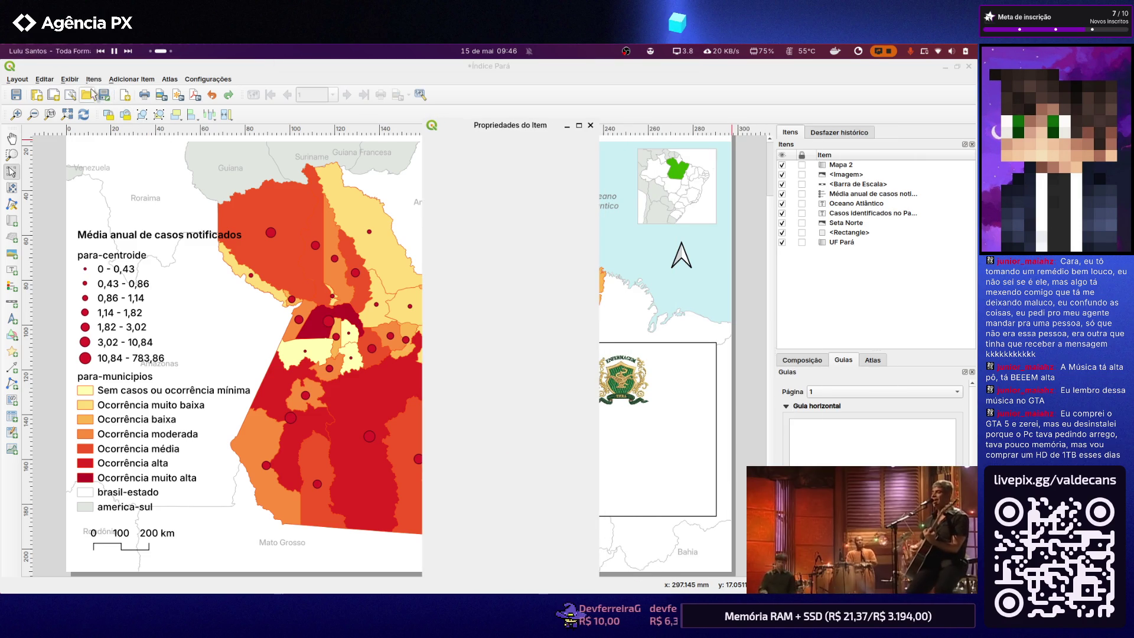
left_click(68, 80)
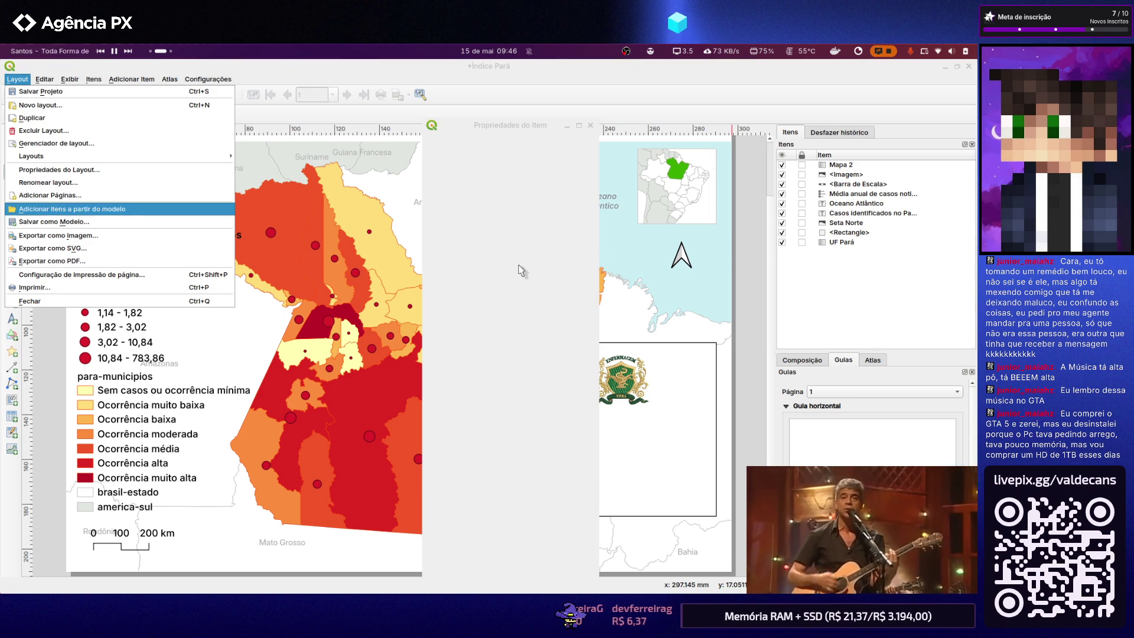
key("Down")
key("Return")
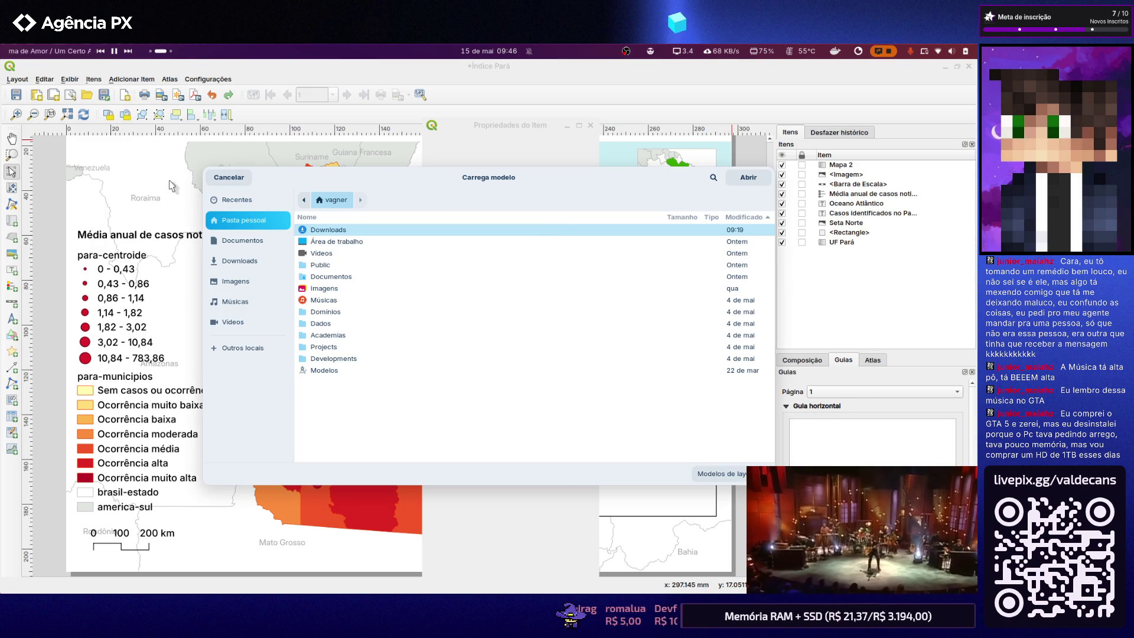
left_click(232, 180)
left_click(590, 125)
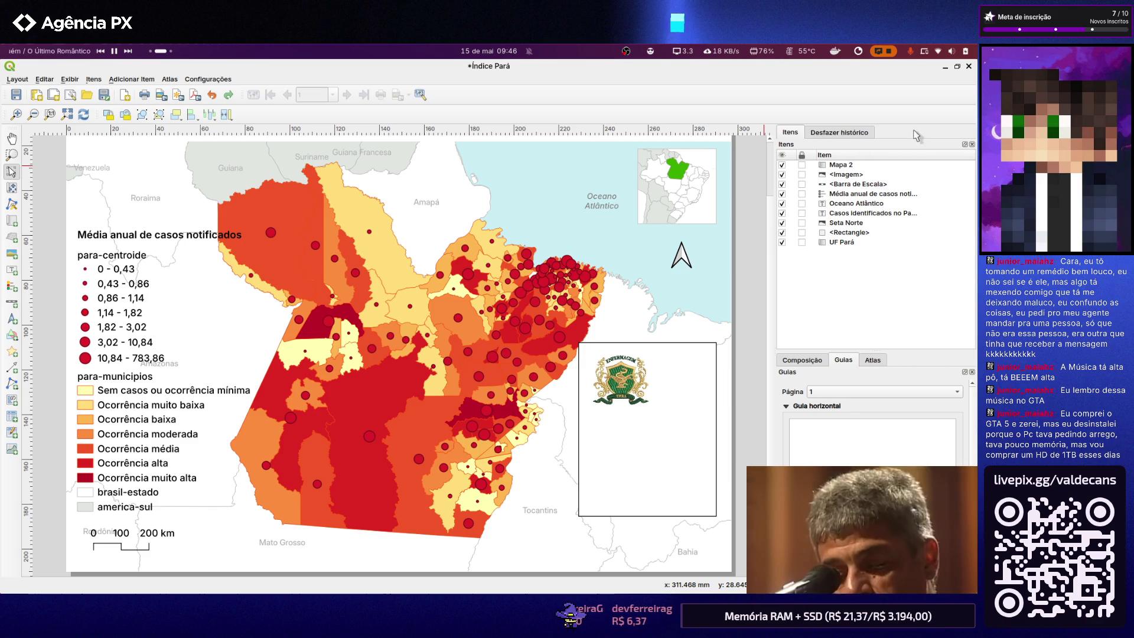
Detach the Itens list into its own window and close it
left_click(967, 145)
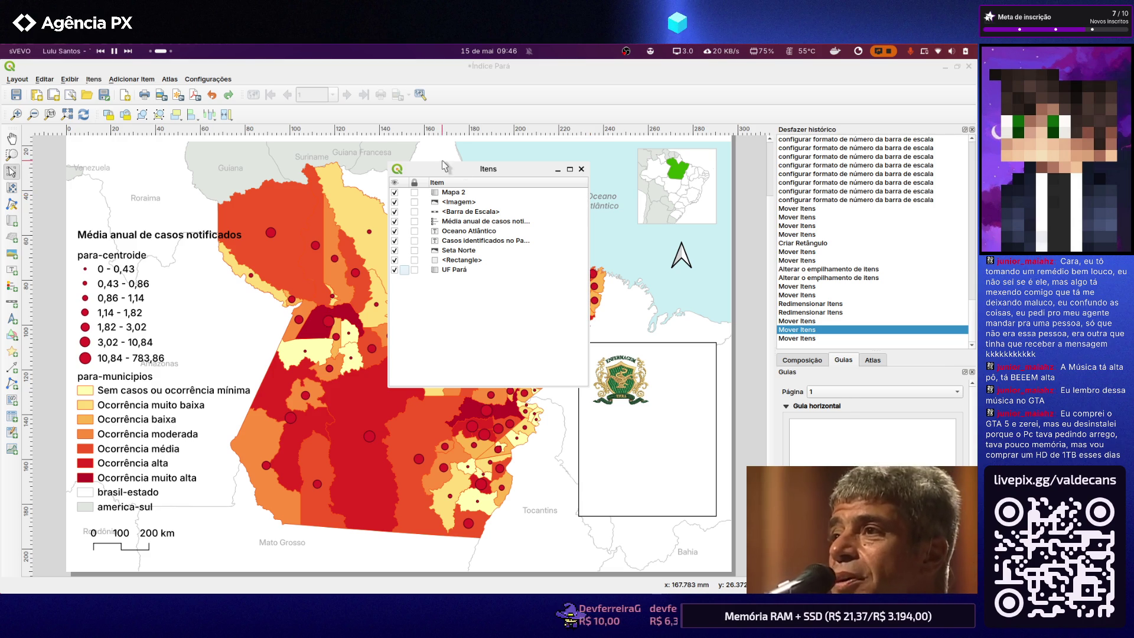
mouse_move(432, 173)
left_mouse_down()
mouse_move(653, 248)
mouse_move(564, 267)
left_mouse_up()
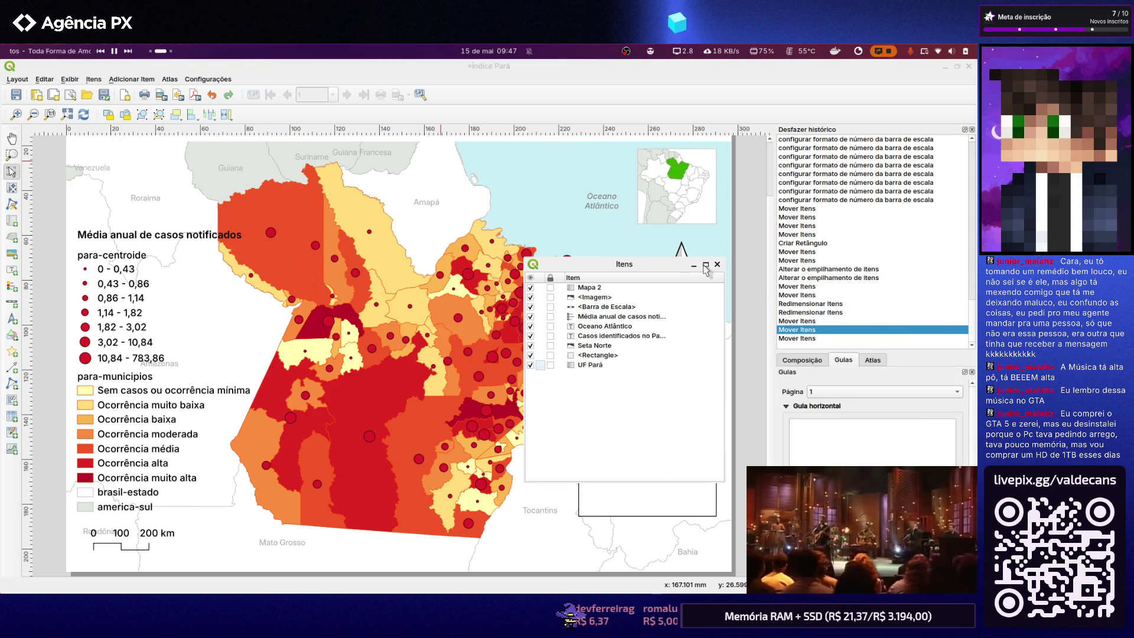
left_click(694, 265)
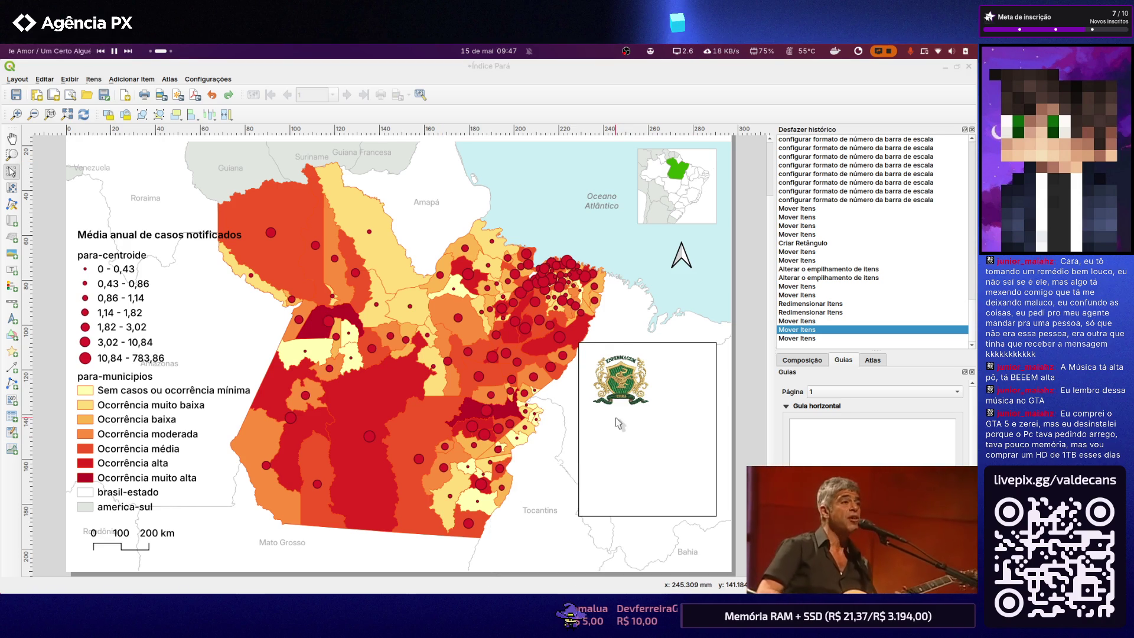
key("alt+Tab")
key("alt+Tab")
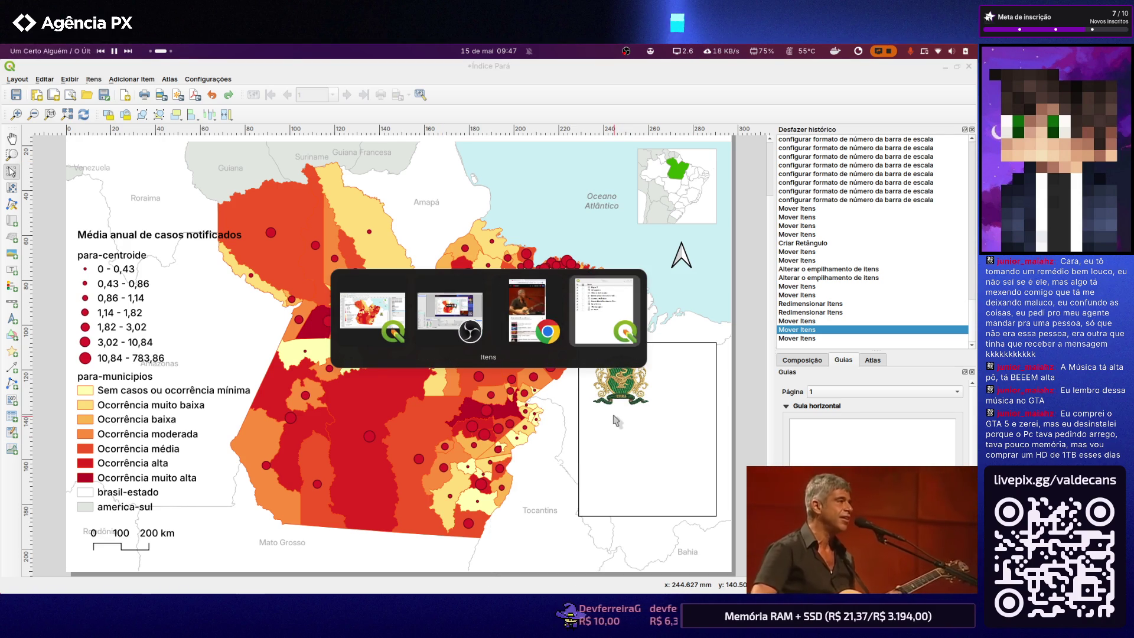
key("alt+Tab")
left_click(717, 265)
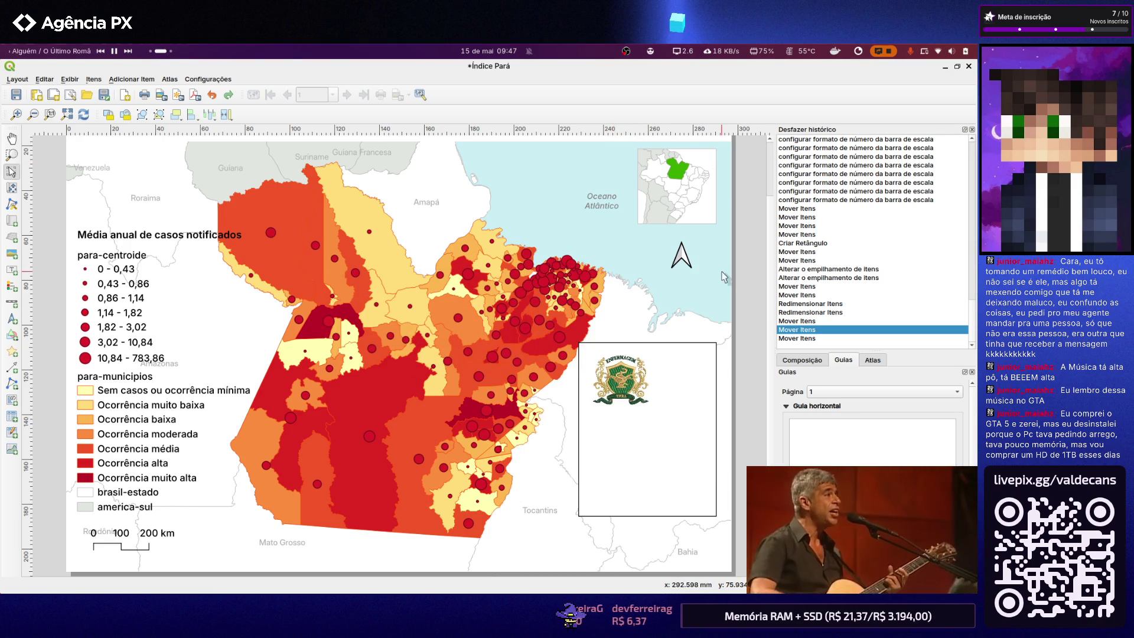
Close the Desfazer histórico, Guias, Atlas and Composição panels
left_click(972, 130)
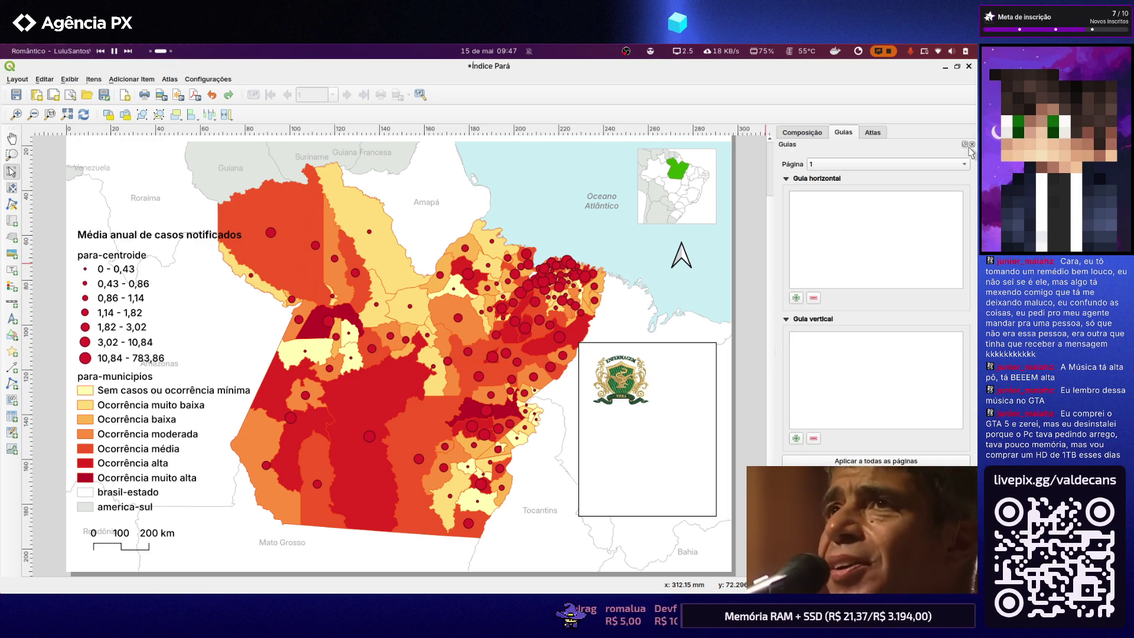
left_click(972, 145)
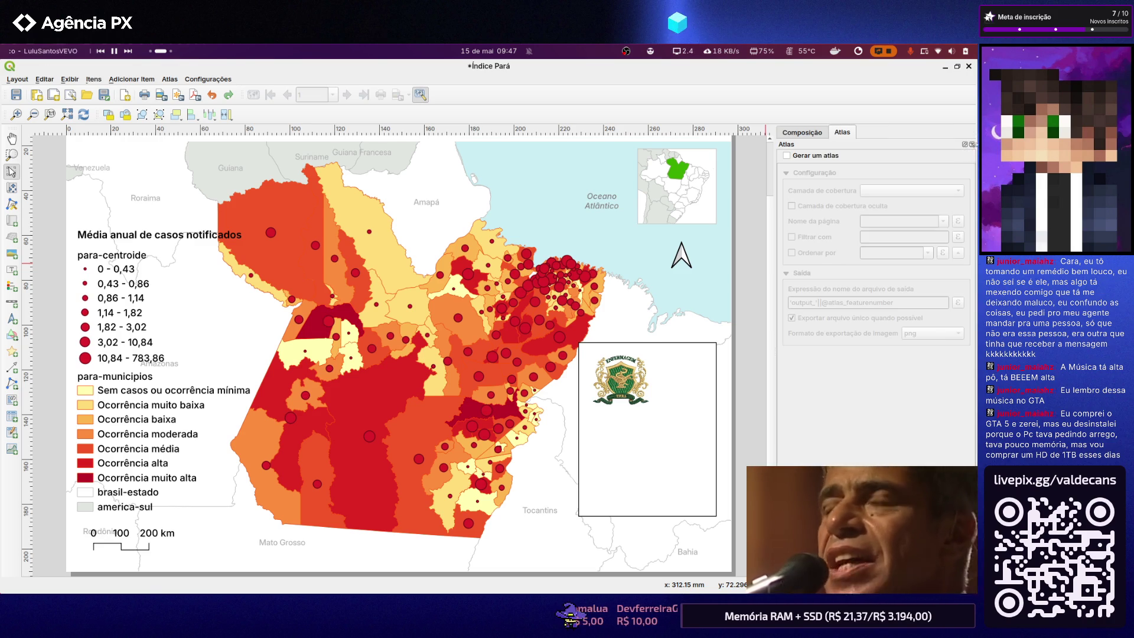
left_click(971, 145)
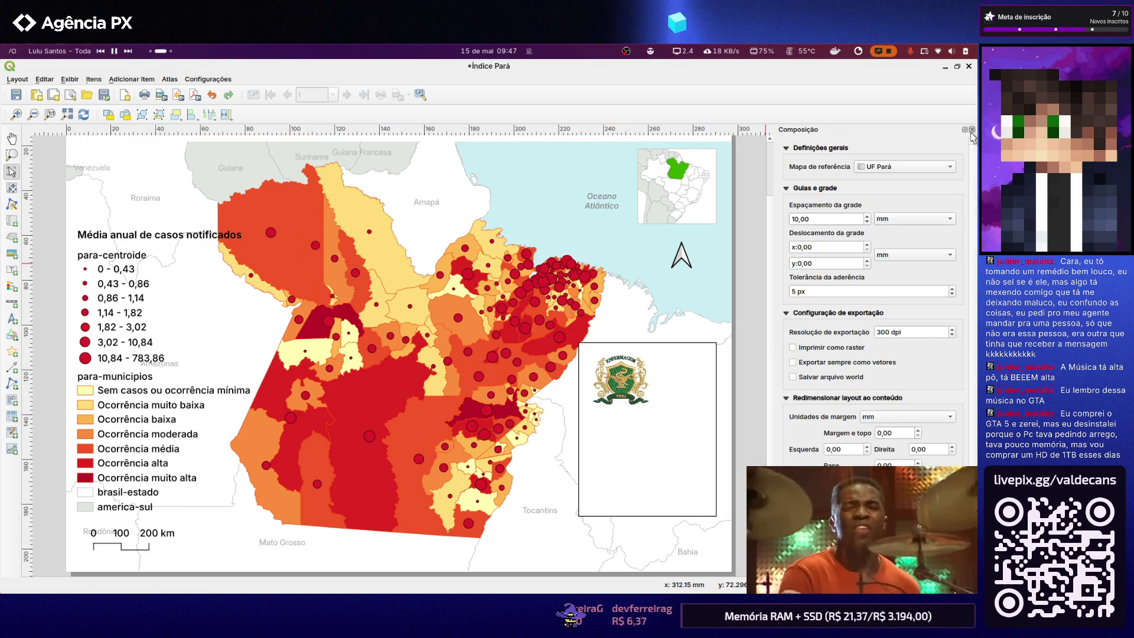
left_click(972, 131)
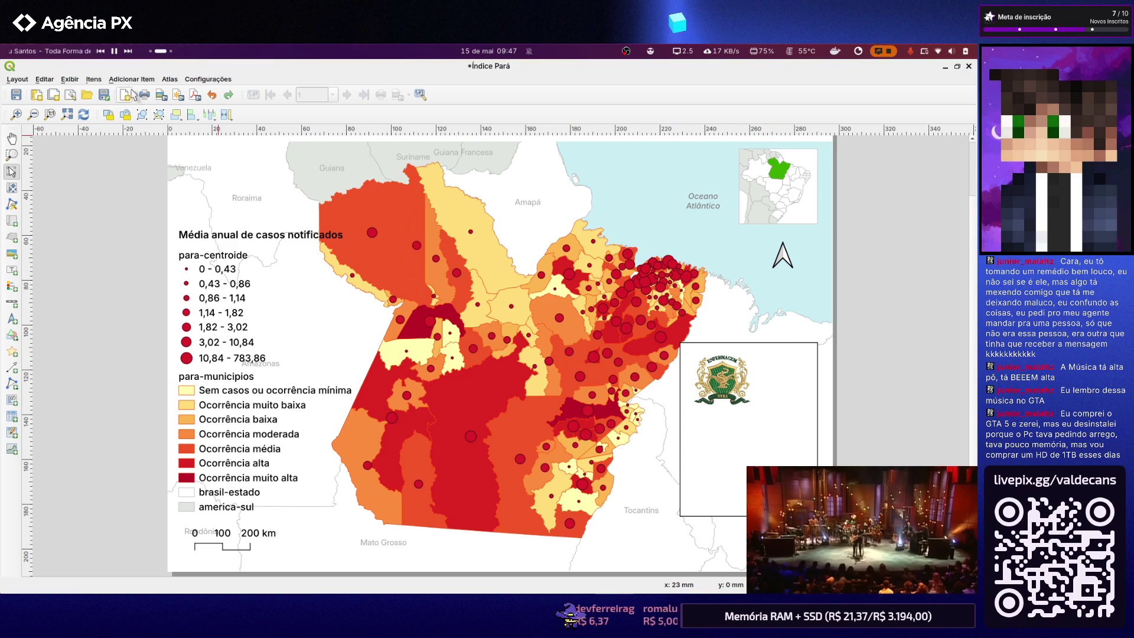
Bring back the Composição, Desfazer histórico and Guias panels via Exibir > Painéis
left_click(71, 79)
mouse_move(155, 325)
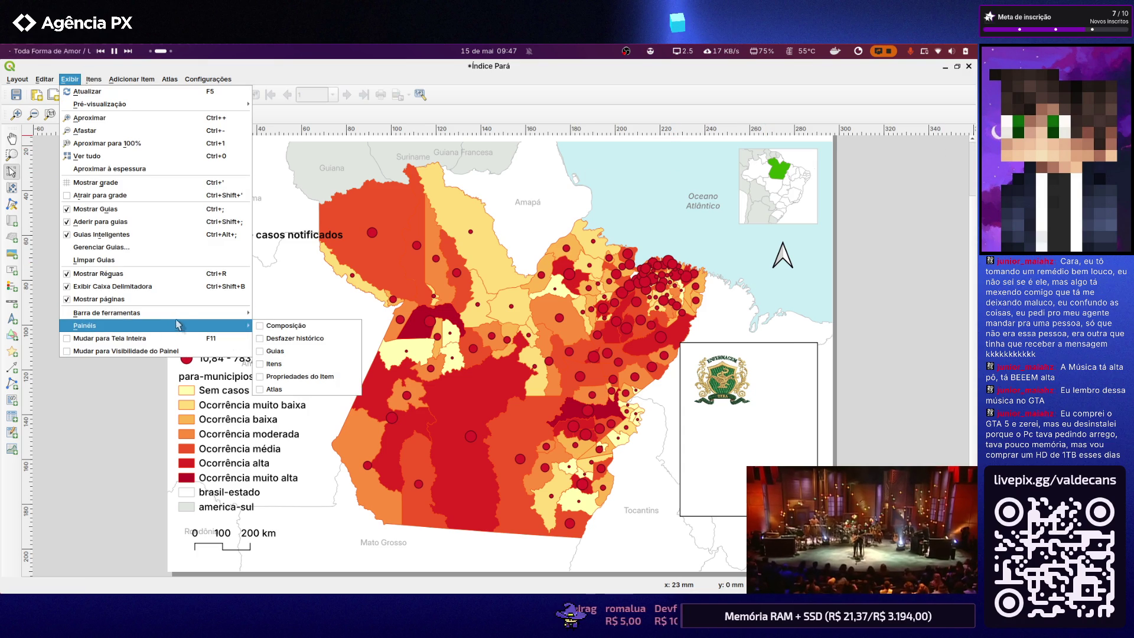
left_click(259, 326)
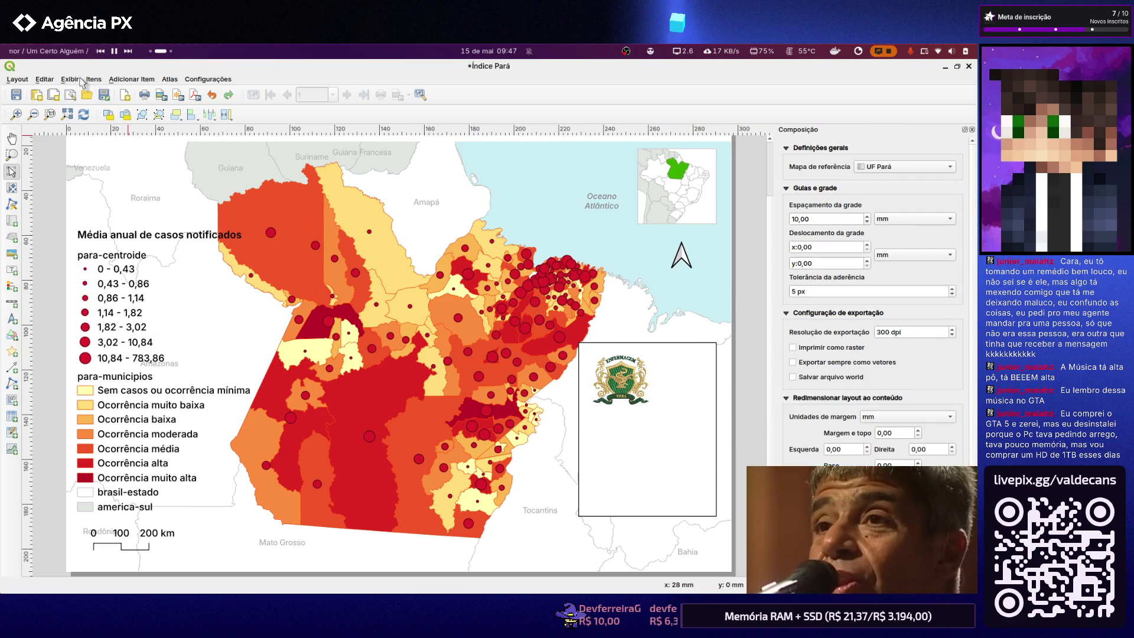
left_click(75, 80)
left_click(259, 343)
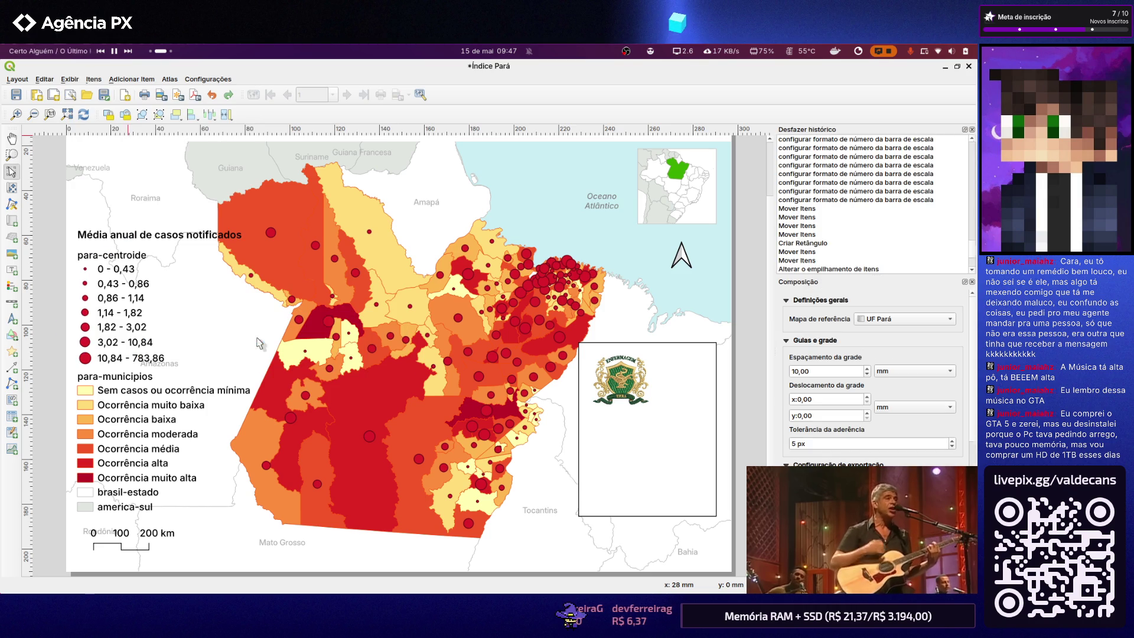
left_click(69, 81)
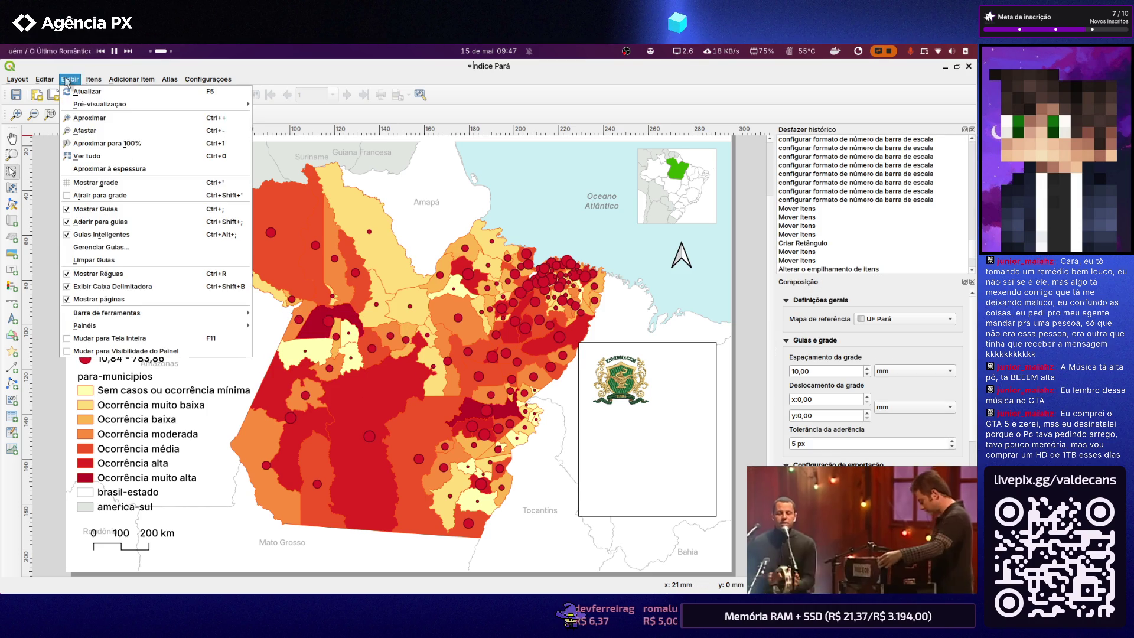
mouse_move(159, 325)
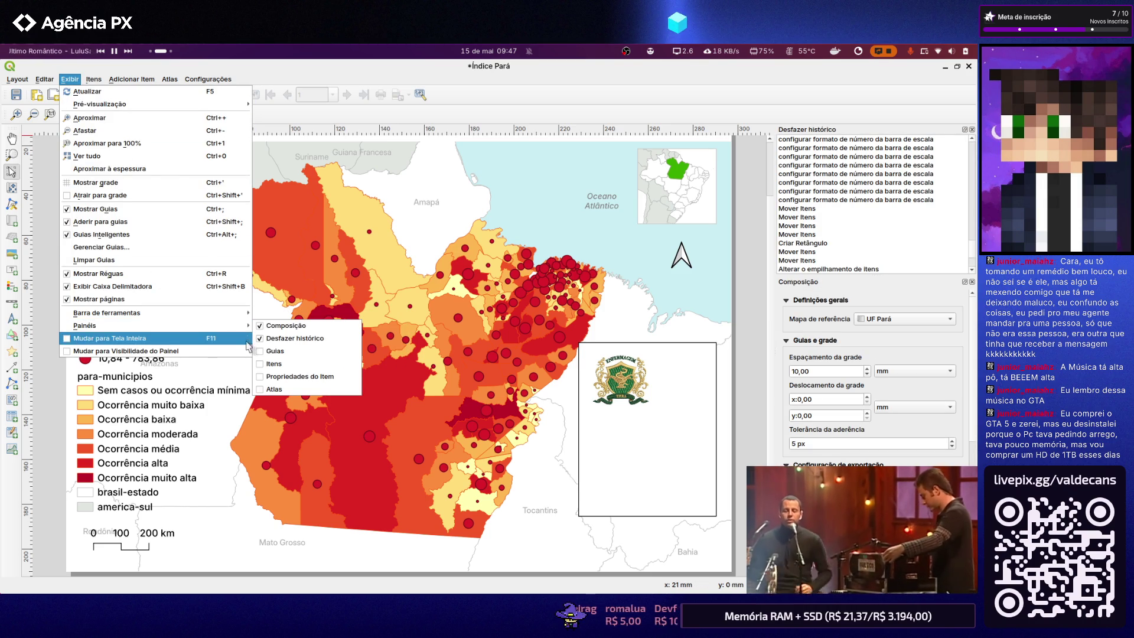
left_click(276, 351)
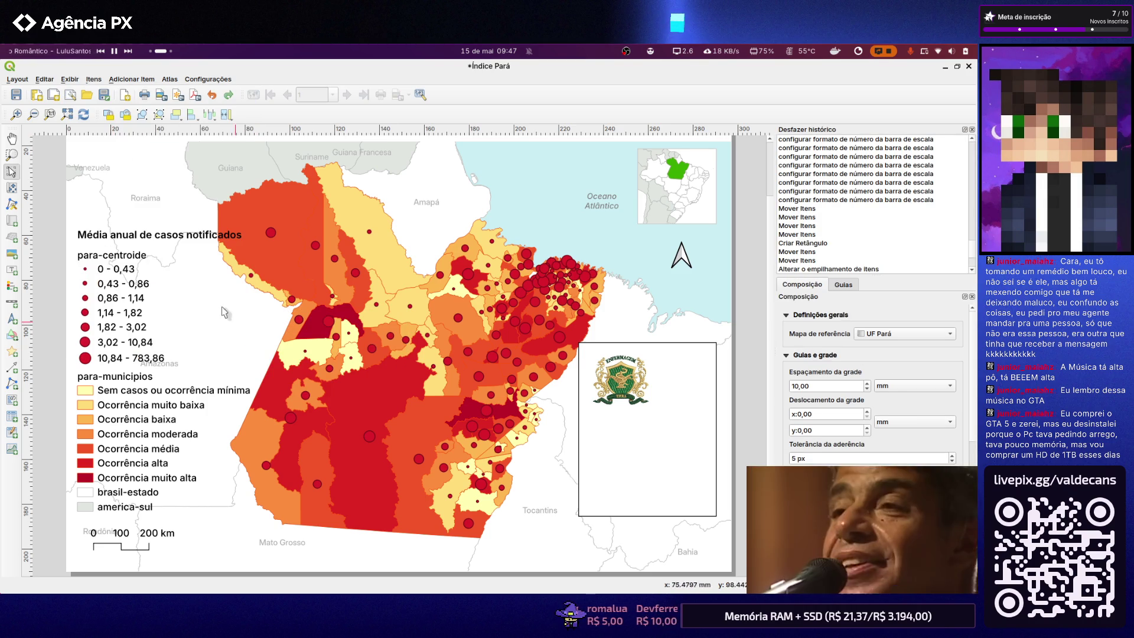
Restore Itens, Propriedades do Item and Atlas, then hide all panels with Mudar para Visibilidade do Painel
left_click(69, 79)
mouse_move(85, 325)
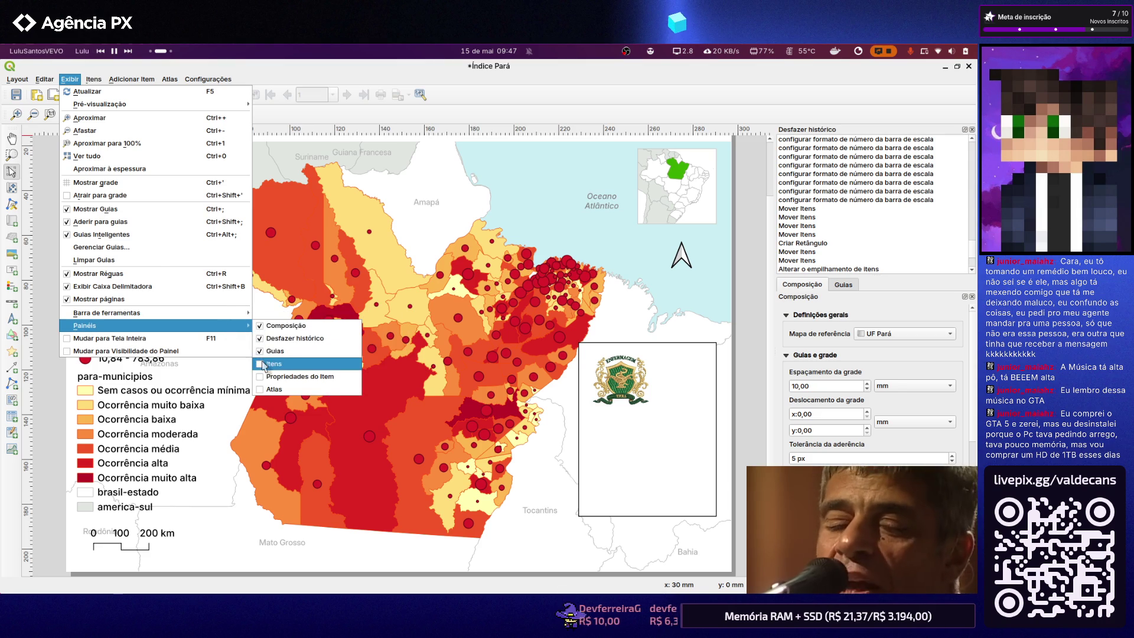
left_click(274, 363)
left_click(81, 80)
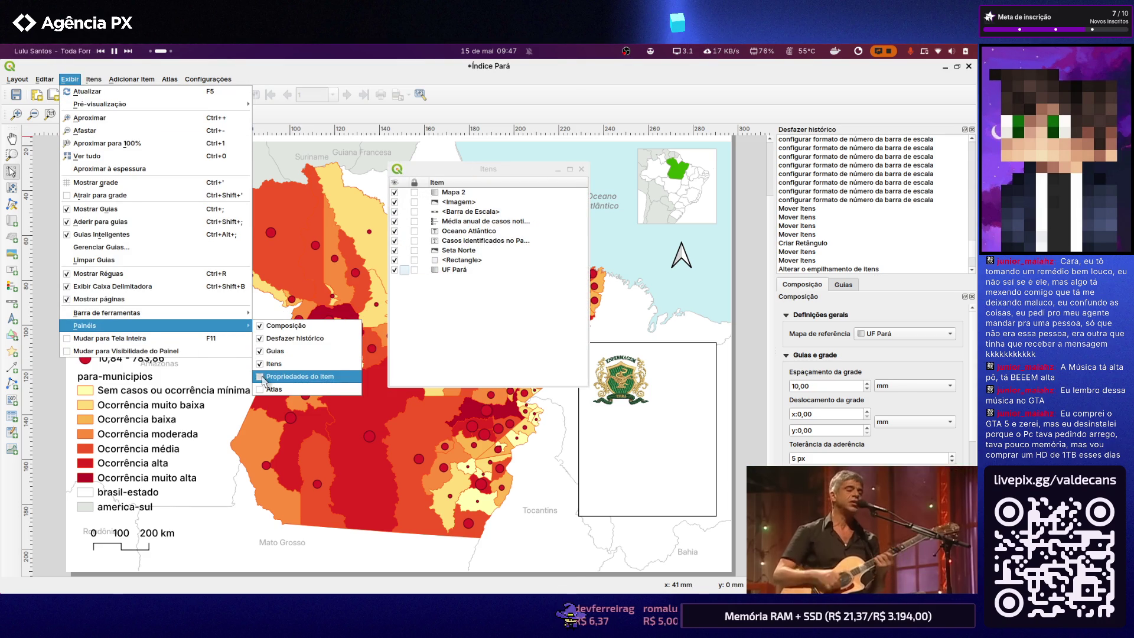
left_click(264, 377)
left_click(70, 79)
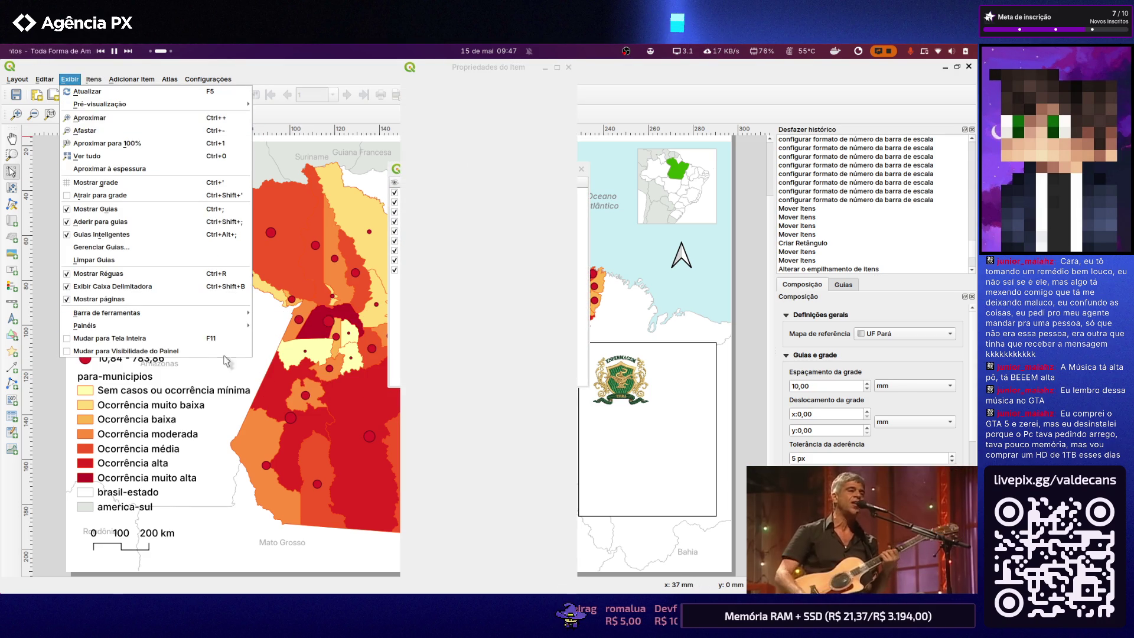
left_click(270, 366)
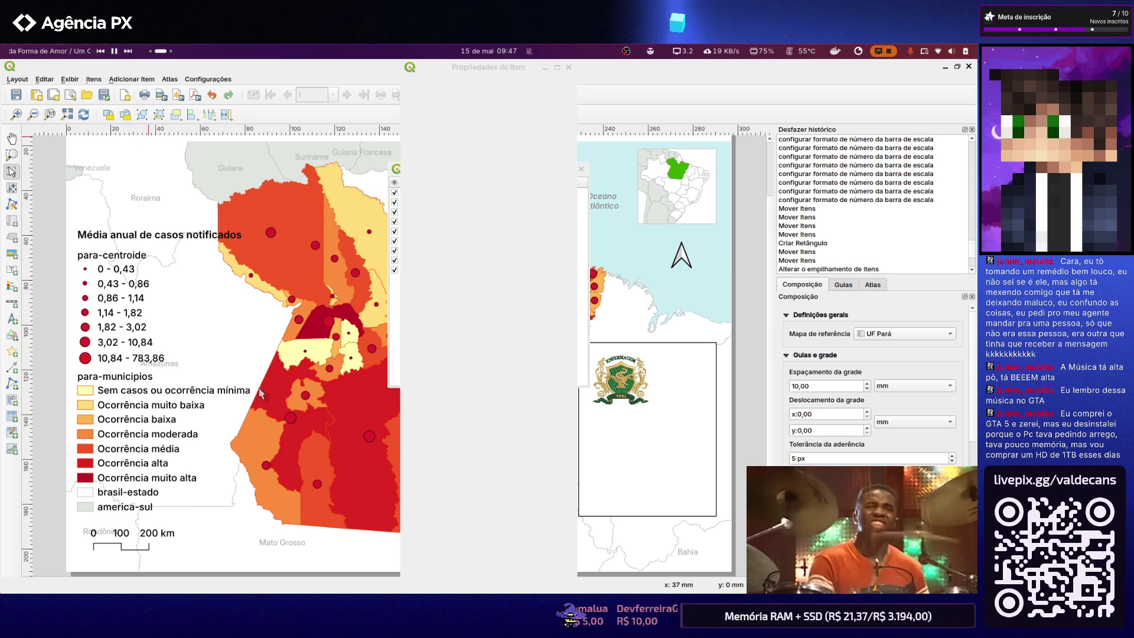
left_click(72, 79)
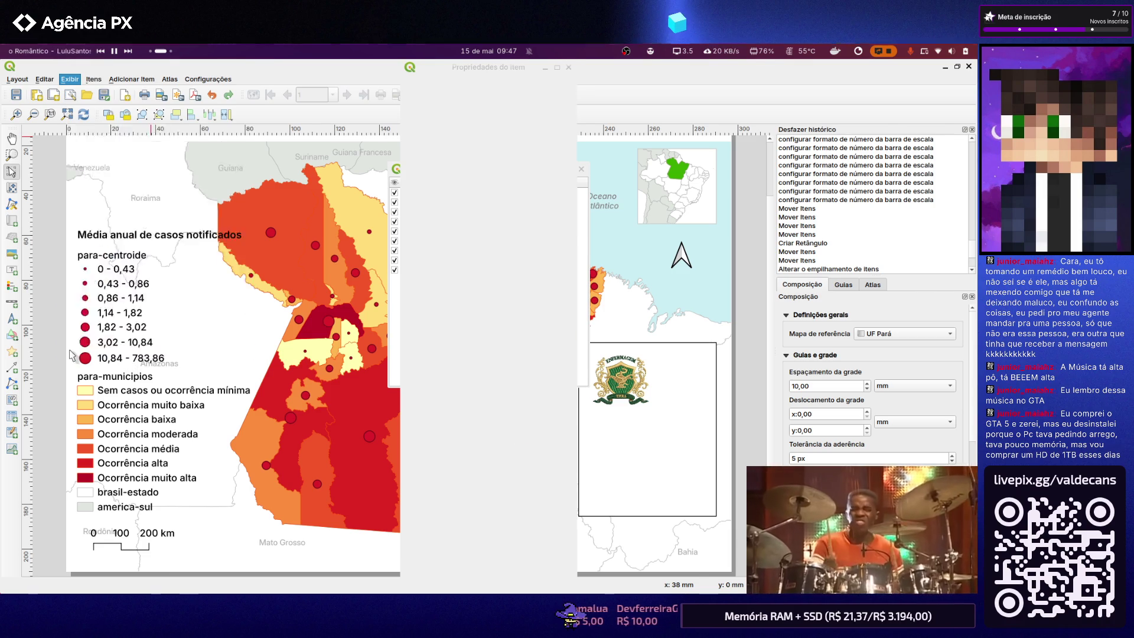
left_click(71, 353)
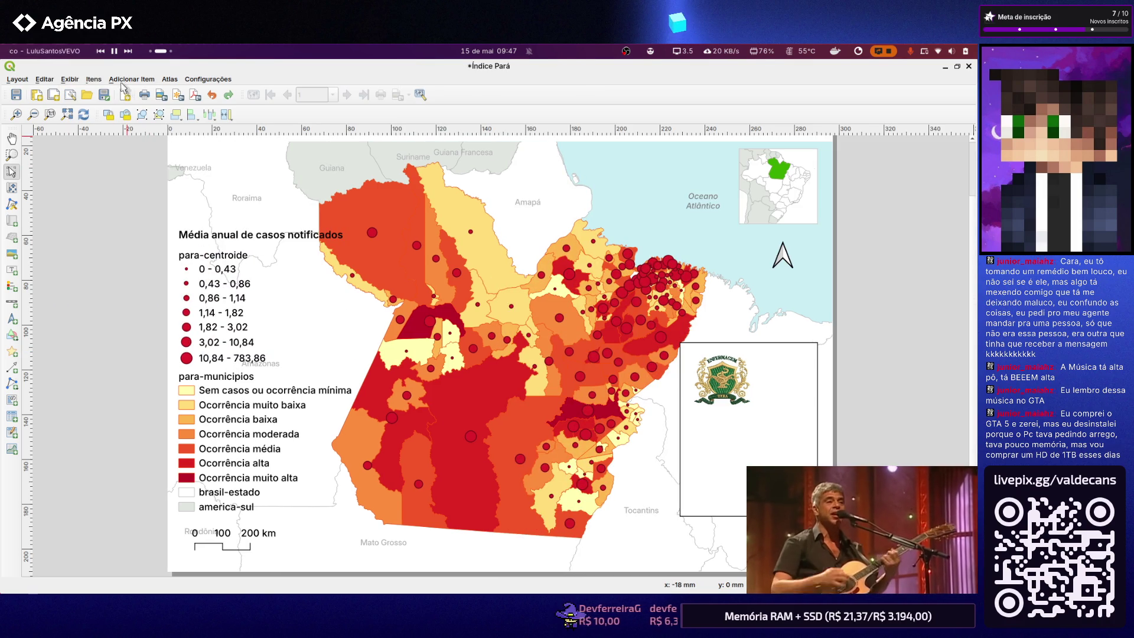
Re-enable the Propriedades do Item, Composição and Desfazer histórico panels
left_click(70, 79)
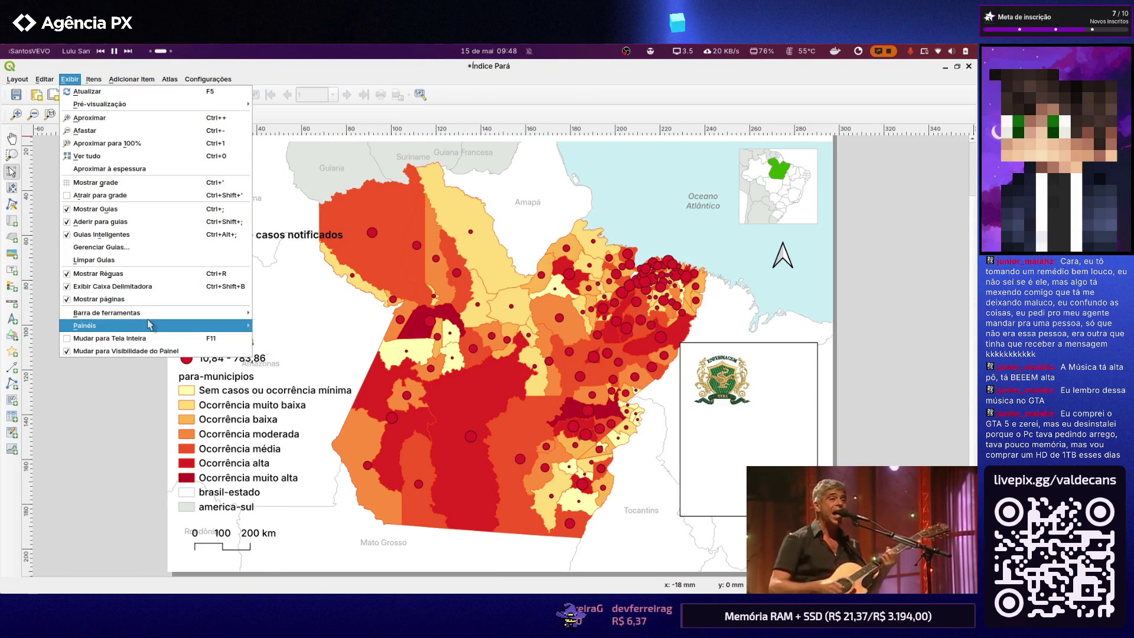
mouse_move(133, 326)
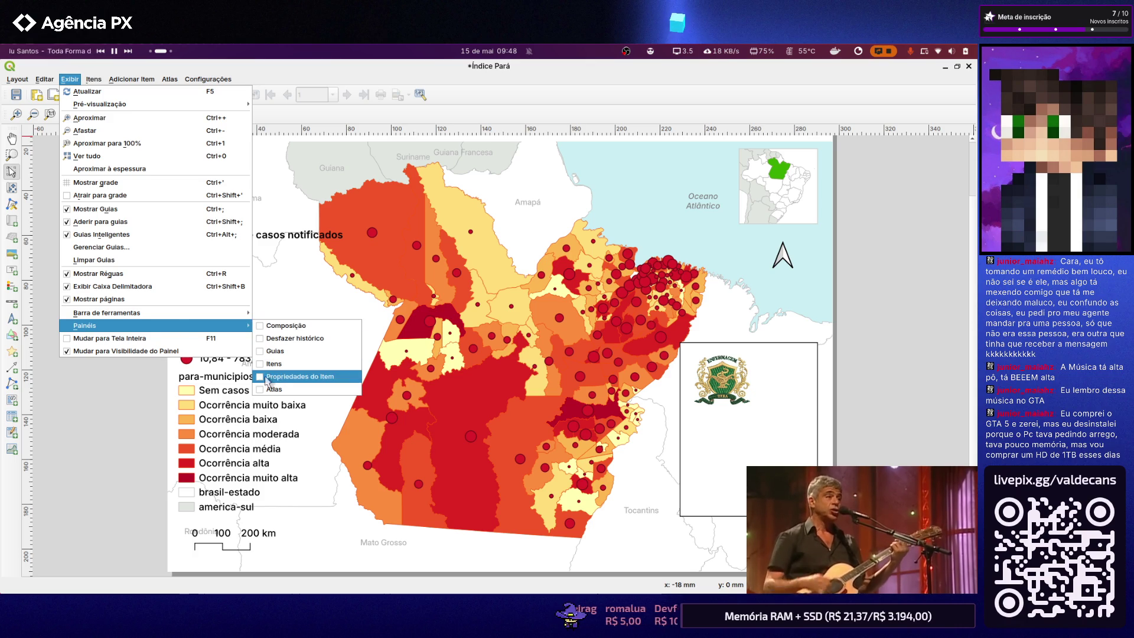
left_click(292, 376)
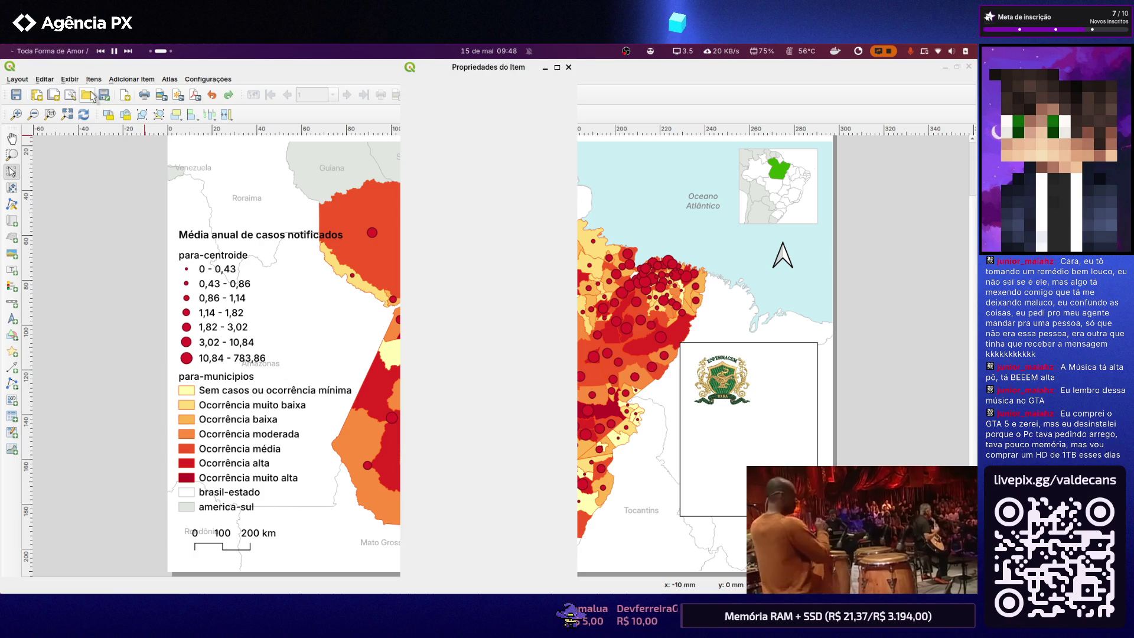
left_click(71, 80)
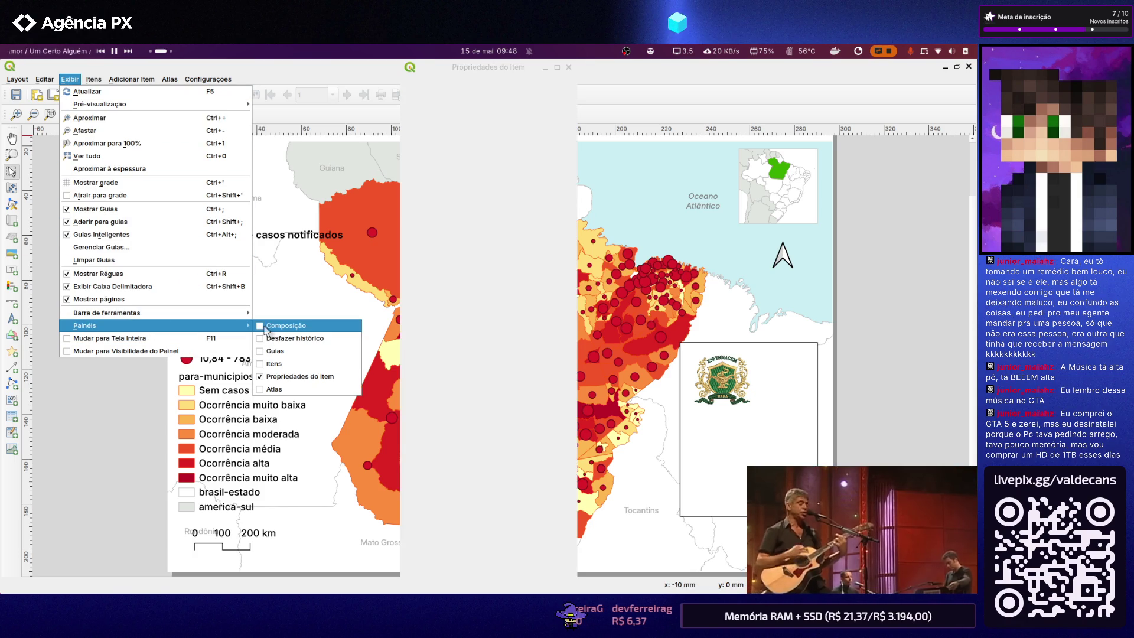
mouse_move(85, 326)
left_click(262, 328)
left_click(69, 80)
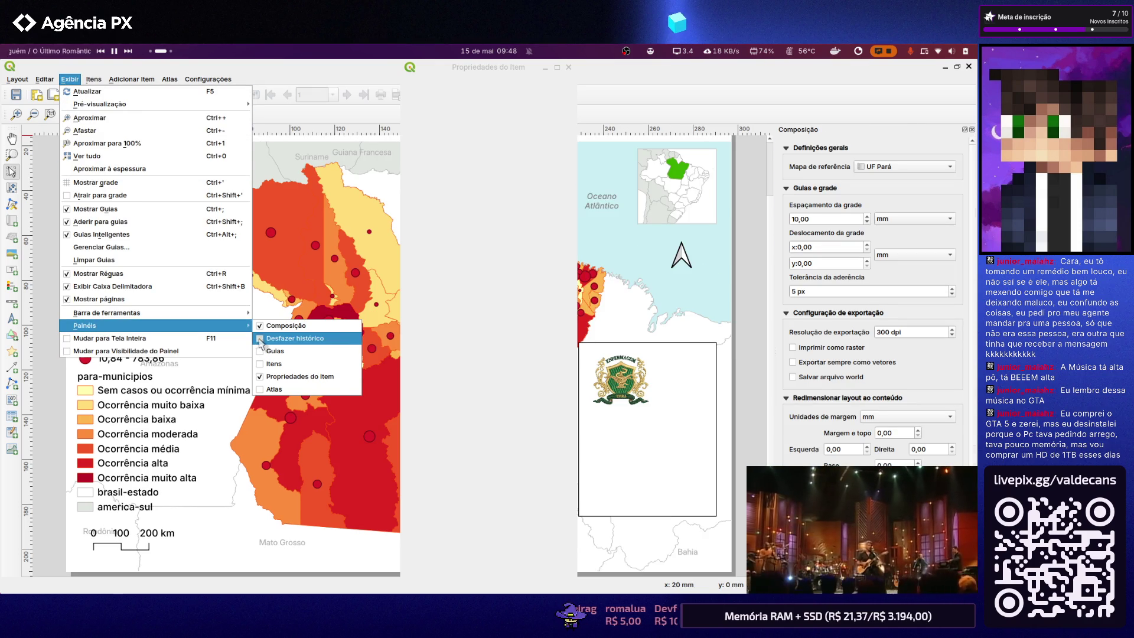
left_click(266, 341)
Re-enable the Guias, Itens and Atlas panels so Atlas sits beside Composição and Guias
left_click(69, 79)
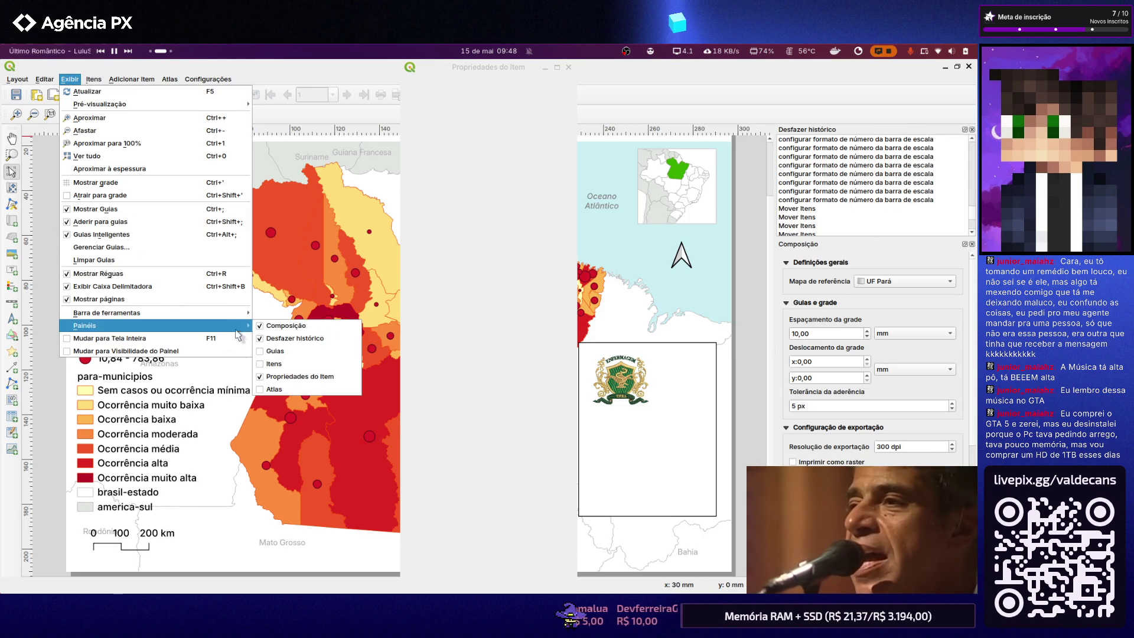
left_click(258, 351)
left_click(70, 79)
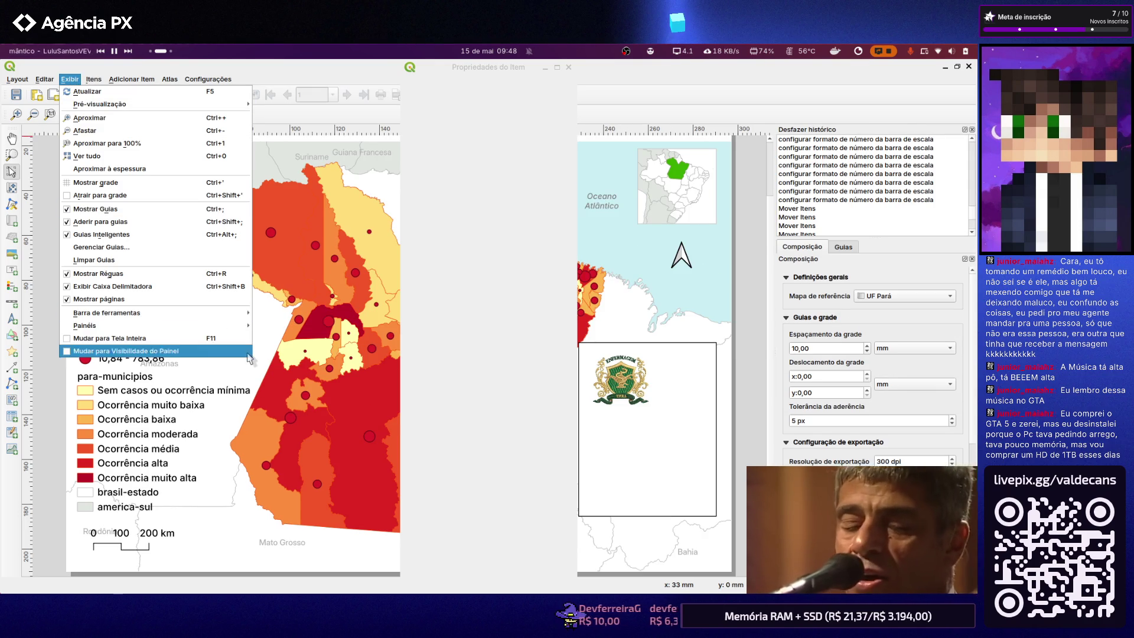
left_click(263, 368)
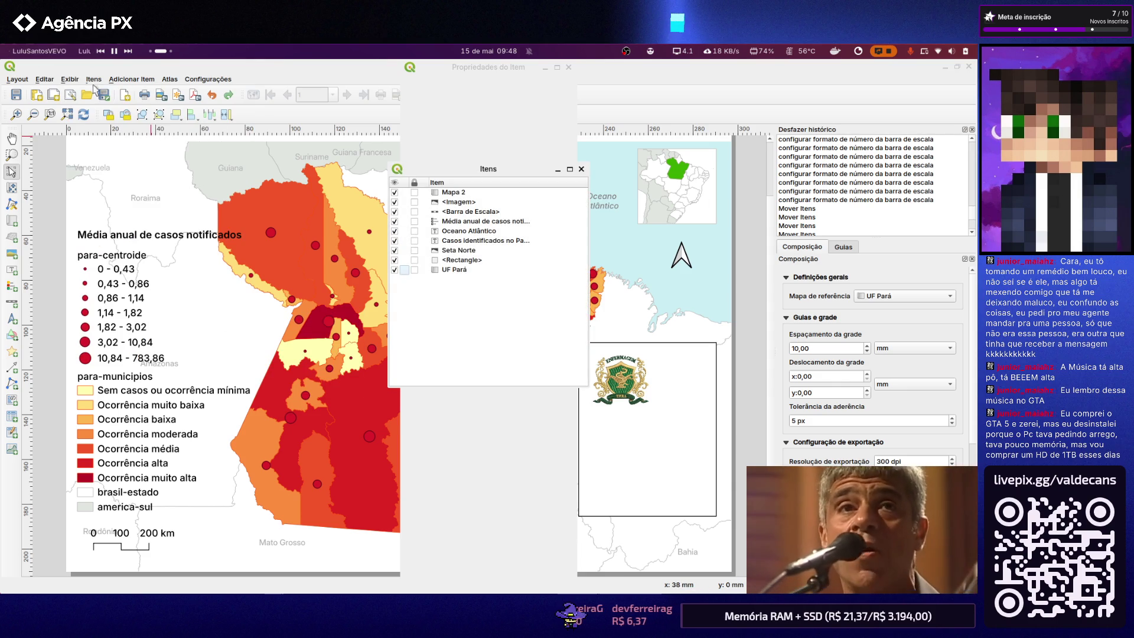
left_click(71, 79)
mouse_move(86, 325)
left_click(264, 390)
left_click(71, 80)
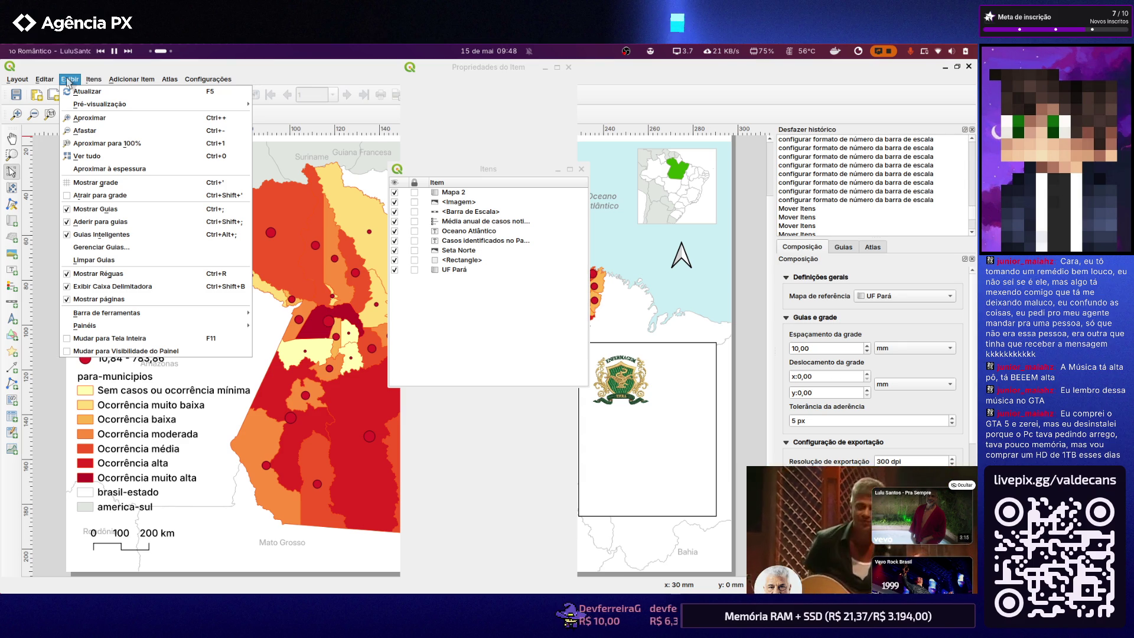
Dock the floating Itens list into the side panel, then undock it and move it lower
left_click(85, 194)
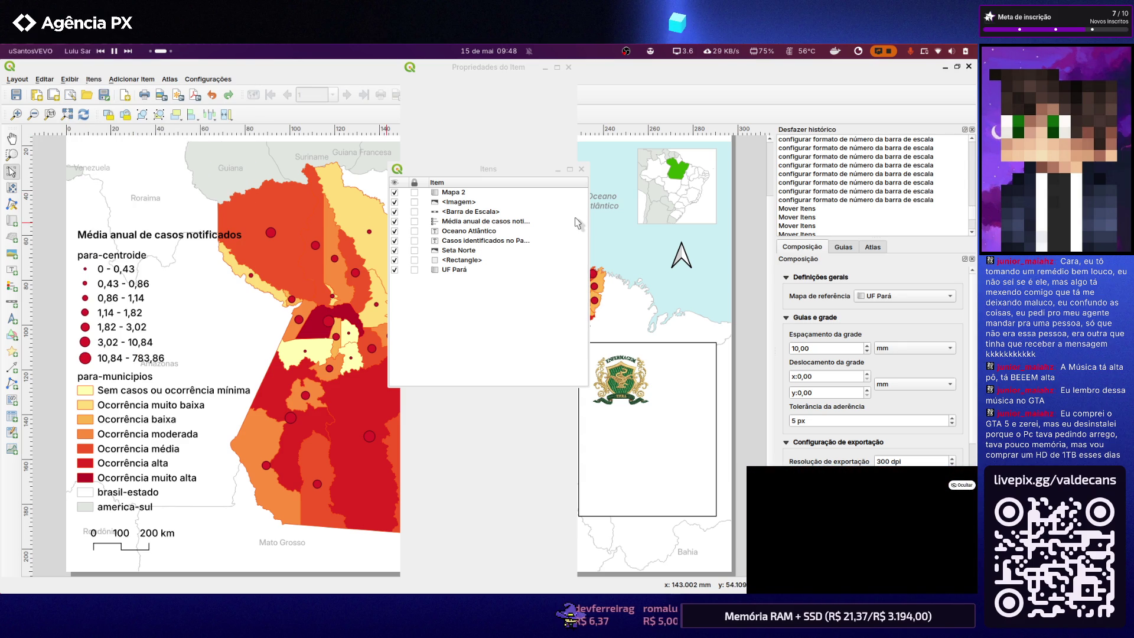
mouse_move(521, 181)
left_mouse_down()
mouse_move(898, 227)
mouse_move(854, 292)
left_mouse_up()
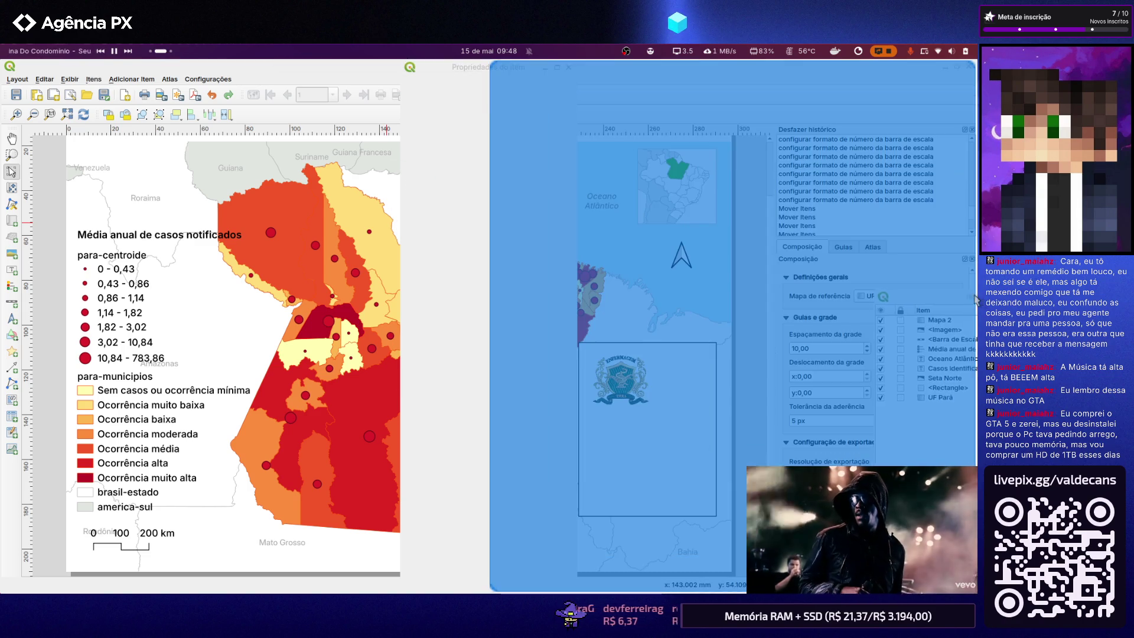
left_click_drag(854, 292, 964, 301)
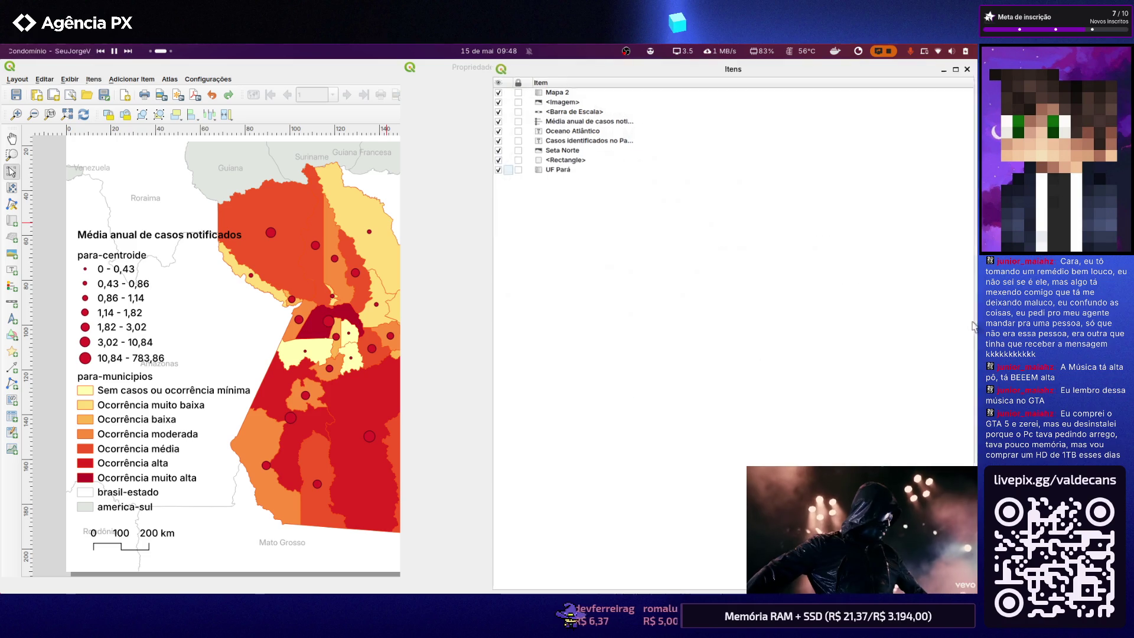
left_click_drag(754, 80, 839, 180)
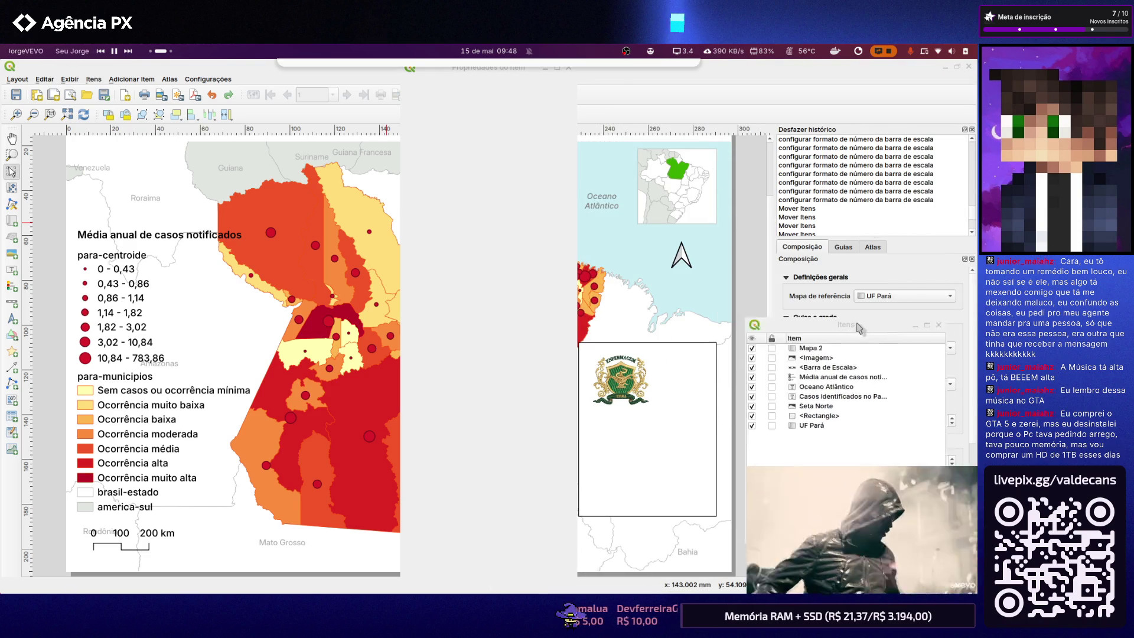
mouse_move(838, 180)
left_mouse_down()
mouse_move(839, 283)
mouse_move(843, 256)
mouse_move(813, 262)
left_mouse_up()
Browse the Itens window menu, float it again, and move the Propriedades do Item window left
right_click(814, 262)
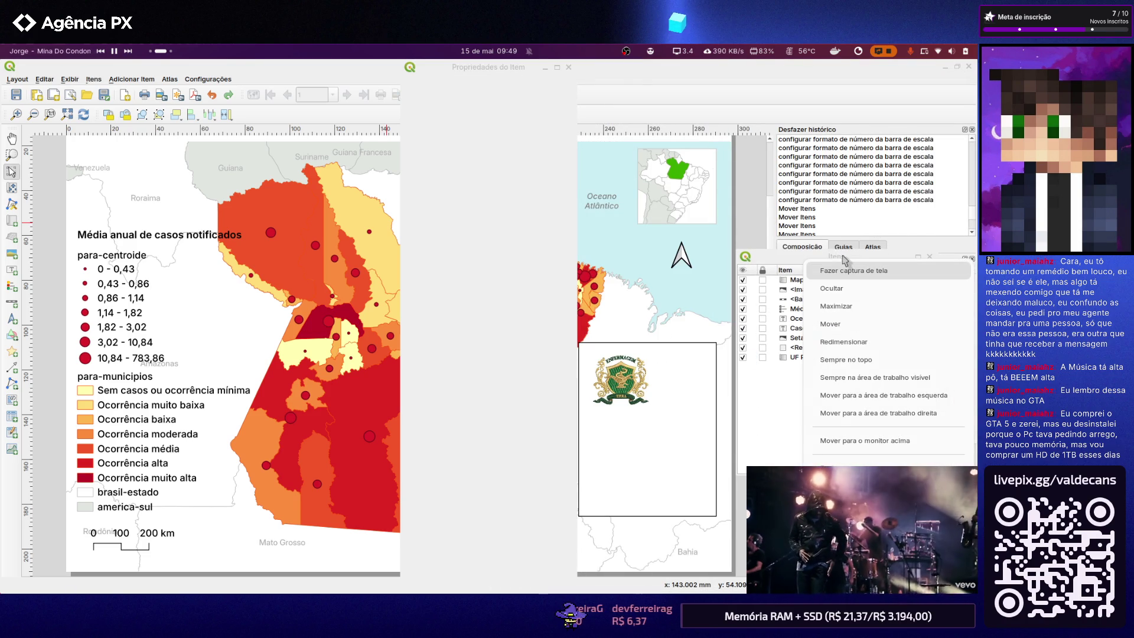
key("Escape")
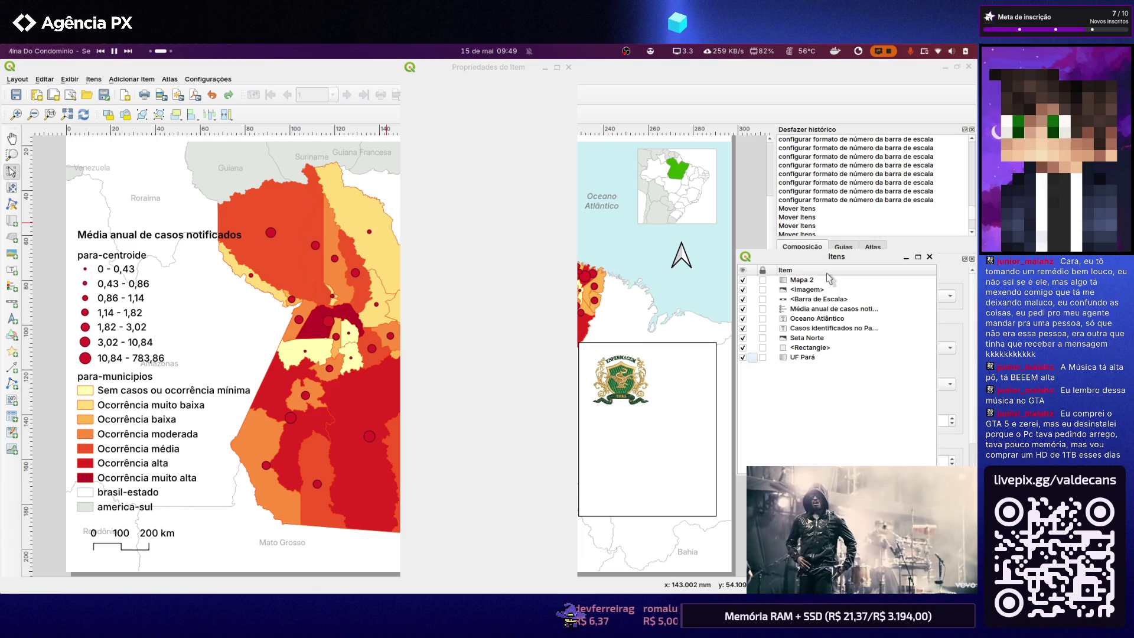
right_click(820, 259)
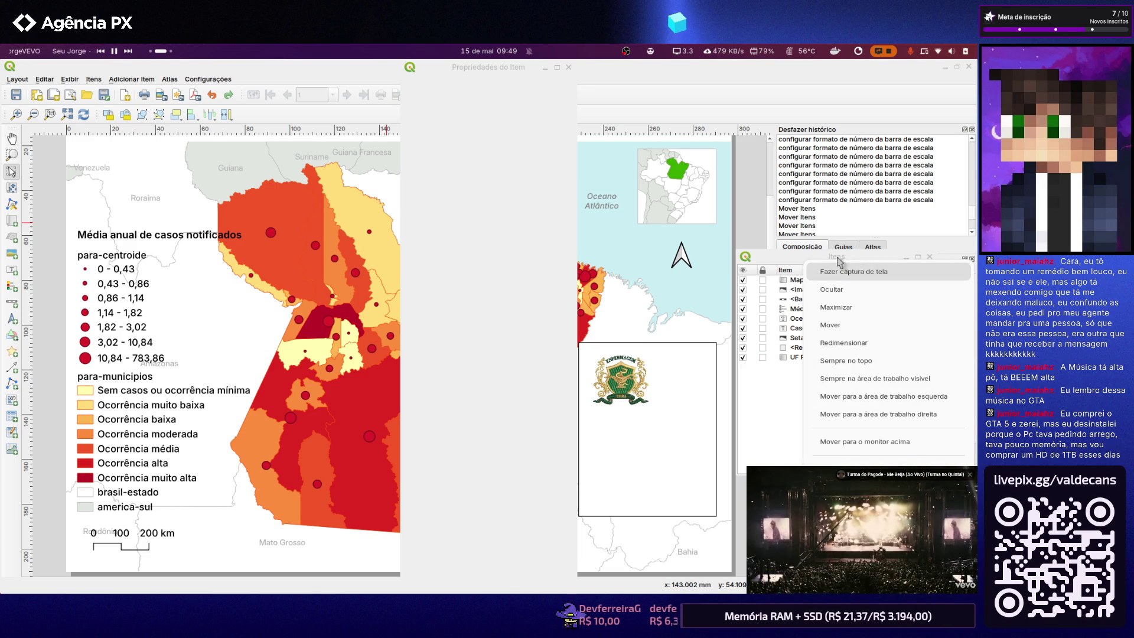
left_click(905, 254)
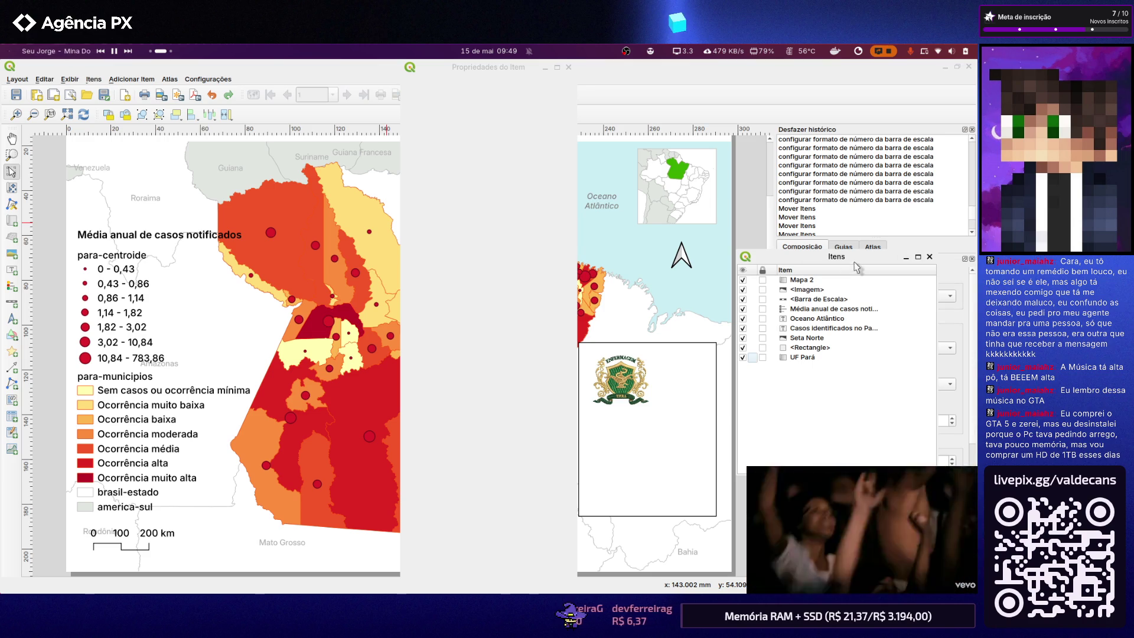
left_click_drag(860, 257, 598, 202)
right_click(598, 192)
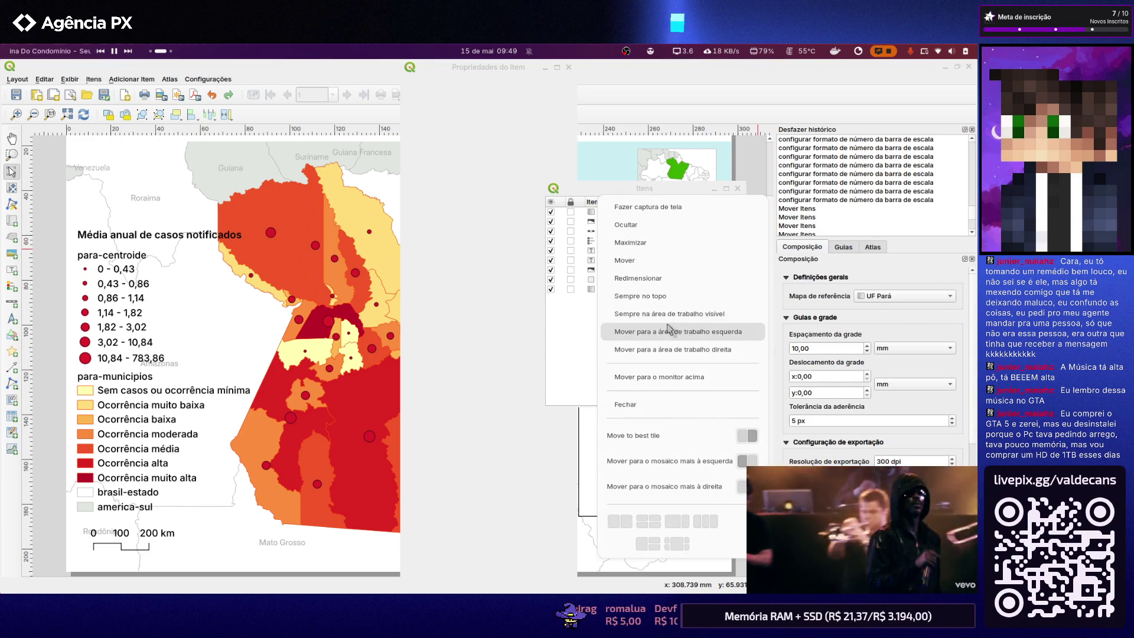
left_click(575, 343)
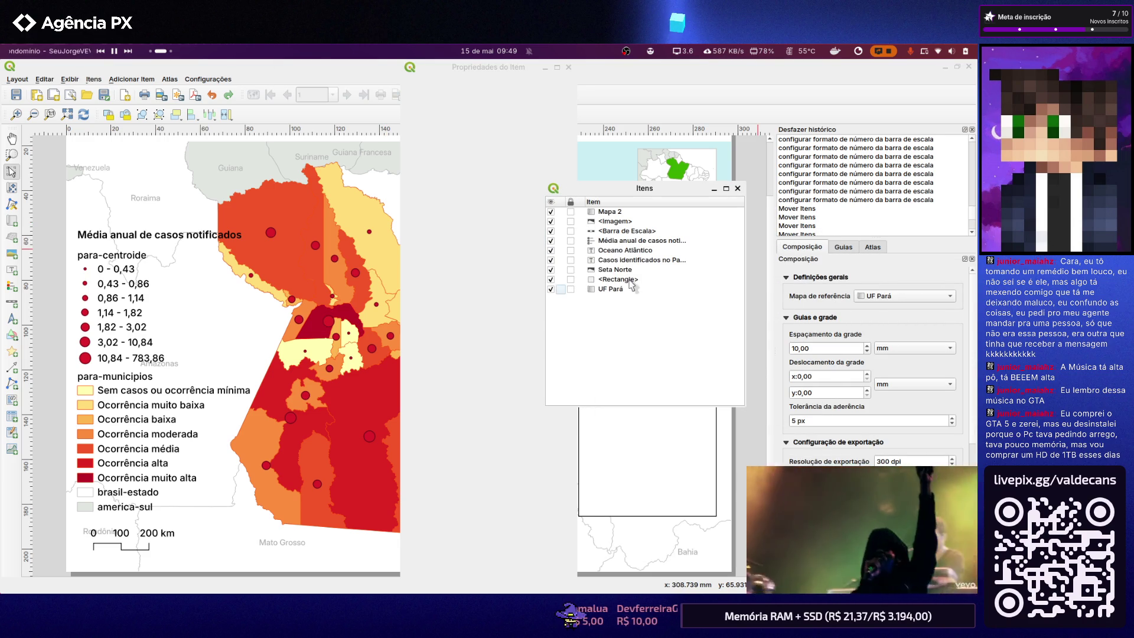
left_click(517, 197)
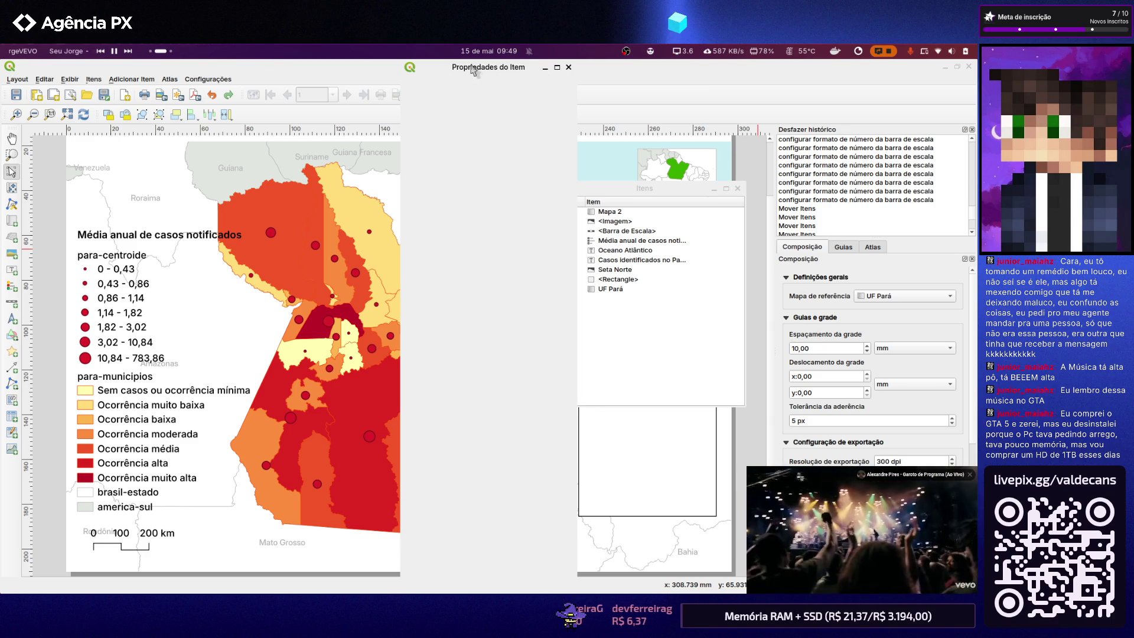
left_click_drag(474, 71, 406, 117)
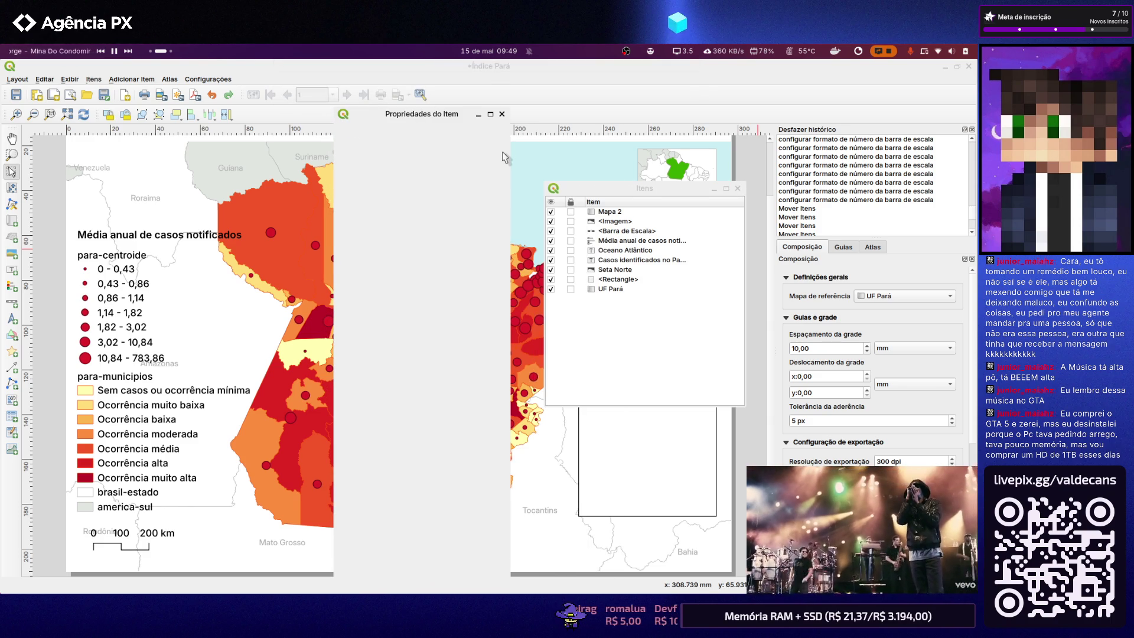
key("alt+Tab")
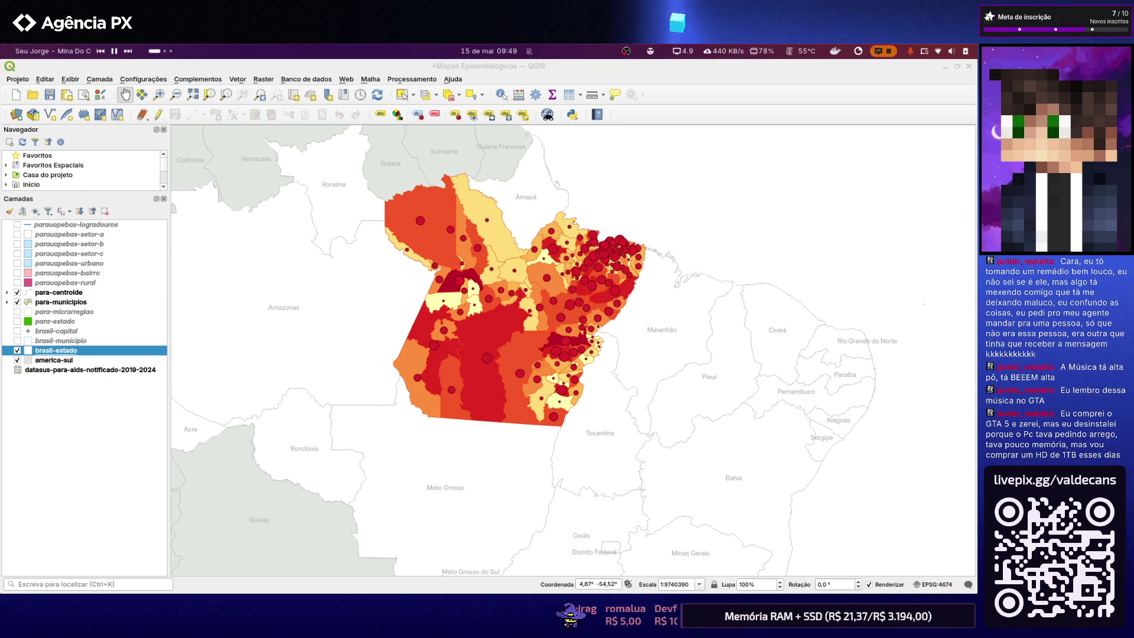
key("alt+Tab")
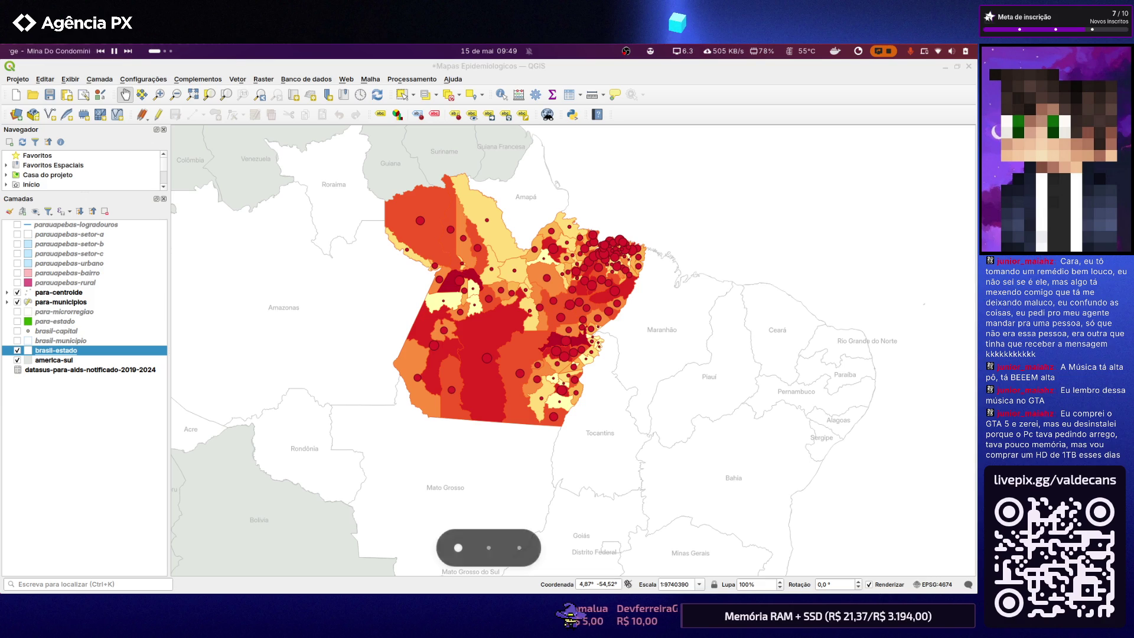
key("alt+Tab")
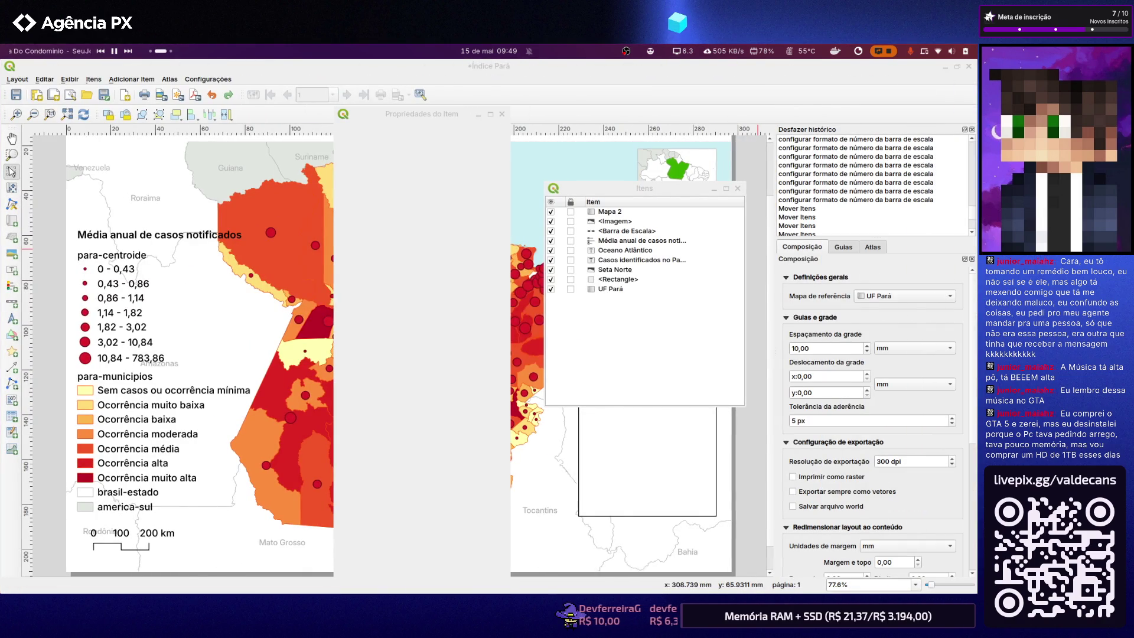
key("alt+Tab")
key("alt+Tab")
key("alt+Tab")
key("Escape")
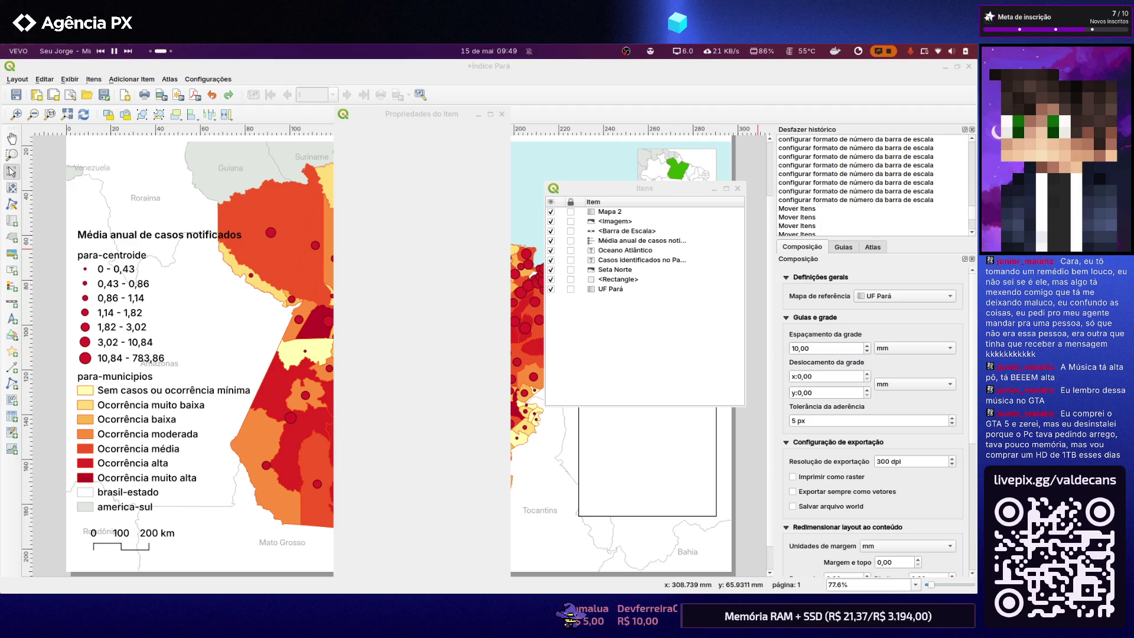
left_click(26, 82)
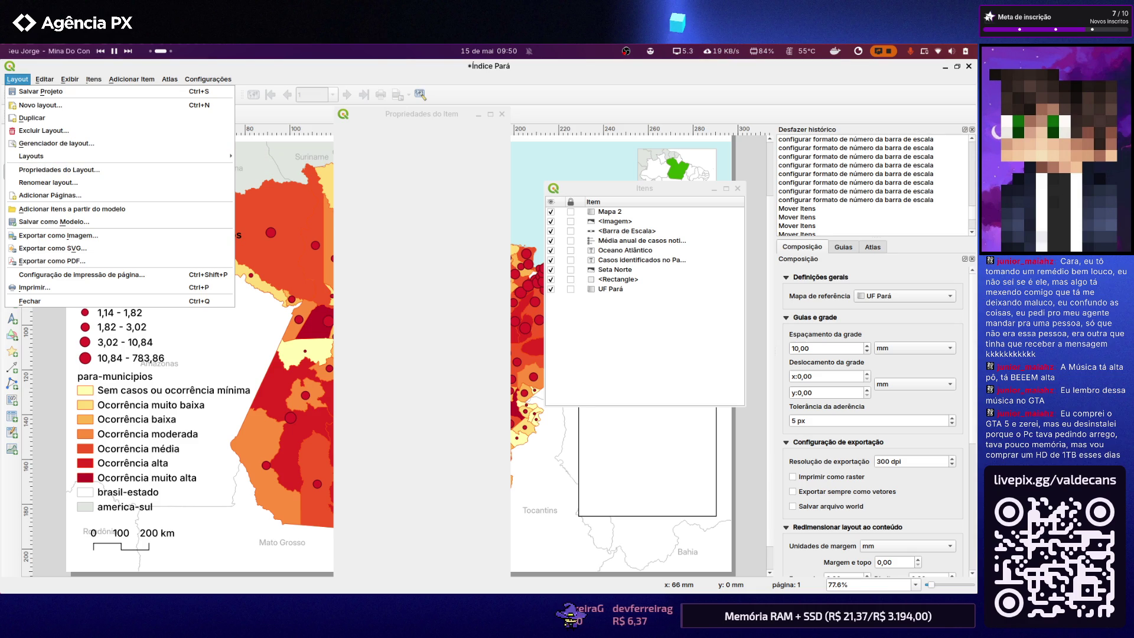
Browse and dismiss the Layout, Editar and Exibir menus of the layout window
key("Escape")
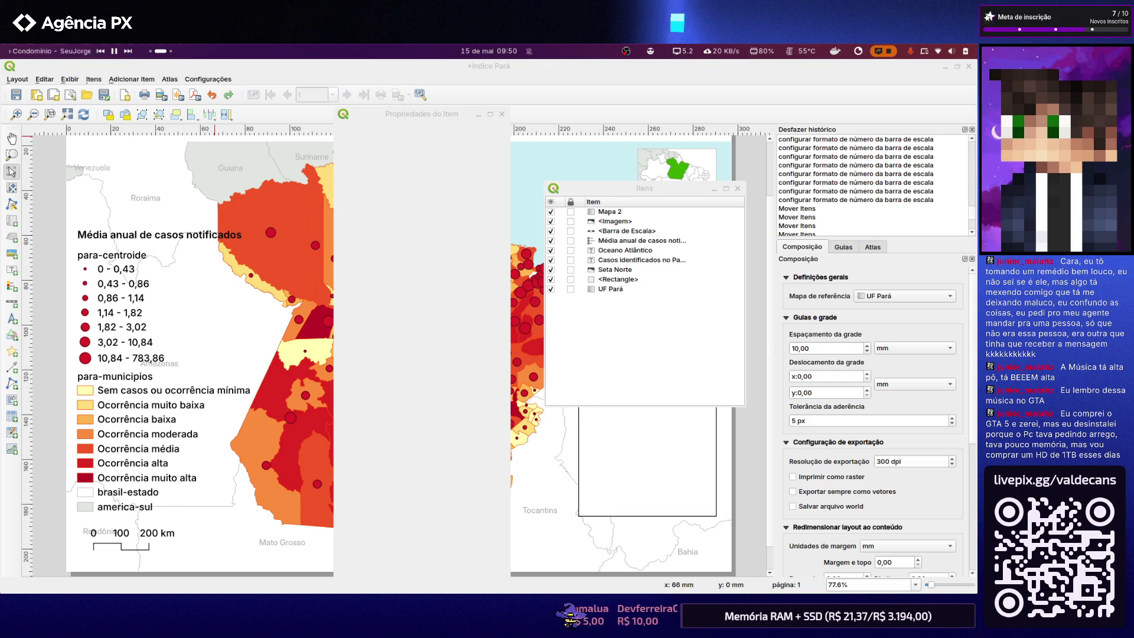
left_click(17, 78)
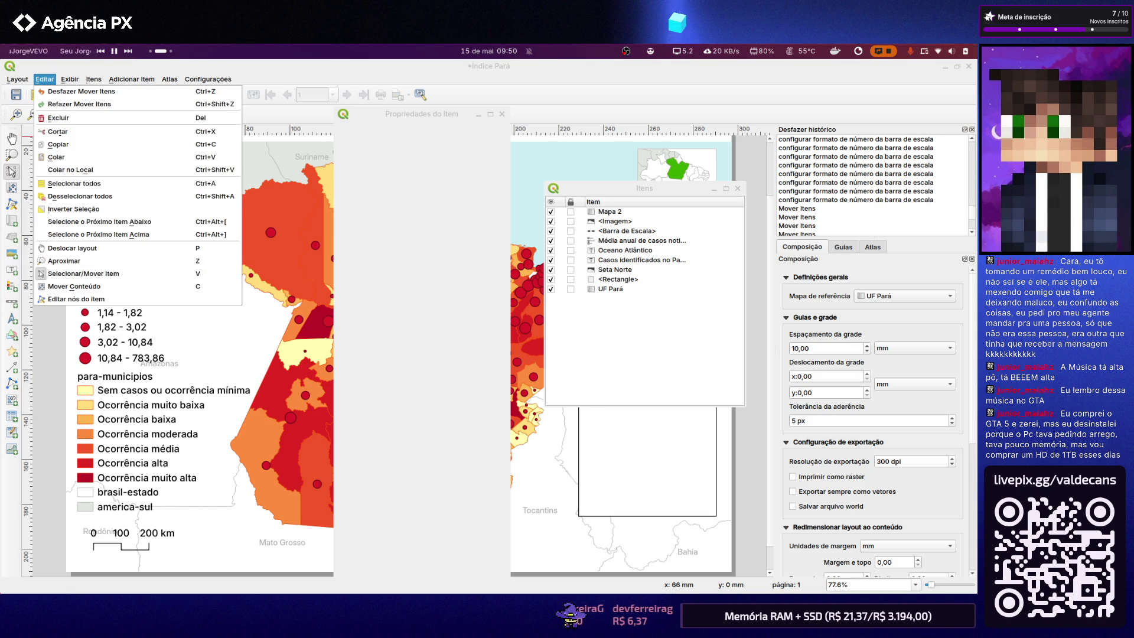
key("Escape")
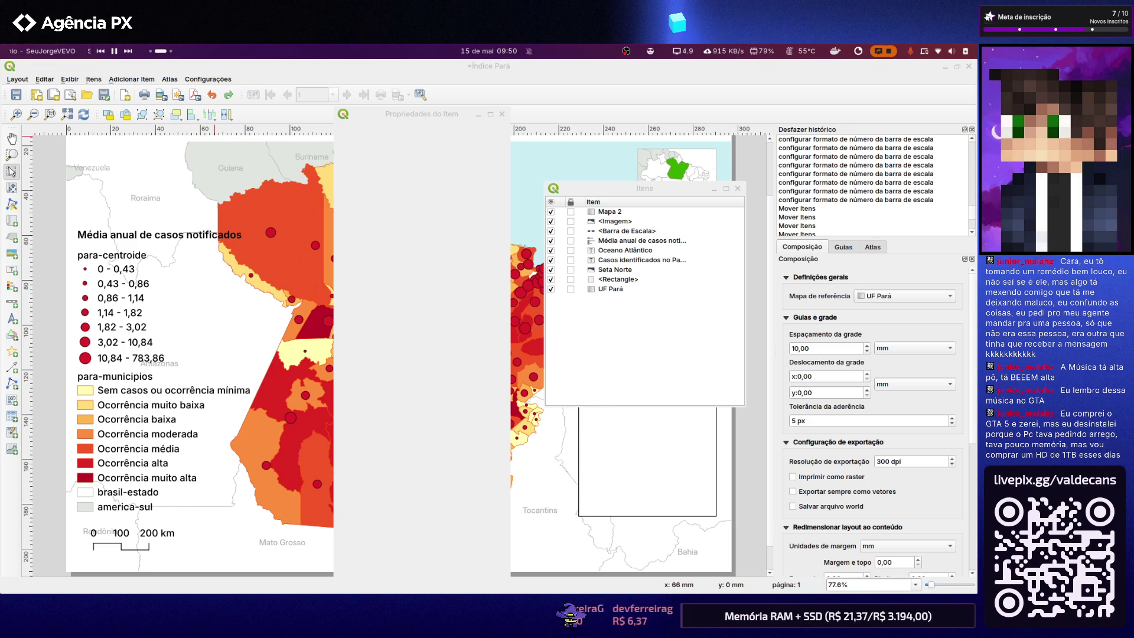
left_click(71, 80)
mouse_move(133, 325)
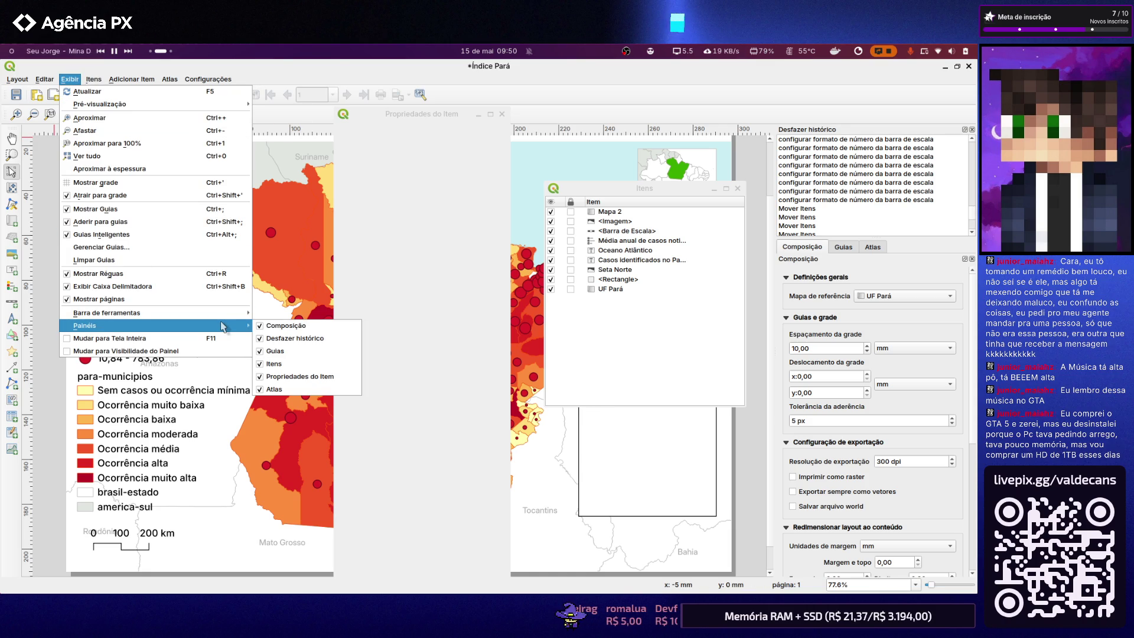
key("alt+Tab")
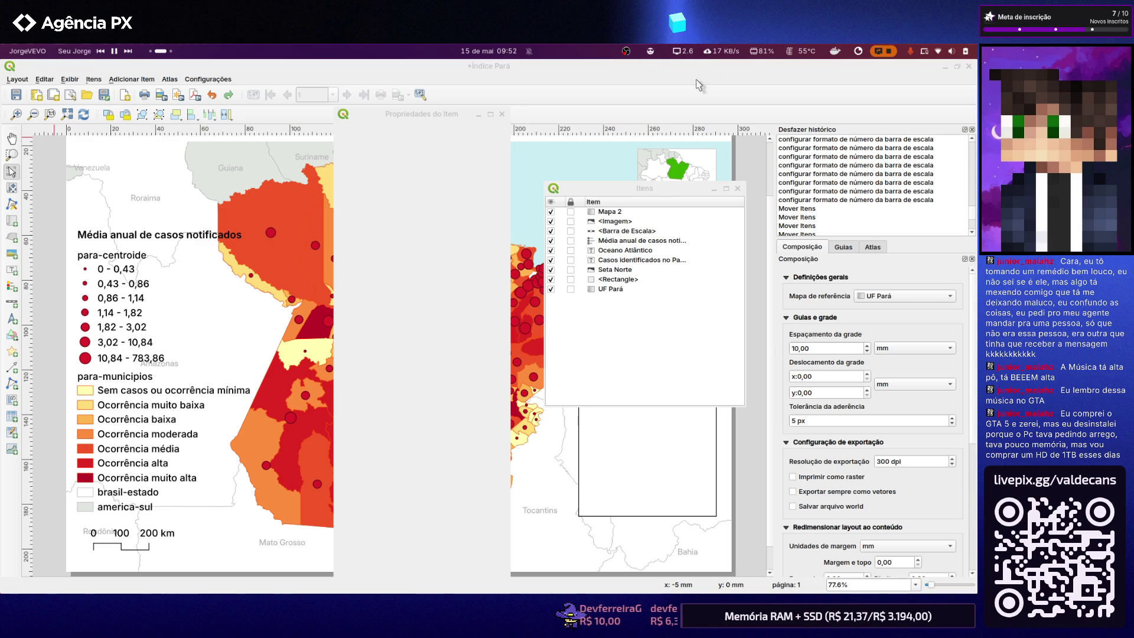
Close the Índice Pará layout window and return to the main QGIS project window
left_click(968, 66)
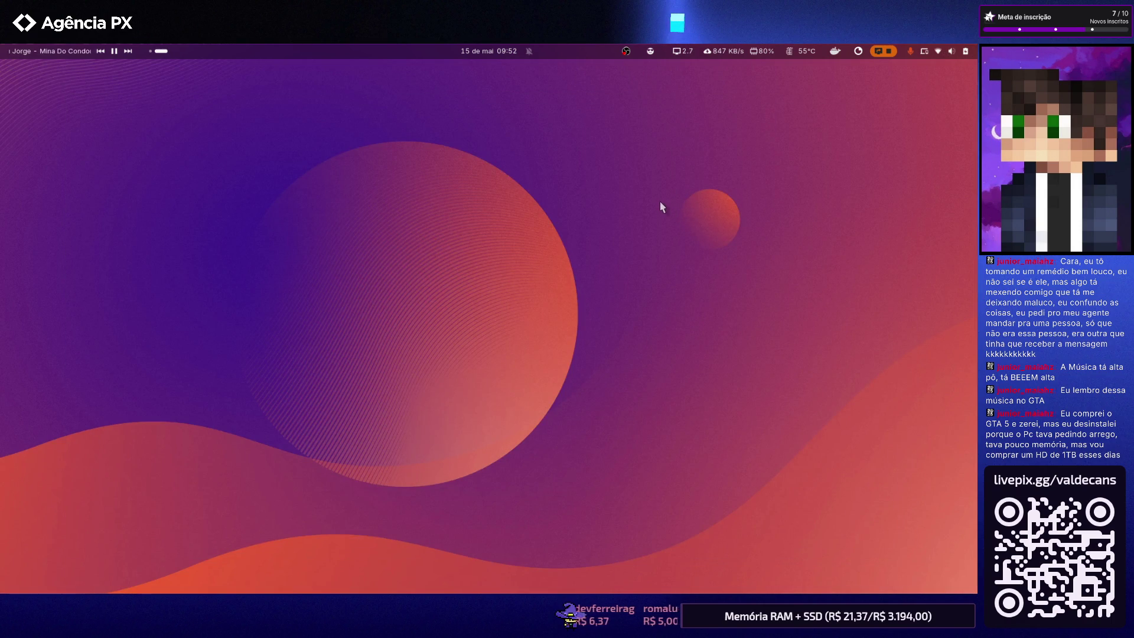
key("super+Page_Up")
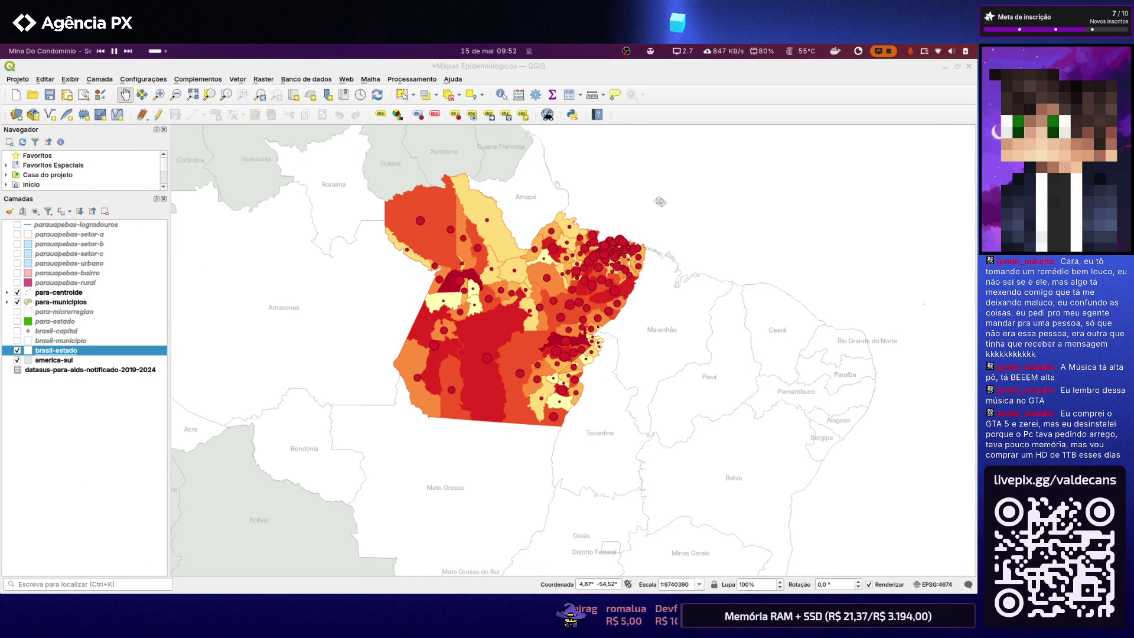
left_click(18, 79)
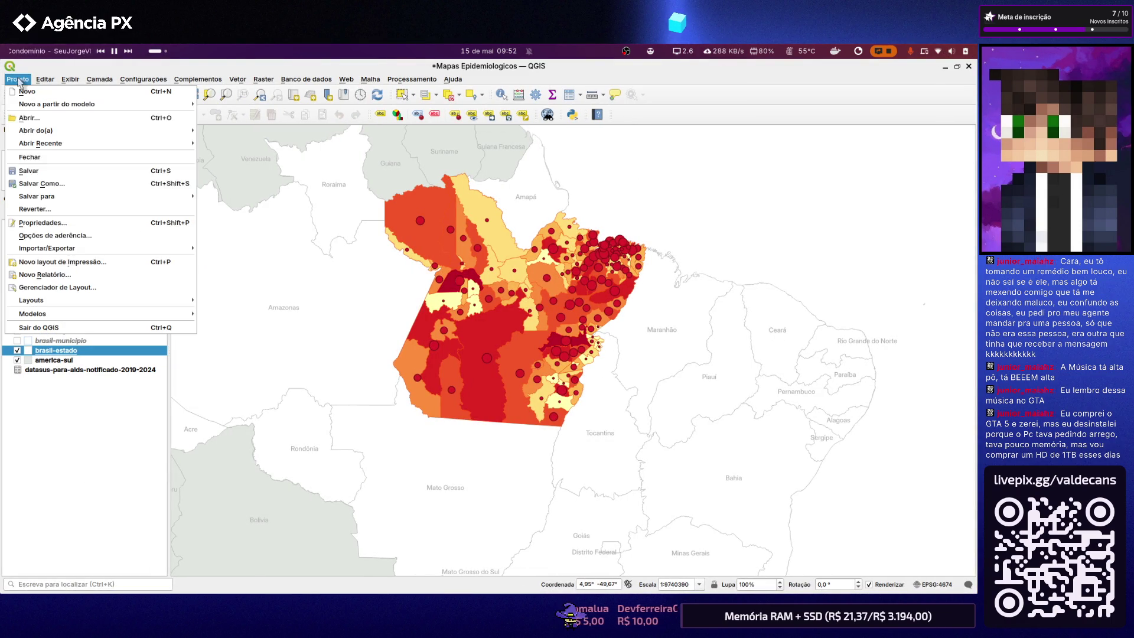
mouse_move(98, 300)
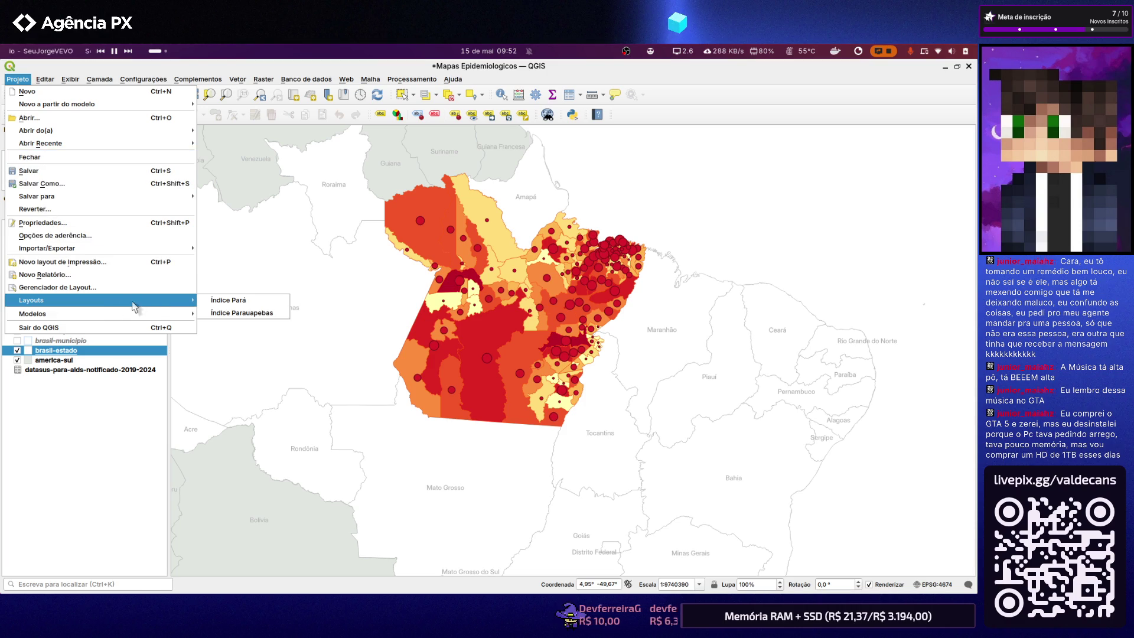
Reopen the Índice Pará layout and glance at the logo frame's context actions
left_click(218, 304)
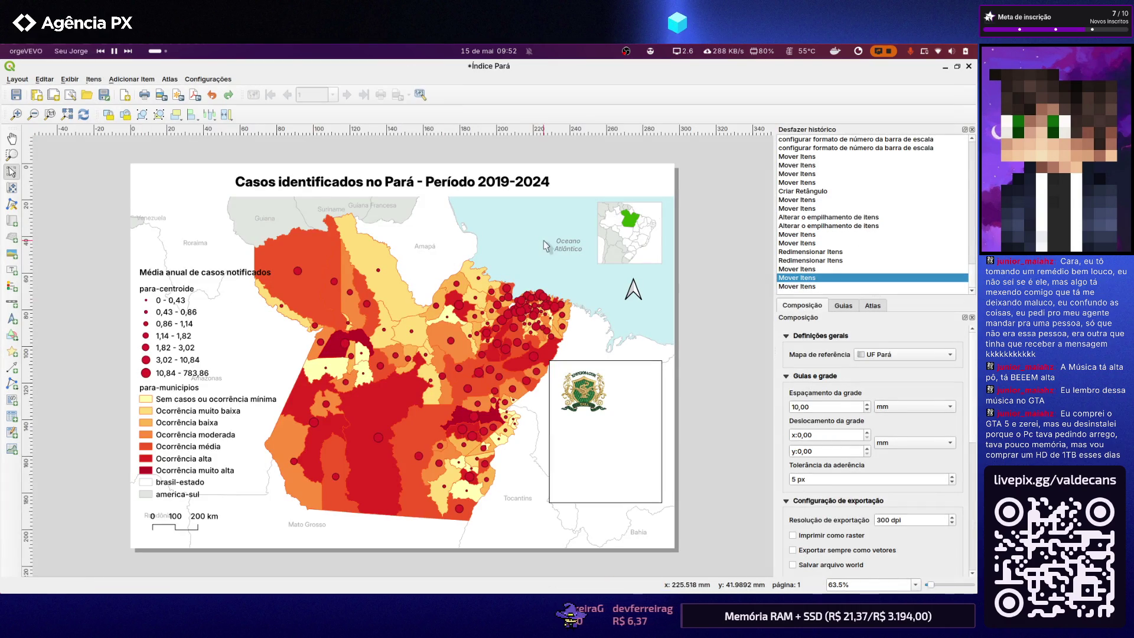
left_click(592, 438)
right_click(594, 439)
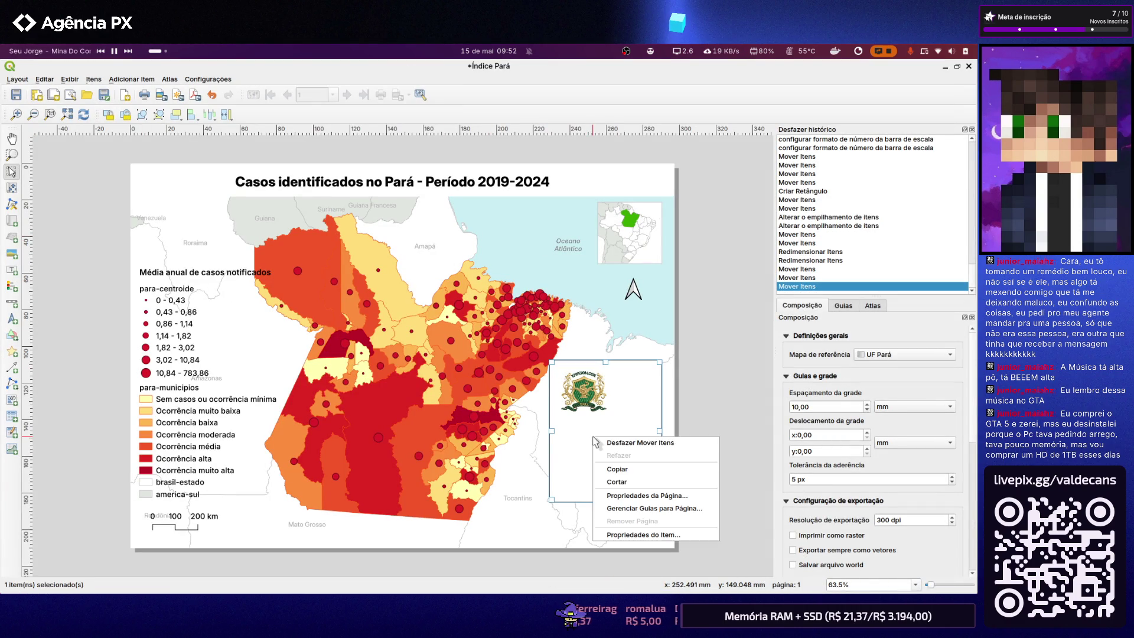
left_click(660, 535)
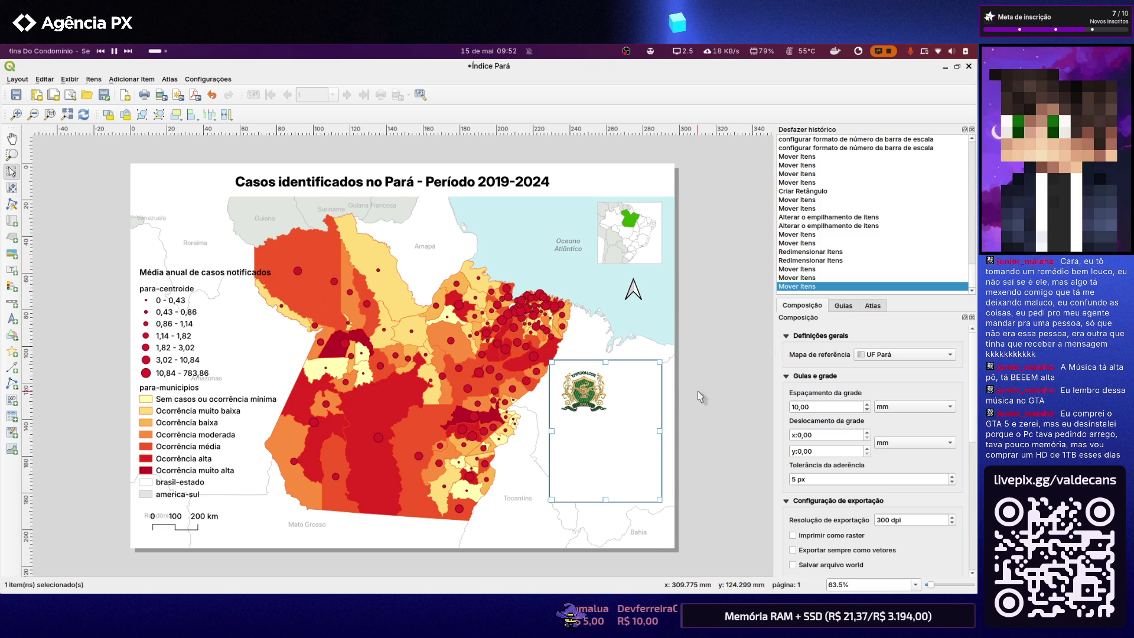
Flip between the Guias and Composição settings pages, then reach the Exibir options
left_click(843, 307)
left_click(874, 305)
left_click(811, 307)
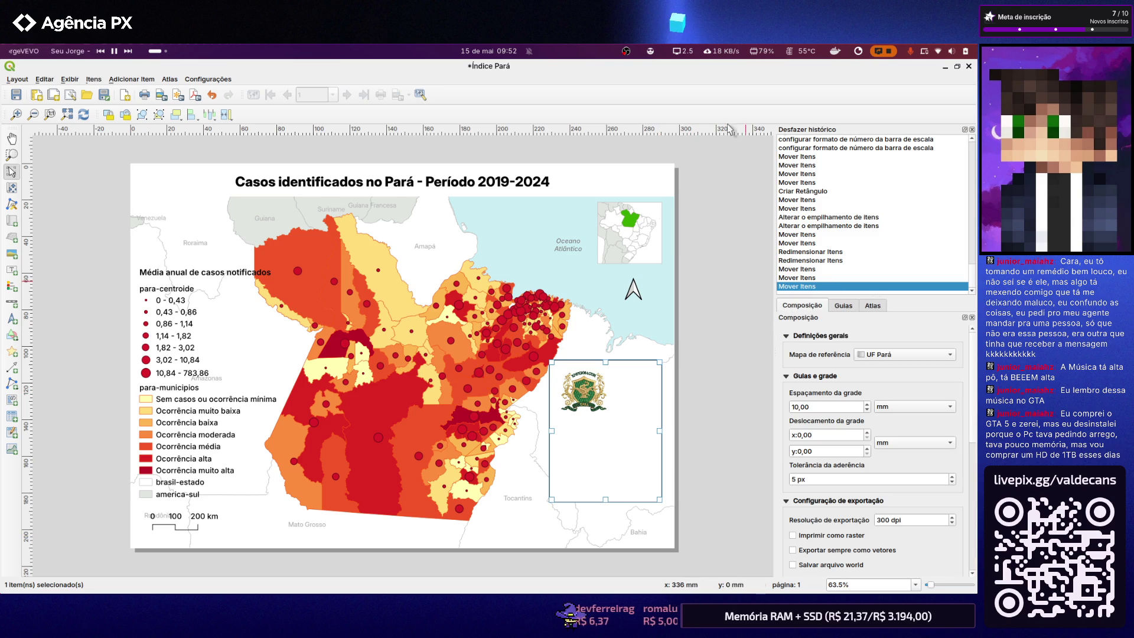
left_click(71, 79)
mouse_move(85, 325)
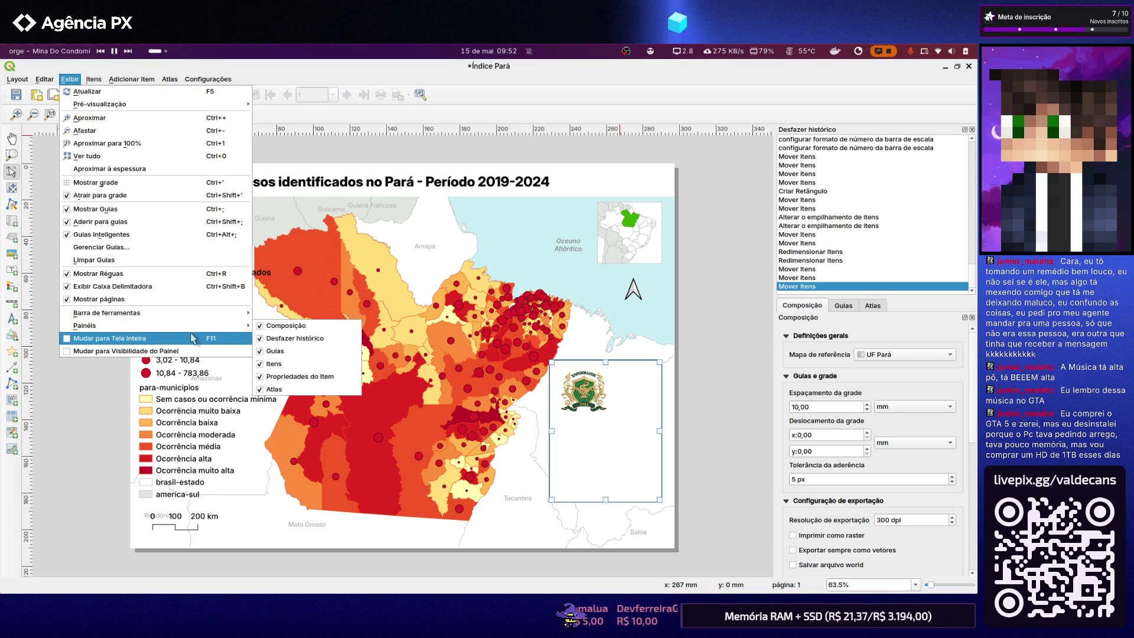
Show the floating Itens list and drag it out of the way of the map
left_click(697, 189)
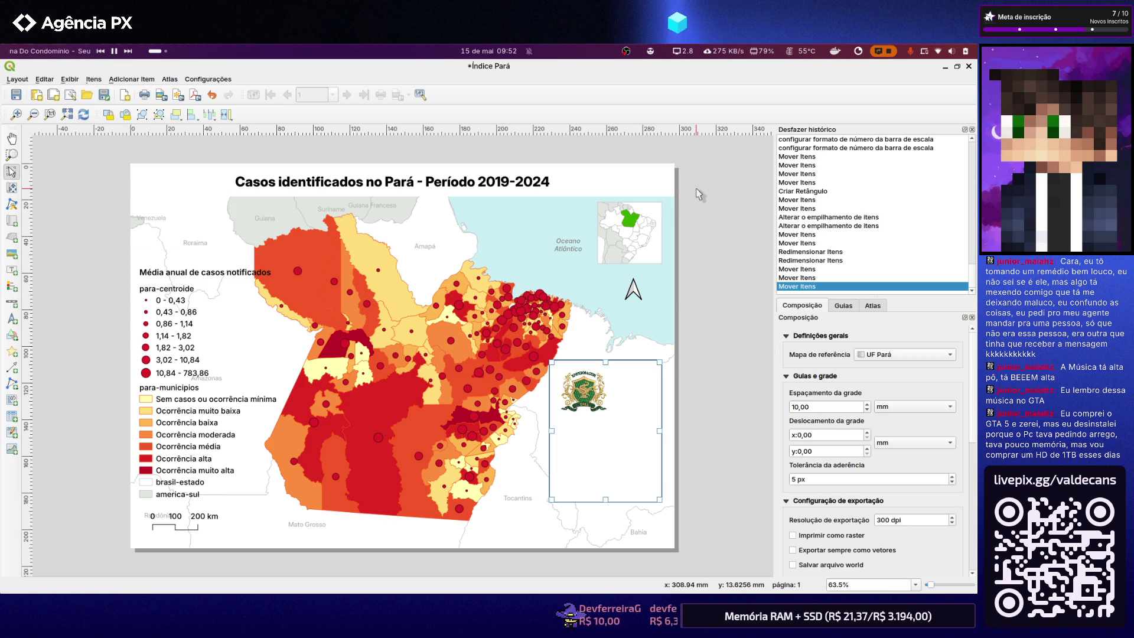
key("alt+Tab")
key("alt+Tab")
key("alt+Tab")
key("alt+Tab")
key("alt+Tab")
key("alt+Tab")
key("alt+Tab")
key("alt+Tab")
key("alt+Tab")
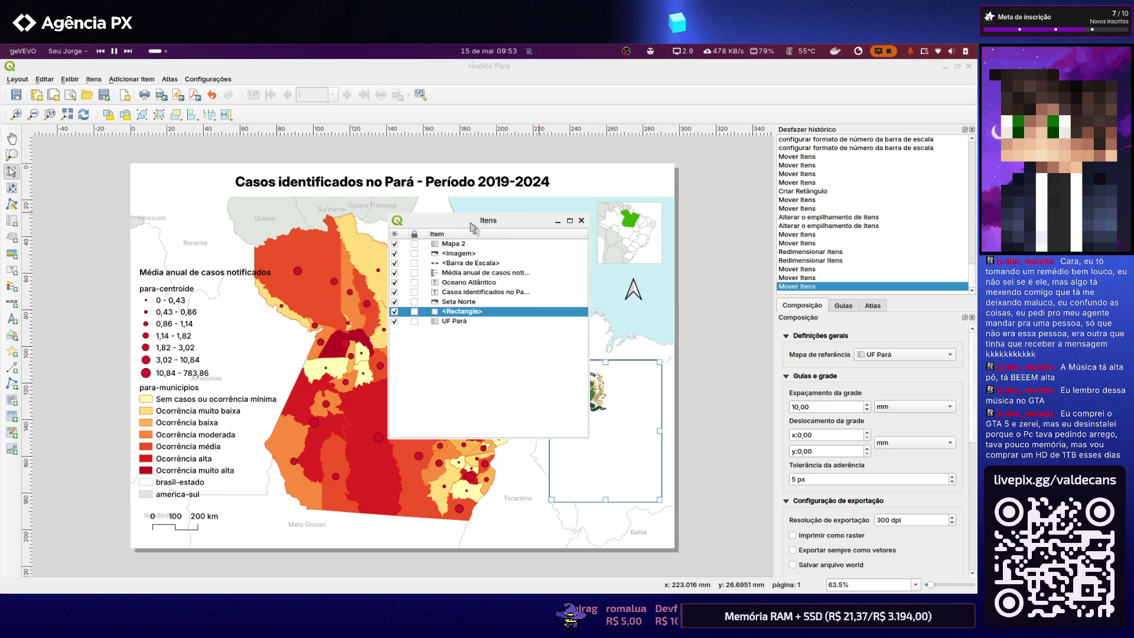
left_click_drag(470, 228, 471, 229)
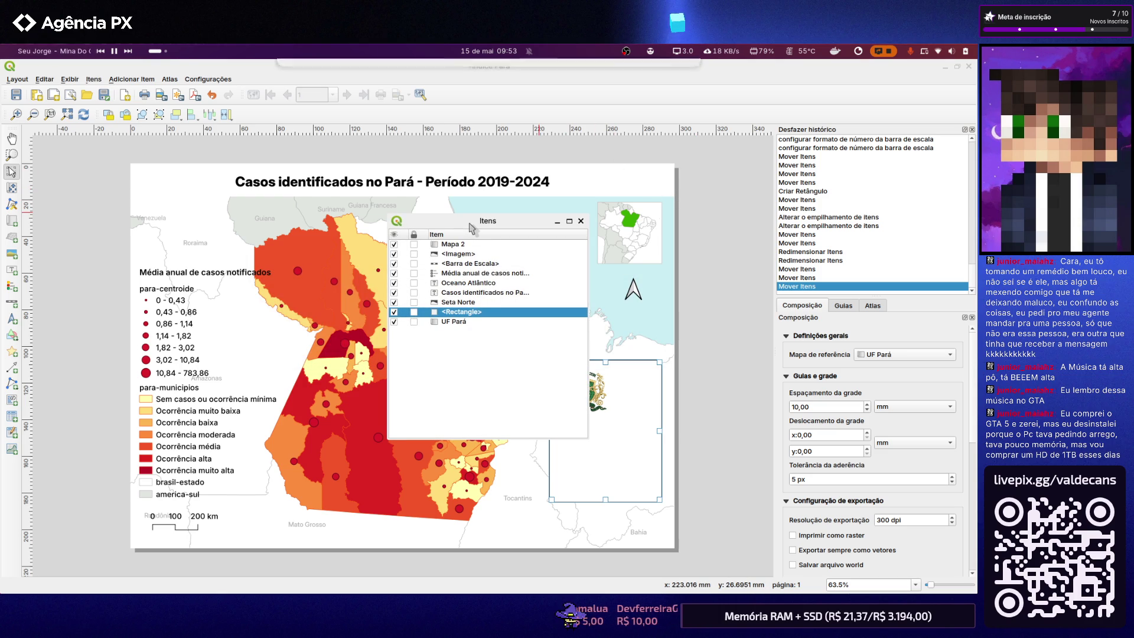
mouse_move(399, 226)
left_mouse_down()
mouse_move(737, 293)
mouse_move(406, 181)
left_mouse_up()
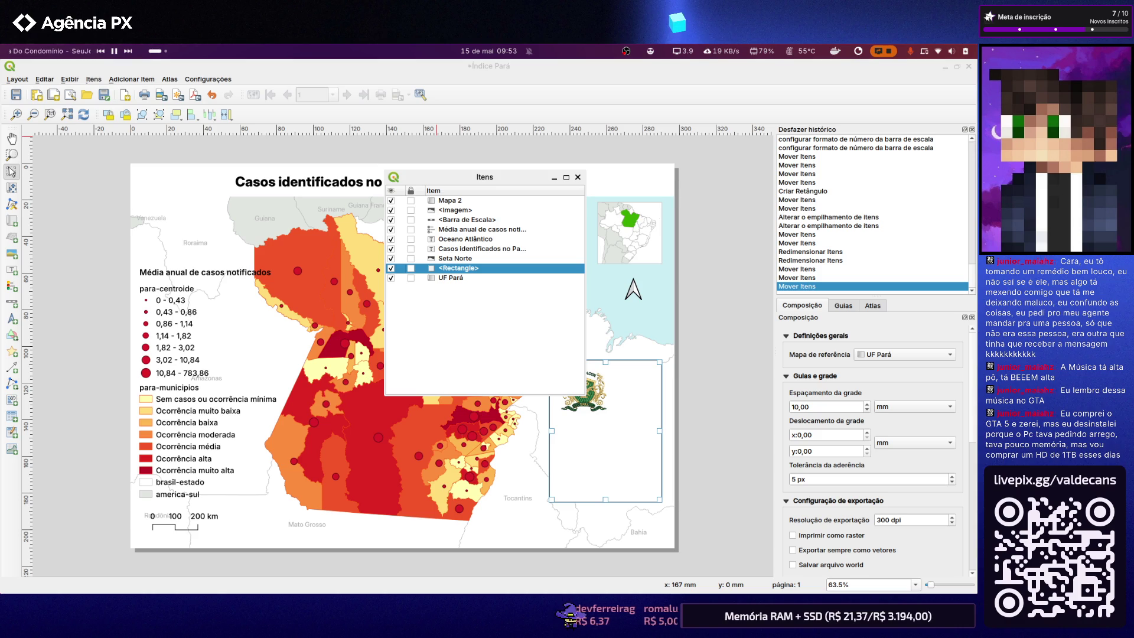
Reposition the Itens window twice using its title-bar Mover command
right_click(469, 182)
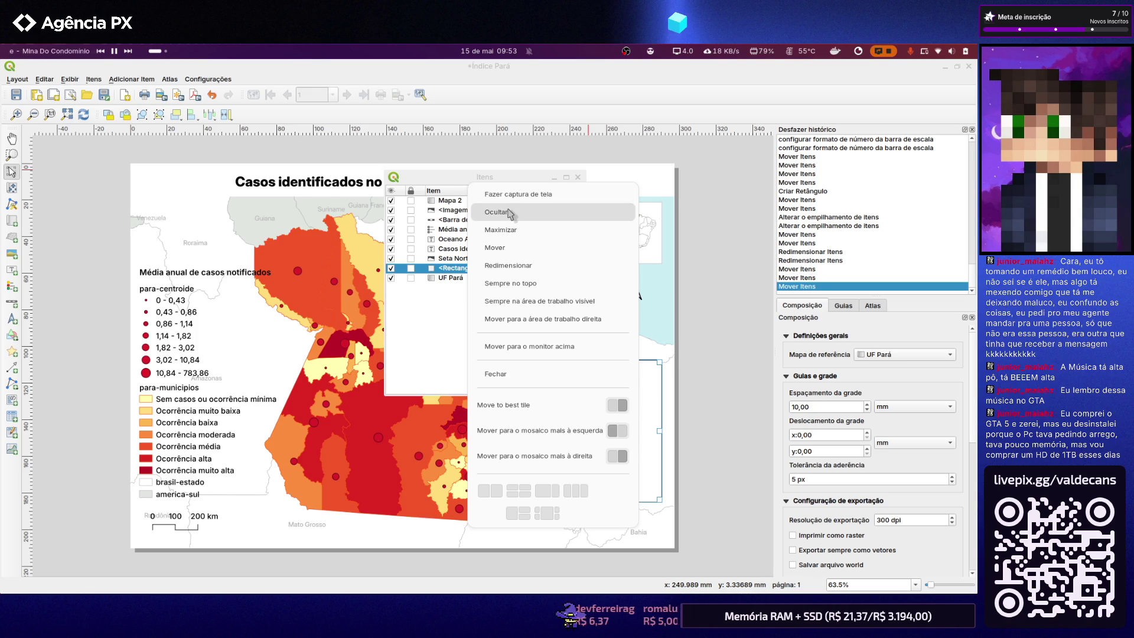
left_click(496, 247)
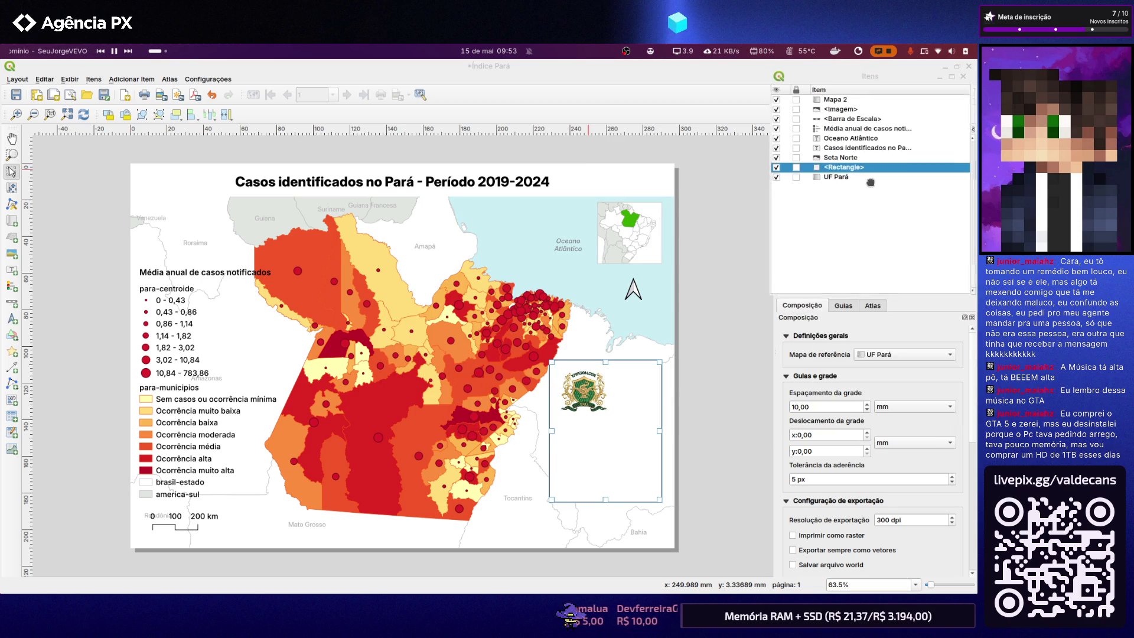
right_click(567, 194)
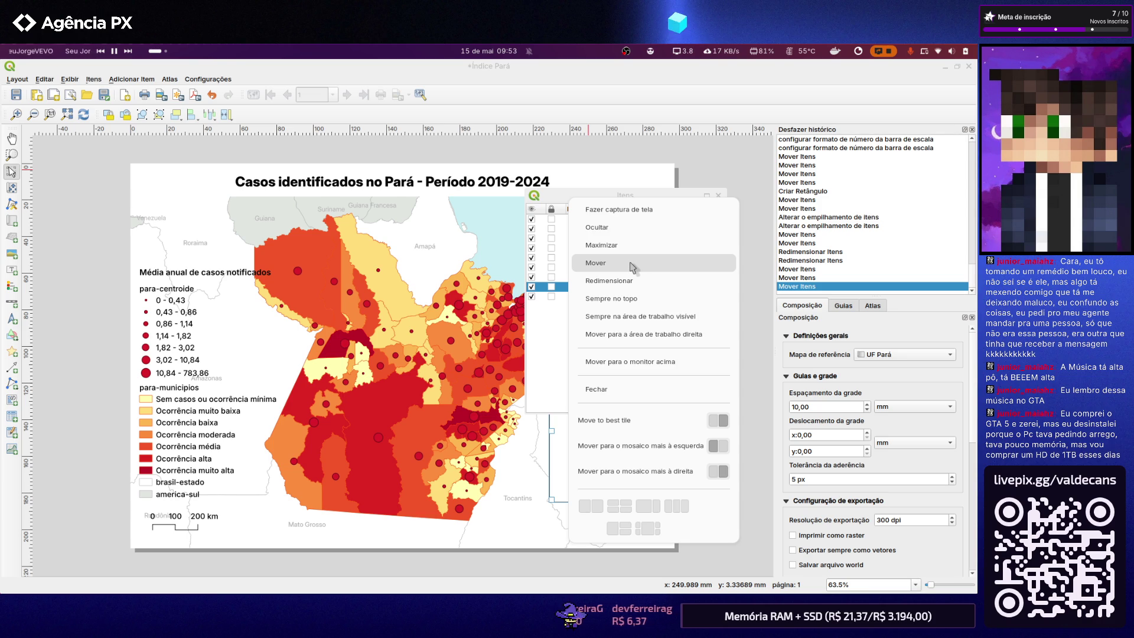
left_click(553, 193)
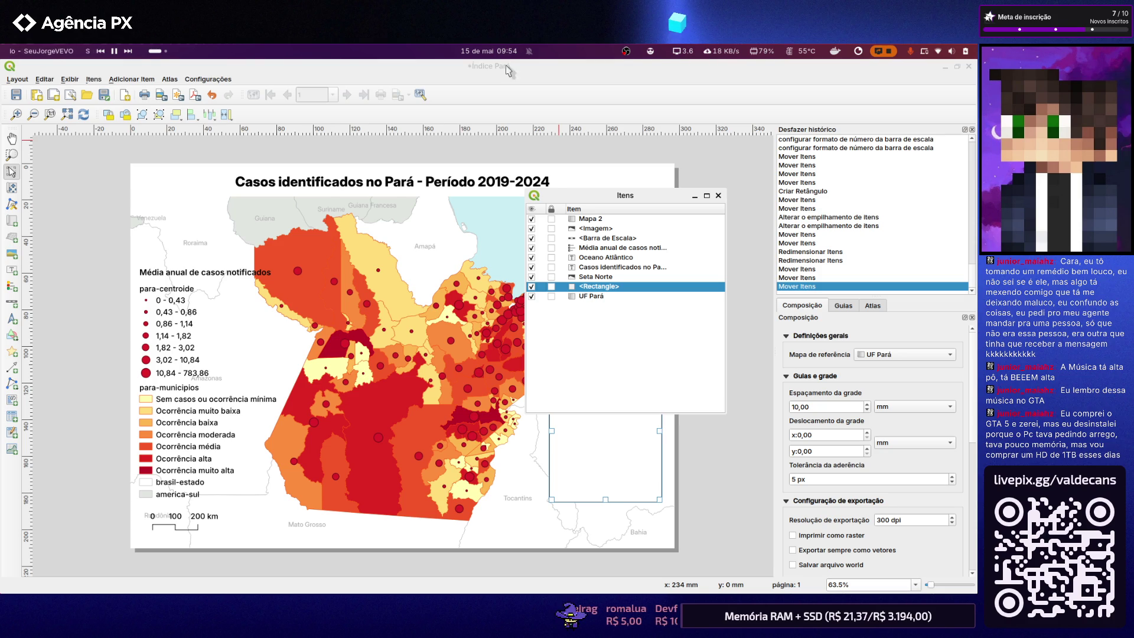
left_click(213, 79)
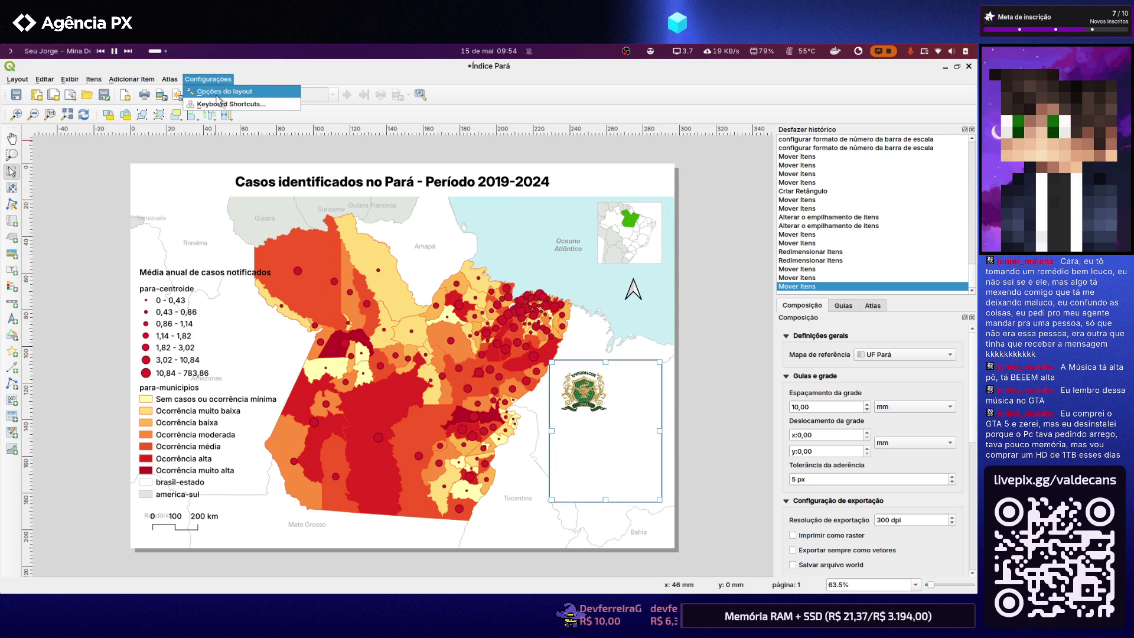
View the Geral page of Opções do layout, close it, and reach the layout file actions
key("Escape")
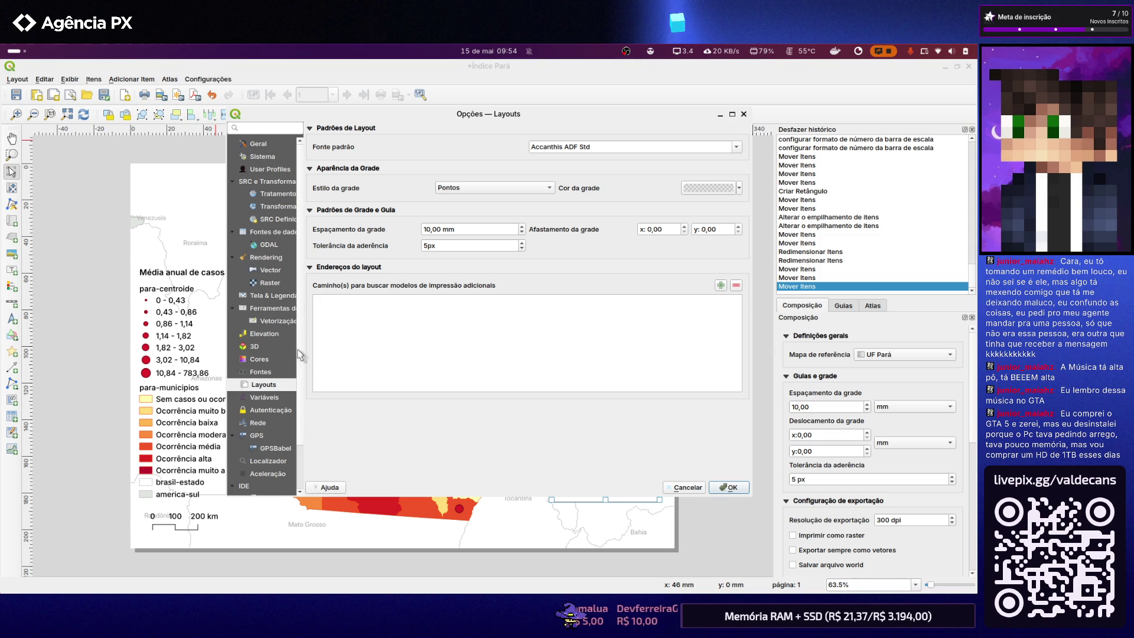
scroll(291, 348, "down", 1)
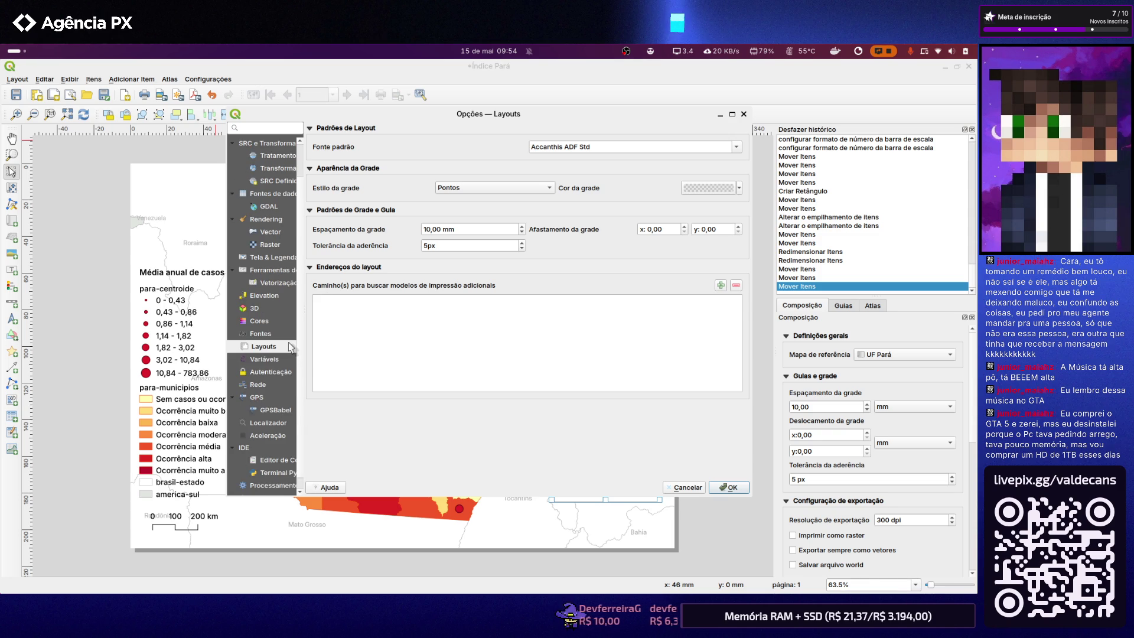
scroll(291, 349, "down", 1)
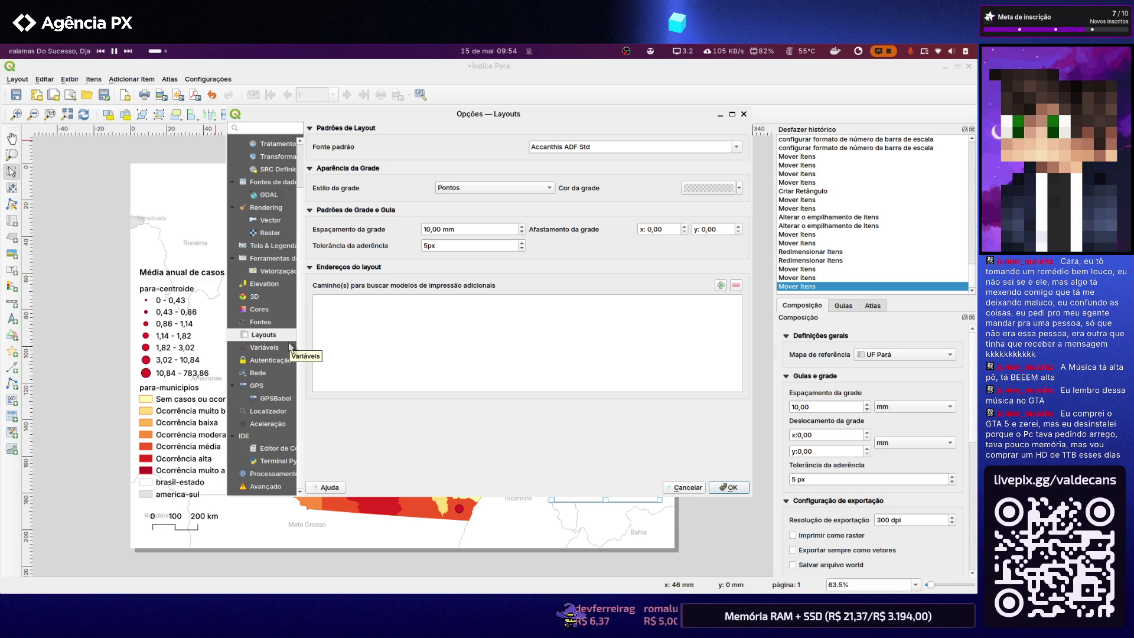
scroll(284, 344, "up", 2)
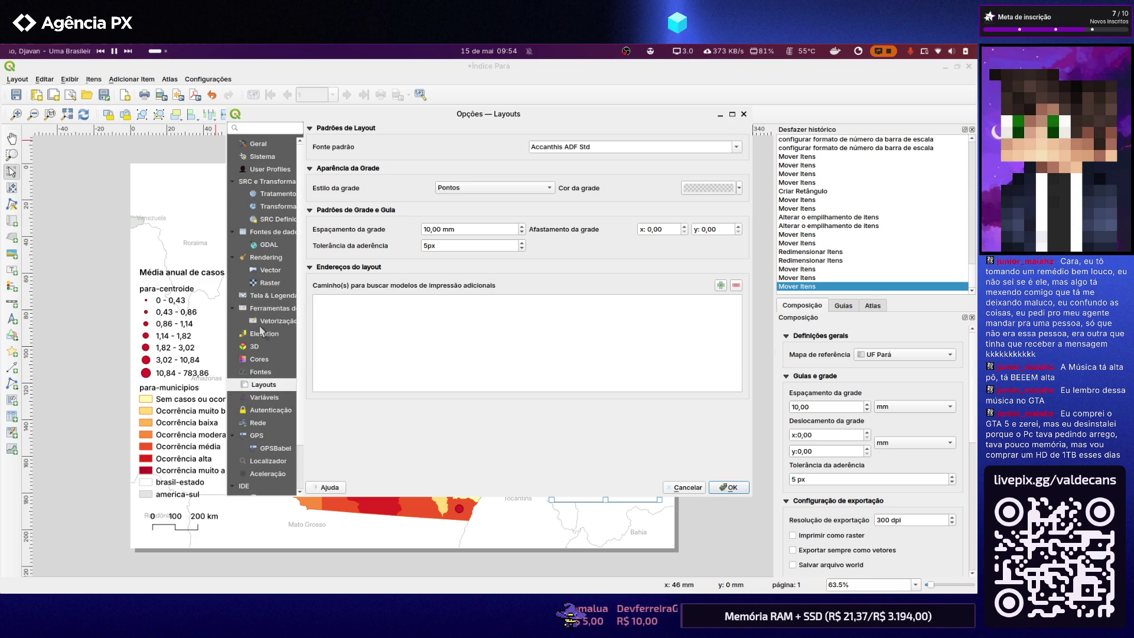
left_click(258, 146)
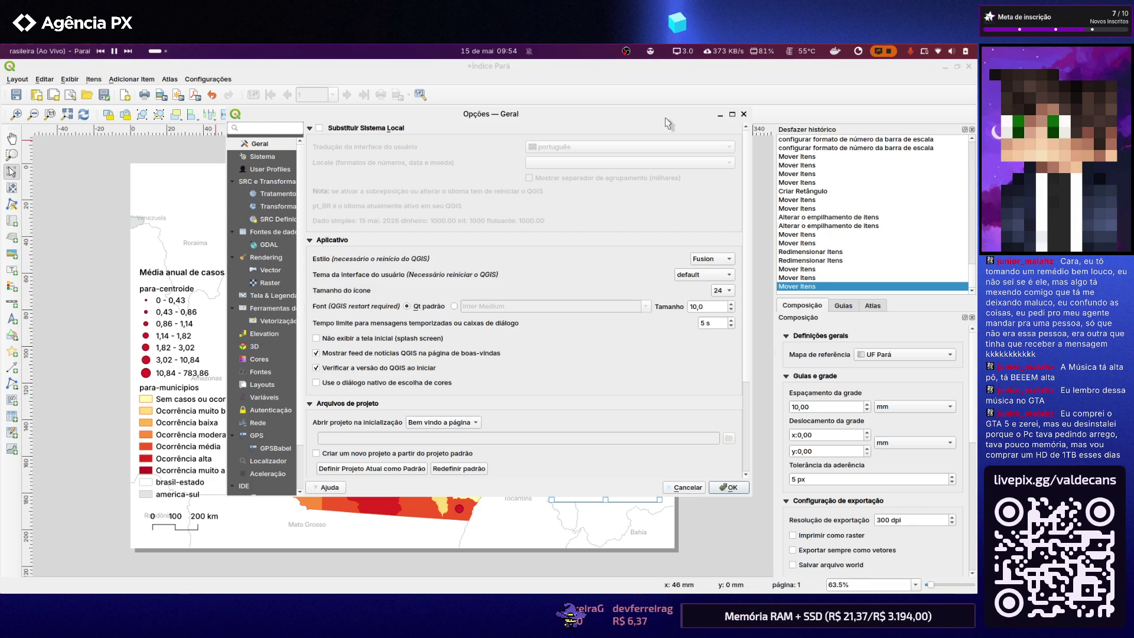
left_click(745, 116)
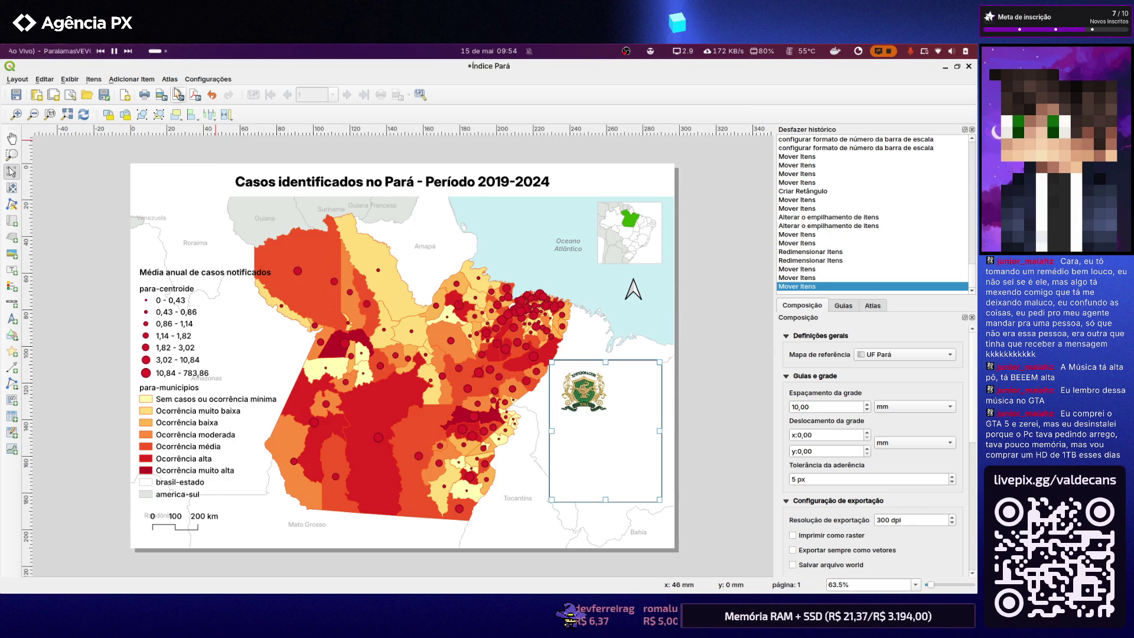
left_click(25, 80)
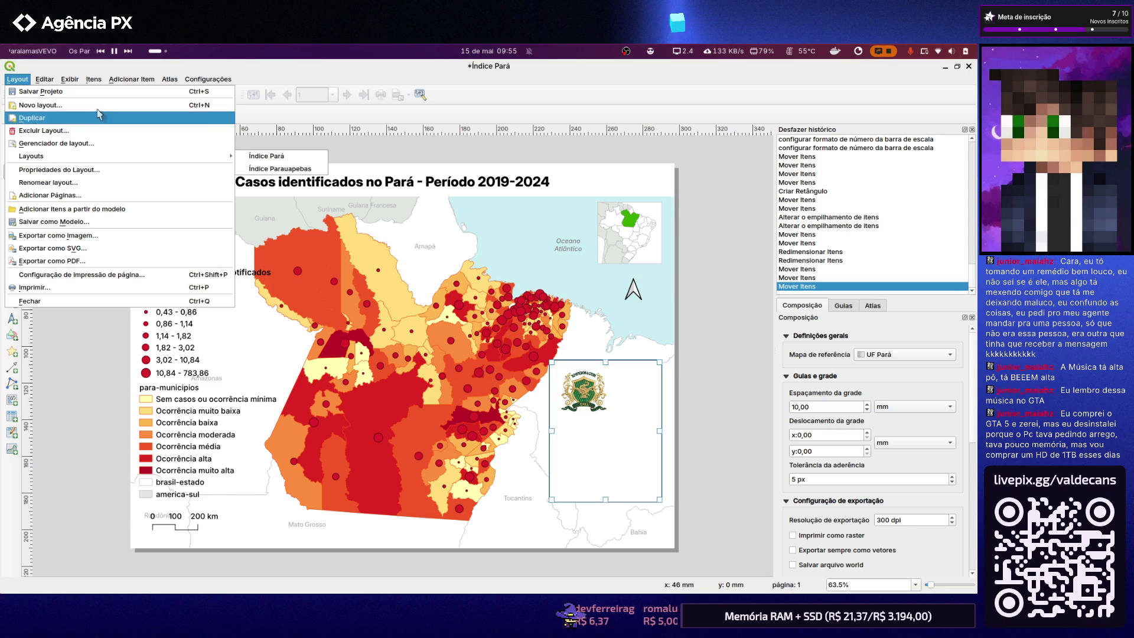
Leave the Layout menu and browse the Editar and Exibir menus toward Configurações
key("Escape")
left_click(47, 85)
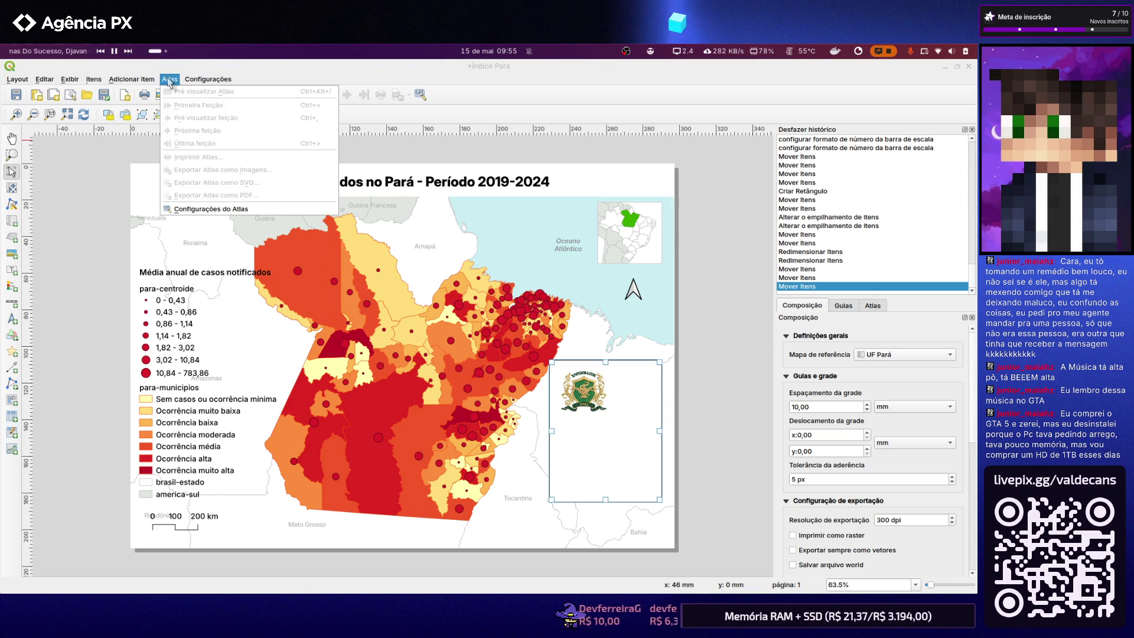
mouse_move(207, 79)
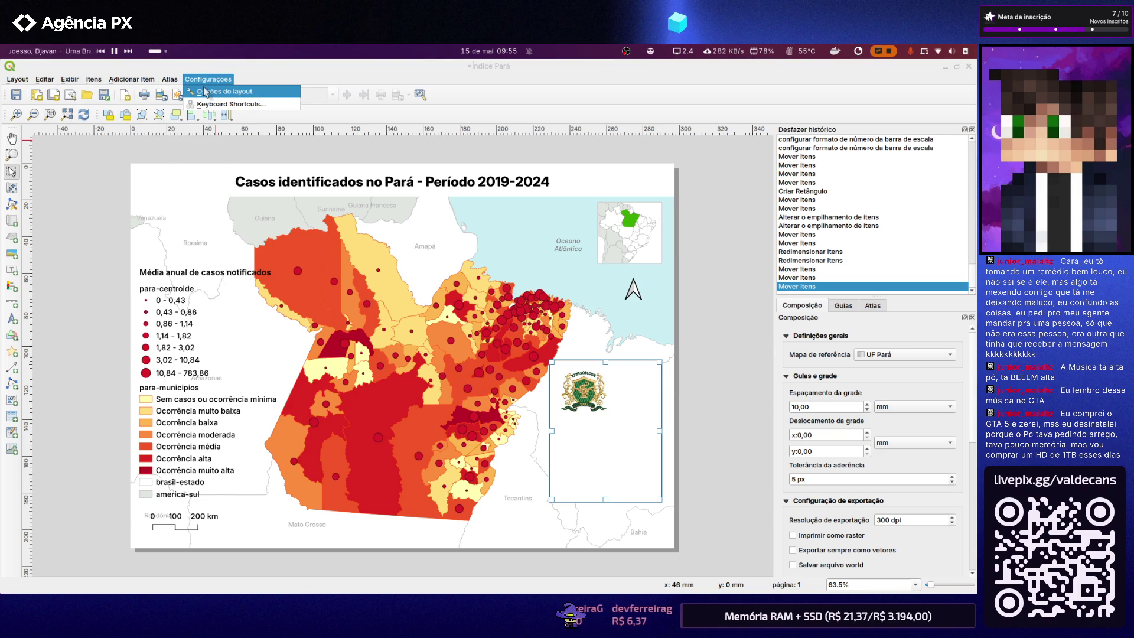
In Opções do layout, review Geral, reset the default project template, then show Sistema
left_click(203, 91)
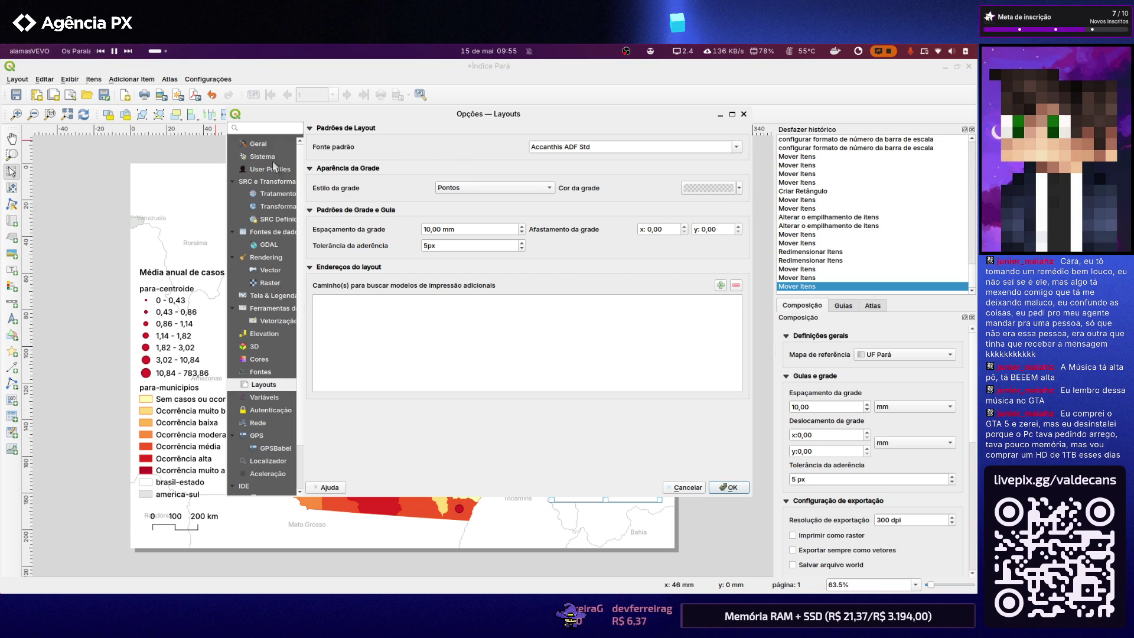
left_click(264, 146)
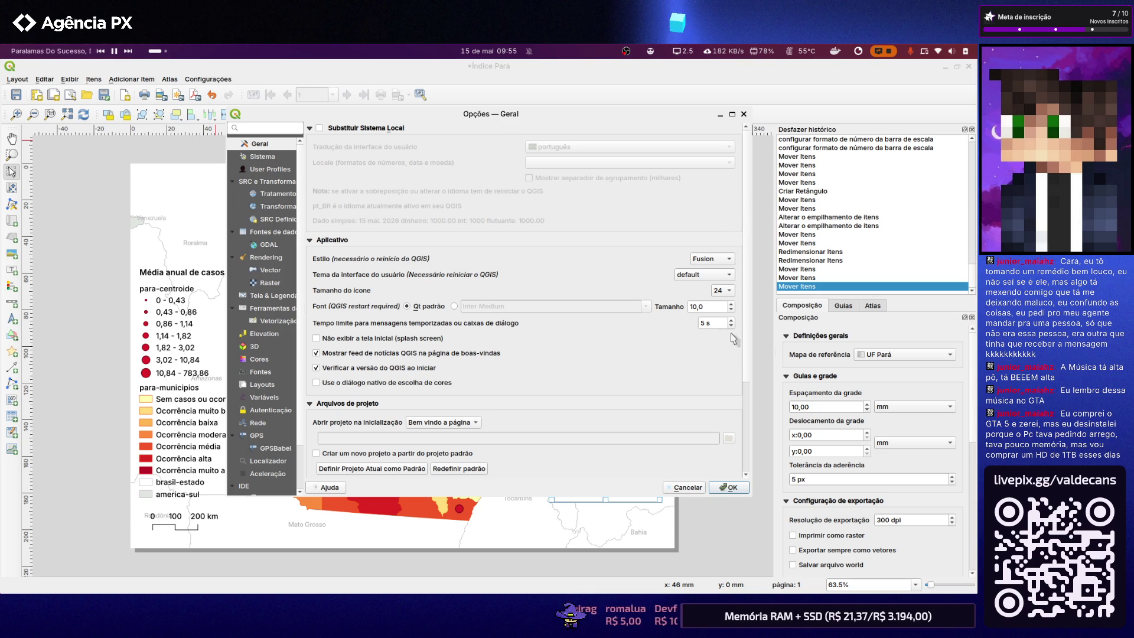
scroll(745, 363, "down", 1)
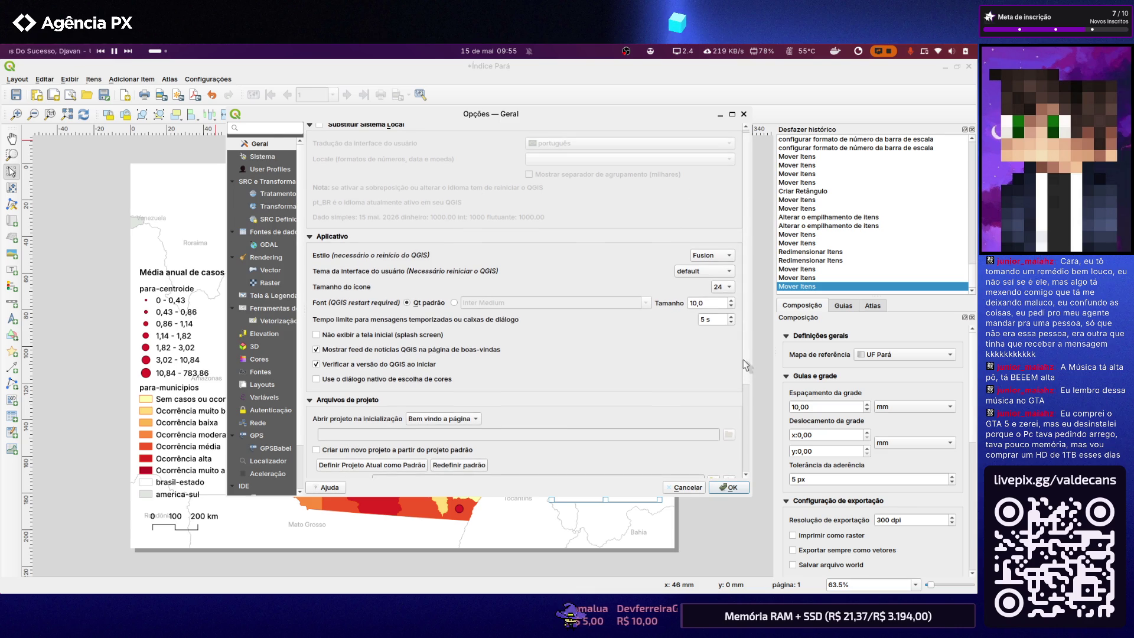
scroll(739, 359, "up", 1)
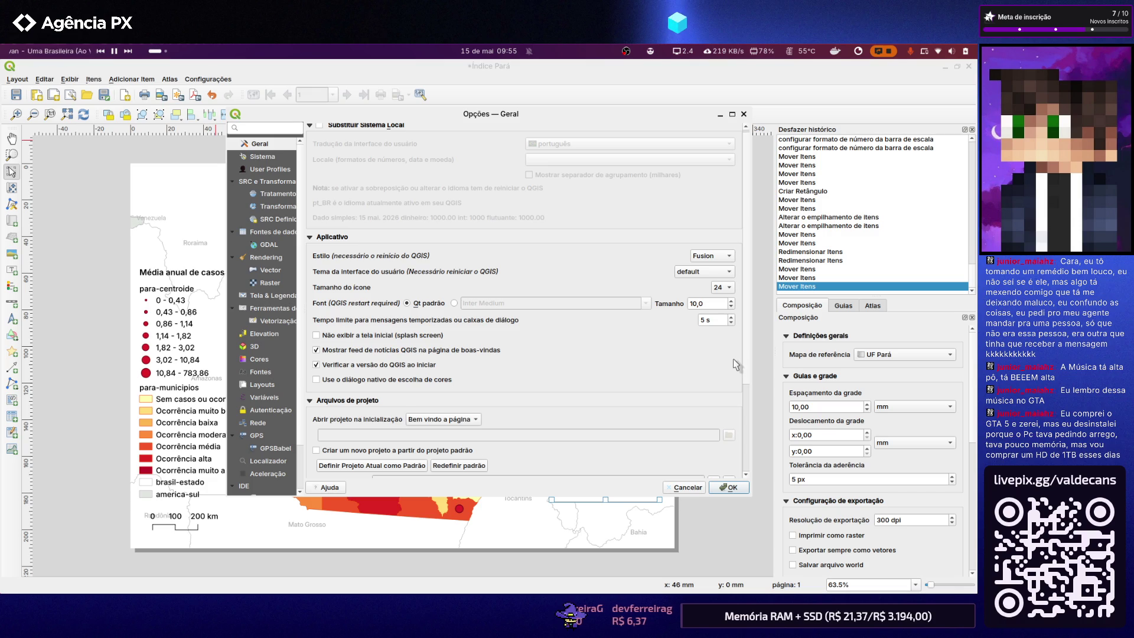
scroll(735, 363, "up", 1)
scroll(728, 358, "down", 1)
scroll(727, 393, "down", 2)
scroll(733, 459, "down", 1)
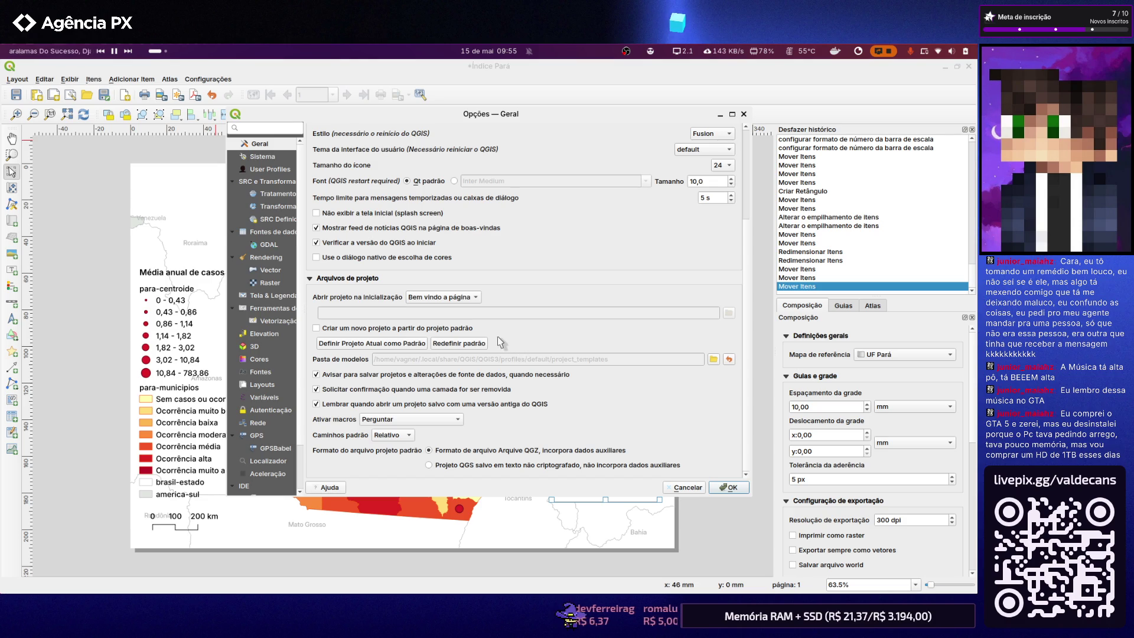
left_click(469, 348)
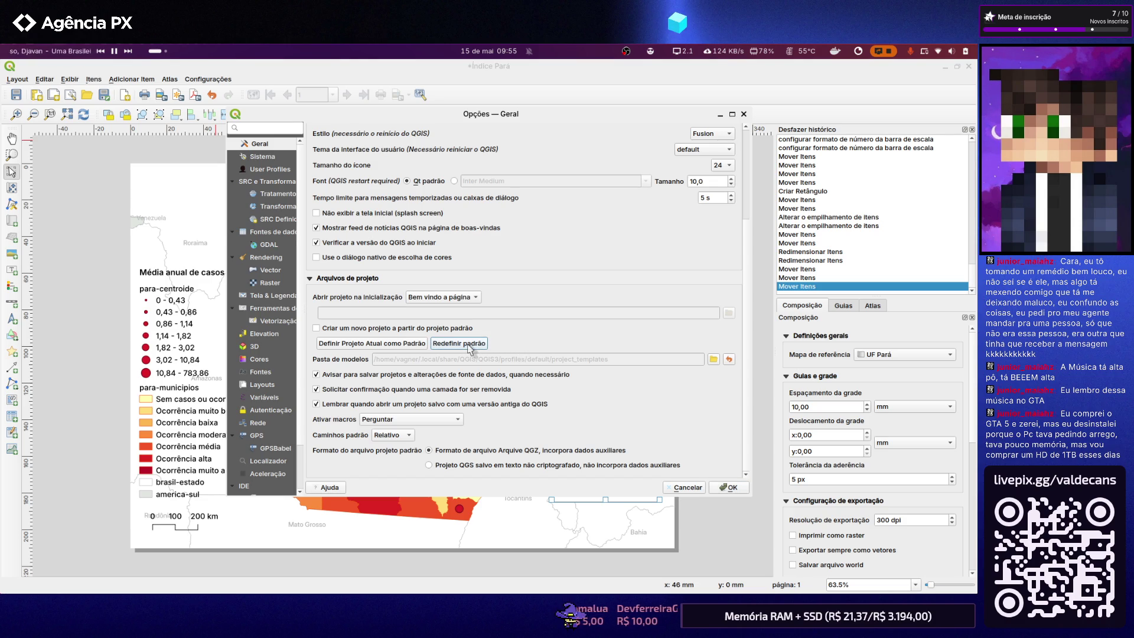
left_click(263, 156)
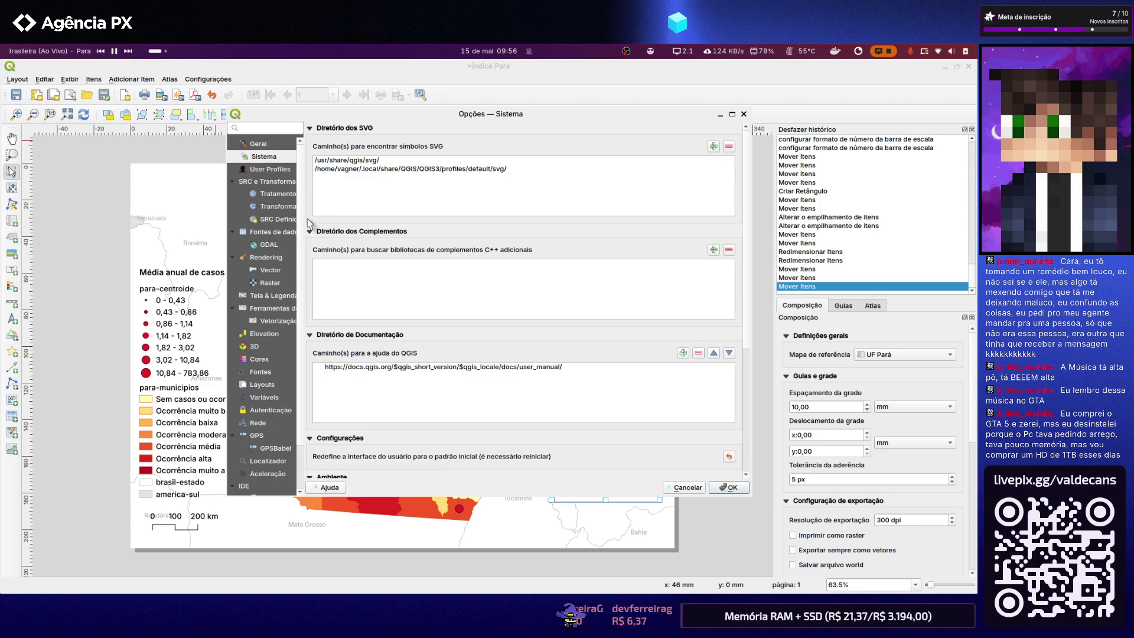
scroll(306, 224, "down", 3)
scroll(306, 223, "down", 1)
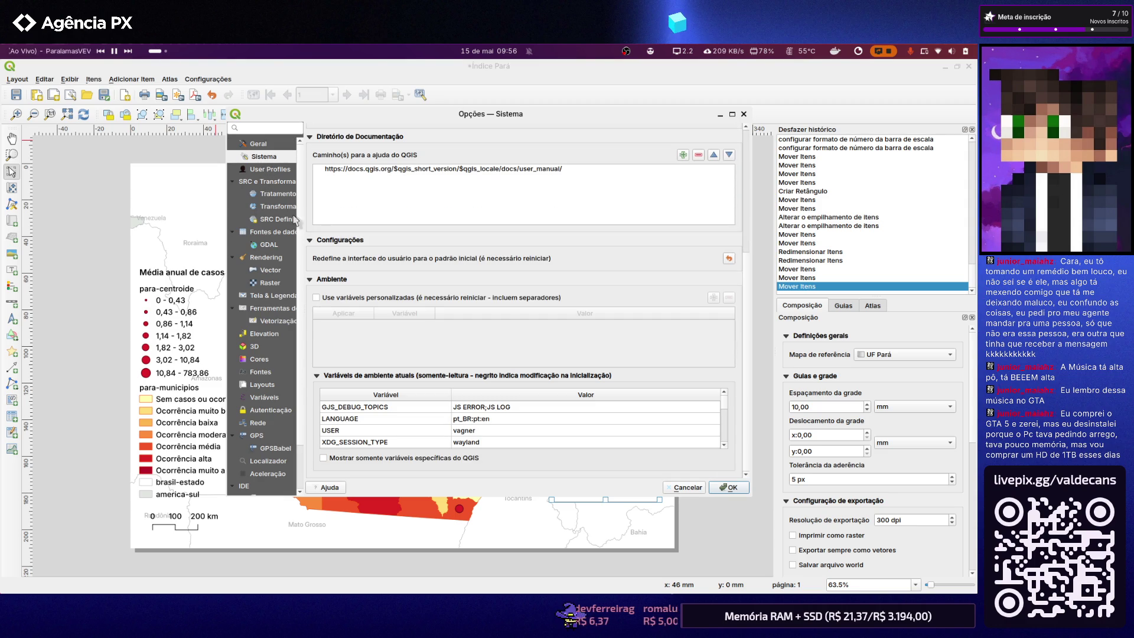
Review the profile, CRS, data sources, GDAL, Tela & Legenda, map tools and Layouts pages
left_click(264, 170)
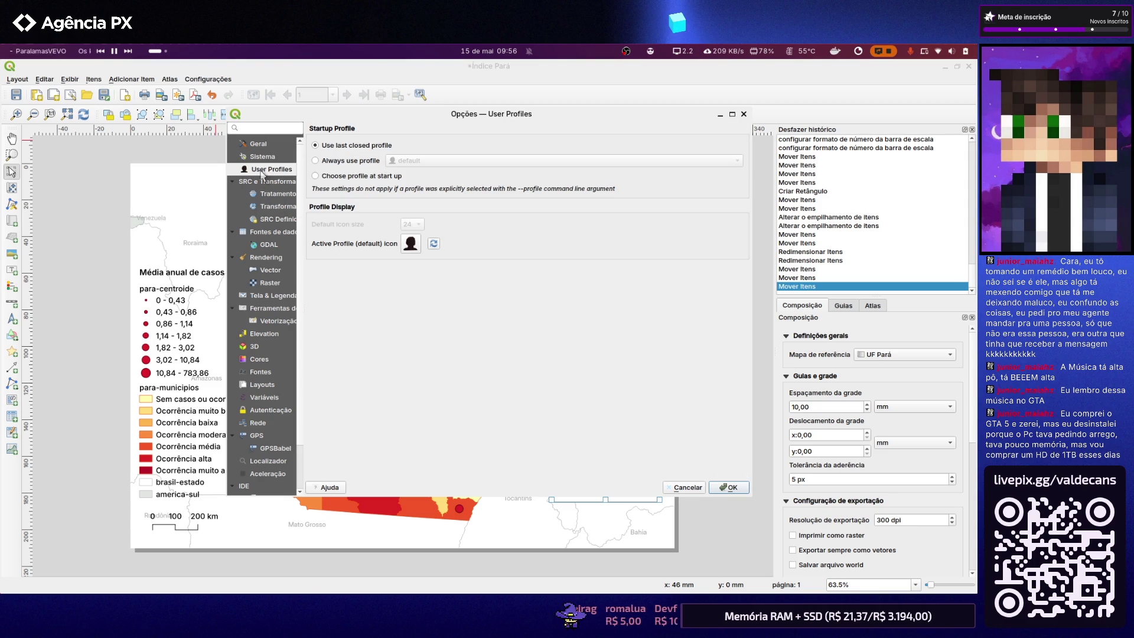
left_click(267, 195)
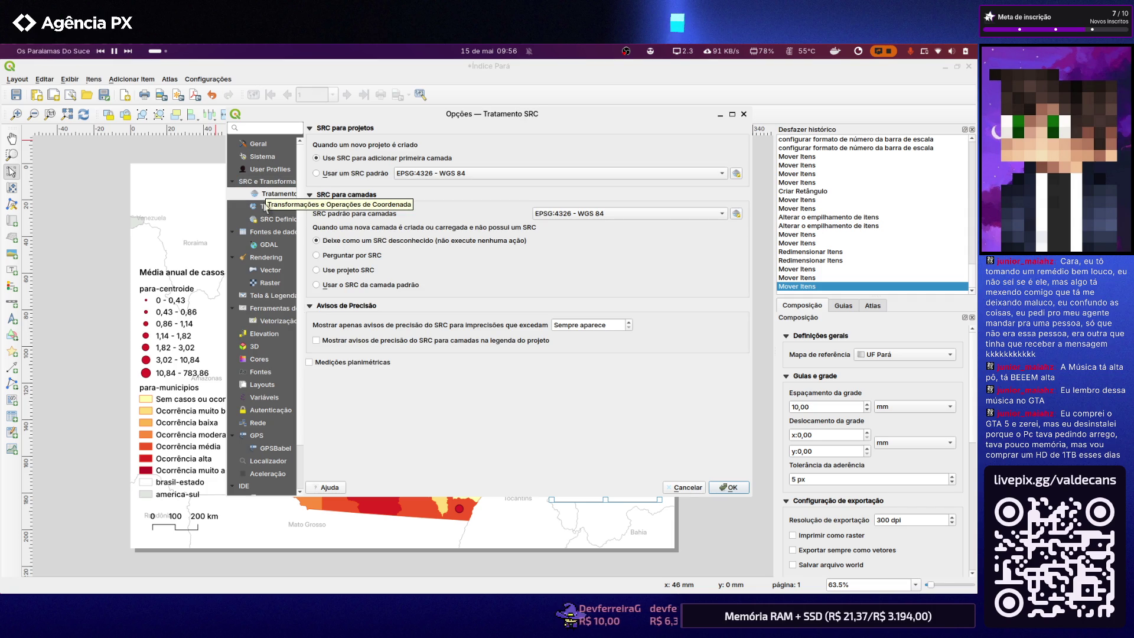
left_click(266, 207)
left_click(267, 220)
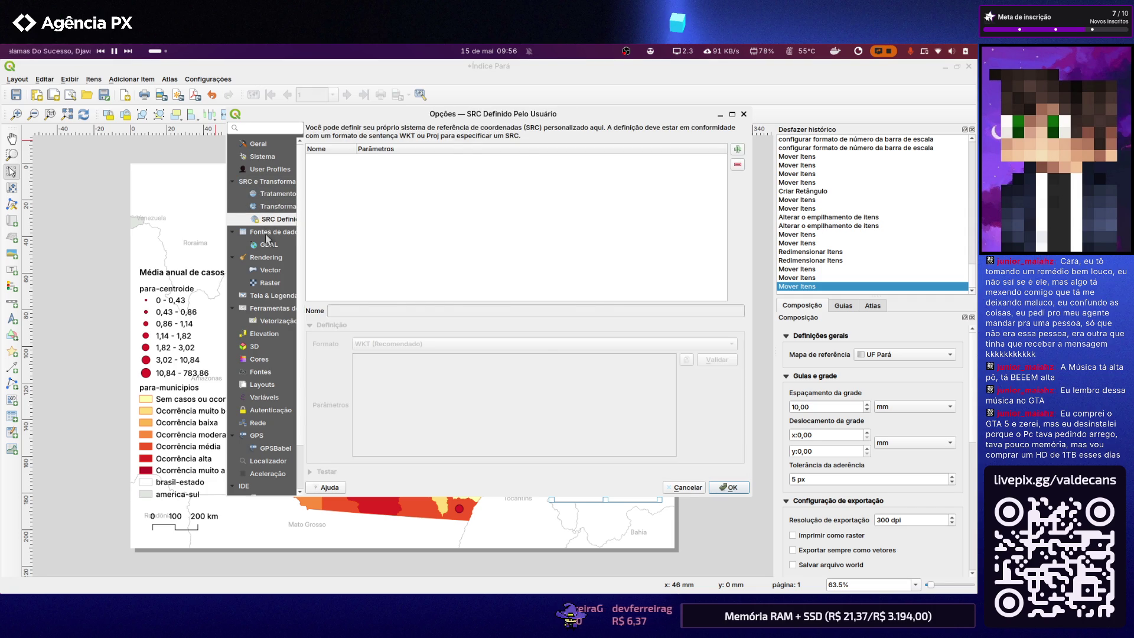
left_click(265, 234)
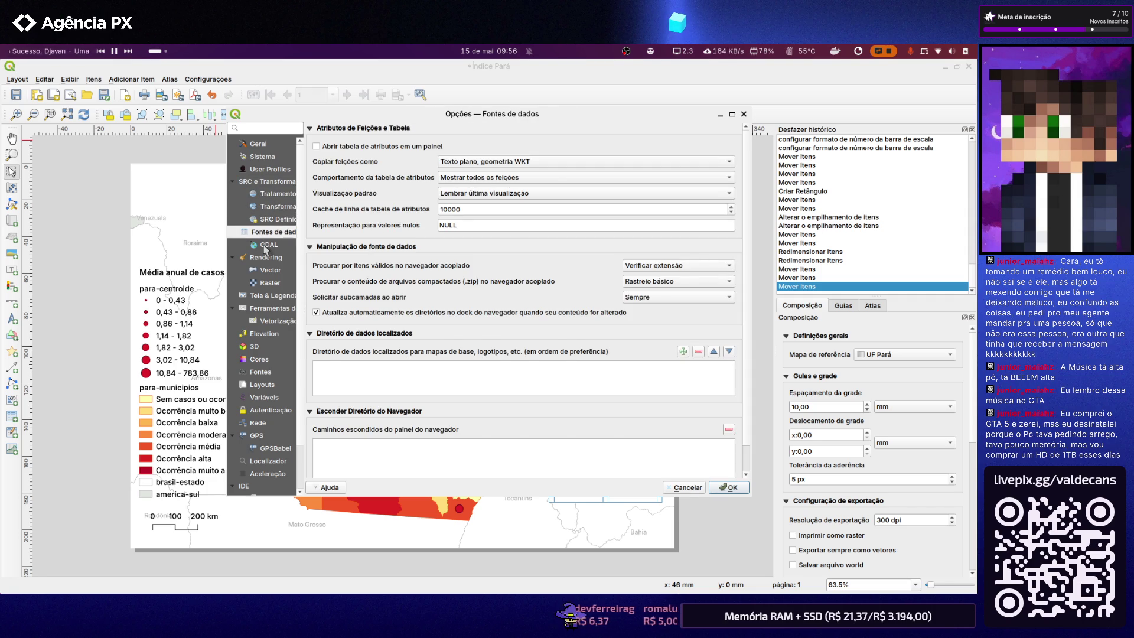
left_click(266, 246)
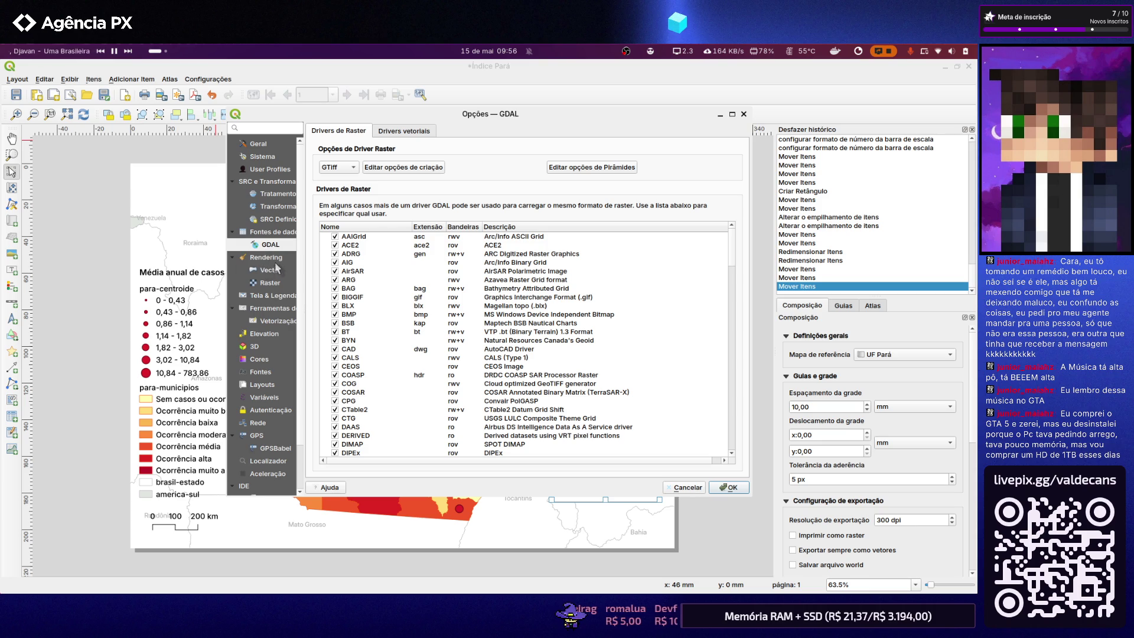
left_click(278, 297)
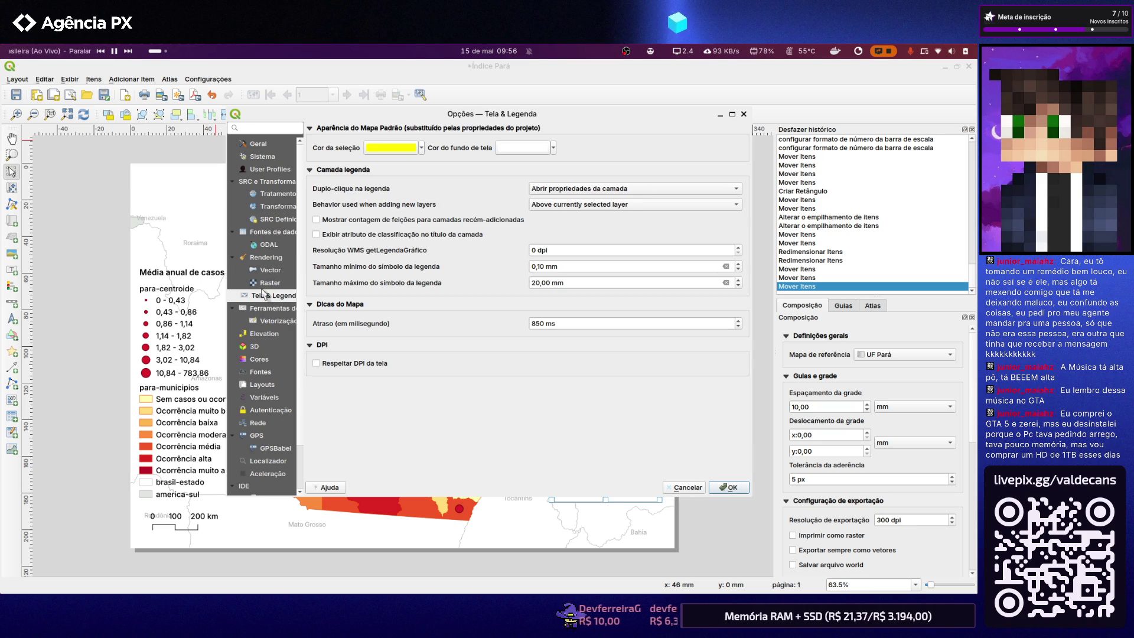
left_click(265, 309)
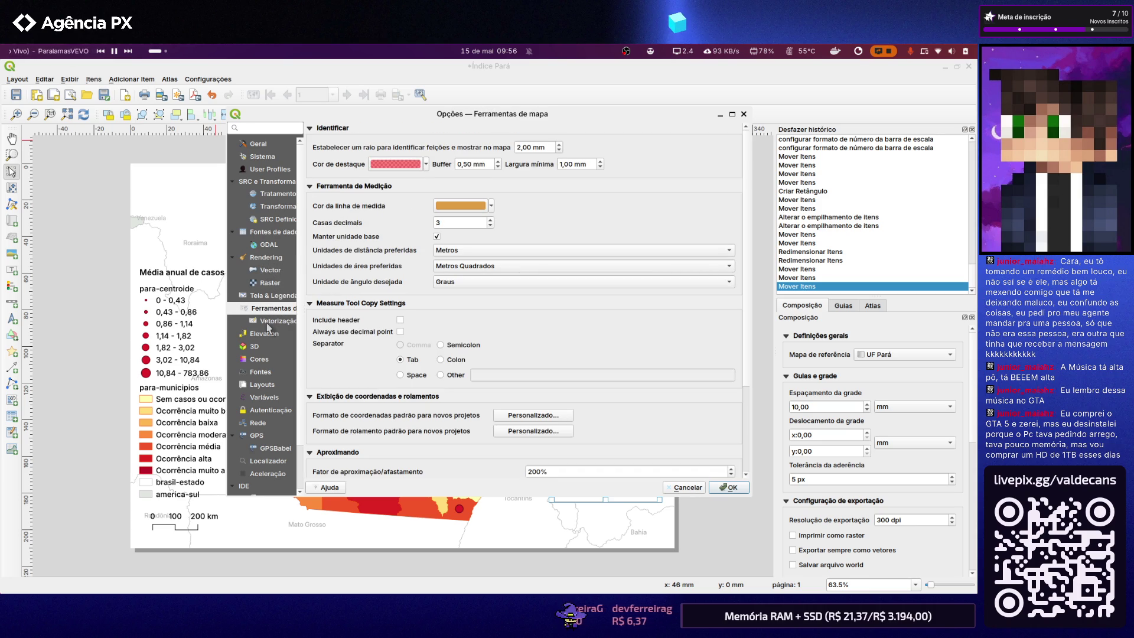
left_click(274, 383)
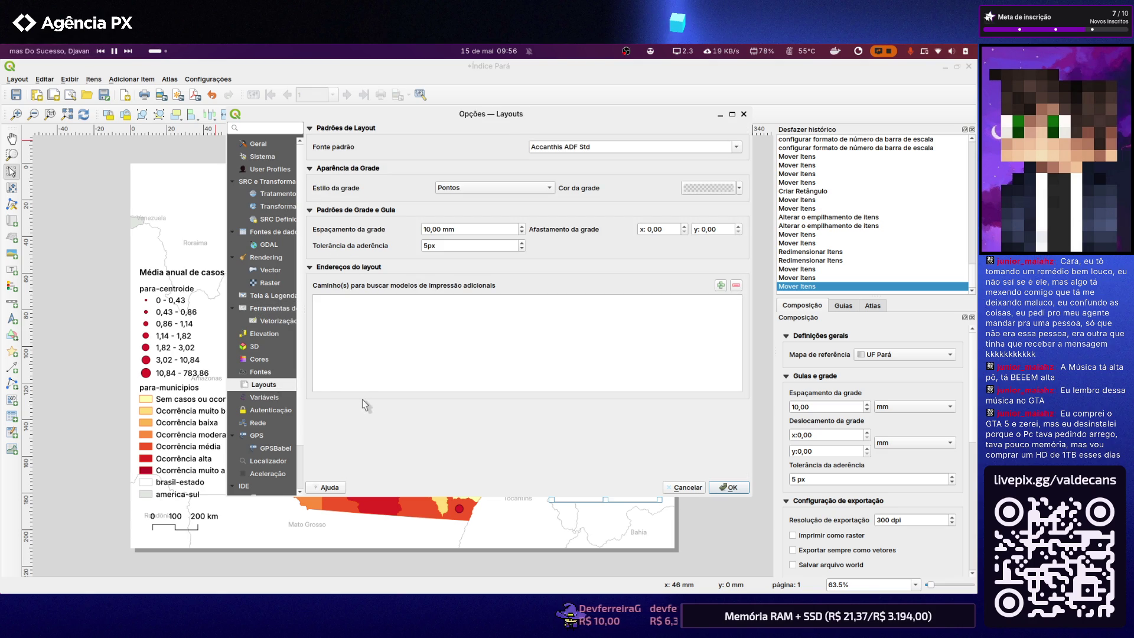
Review Variáveis, authentication, Rede, GPS, code editor, Avançado and Processamento, then close Opções
left_click(262, 399)
scroll(257, 401, "down", 1)
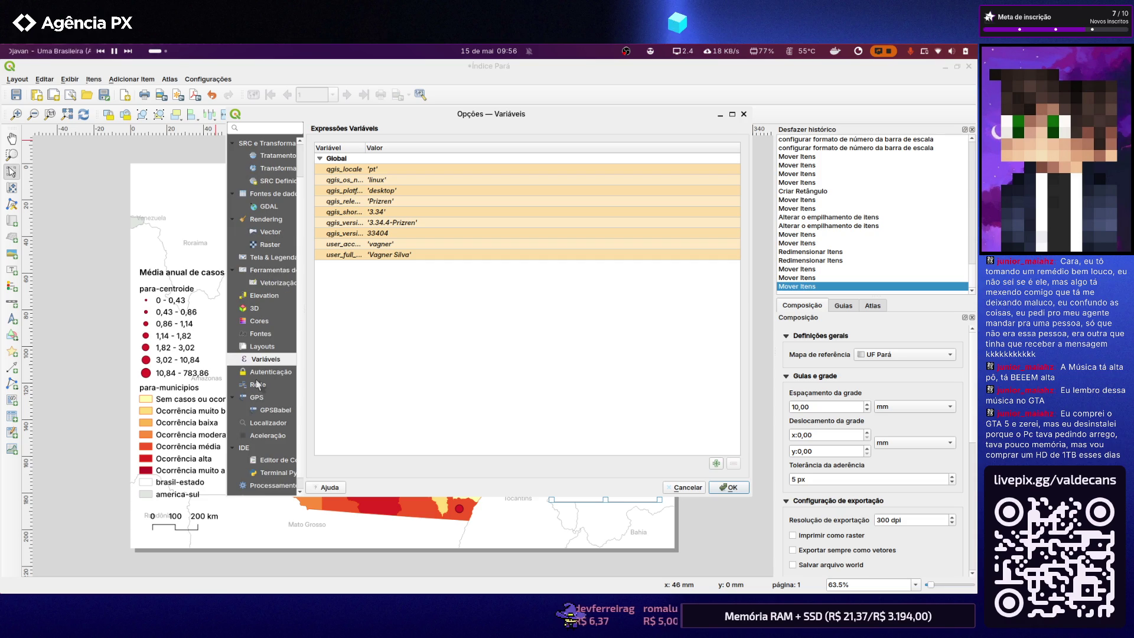
left_click(258, 378)
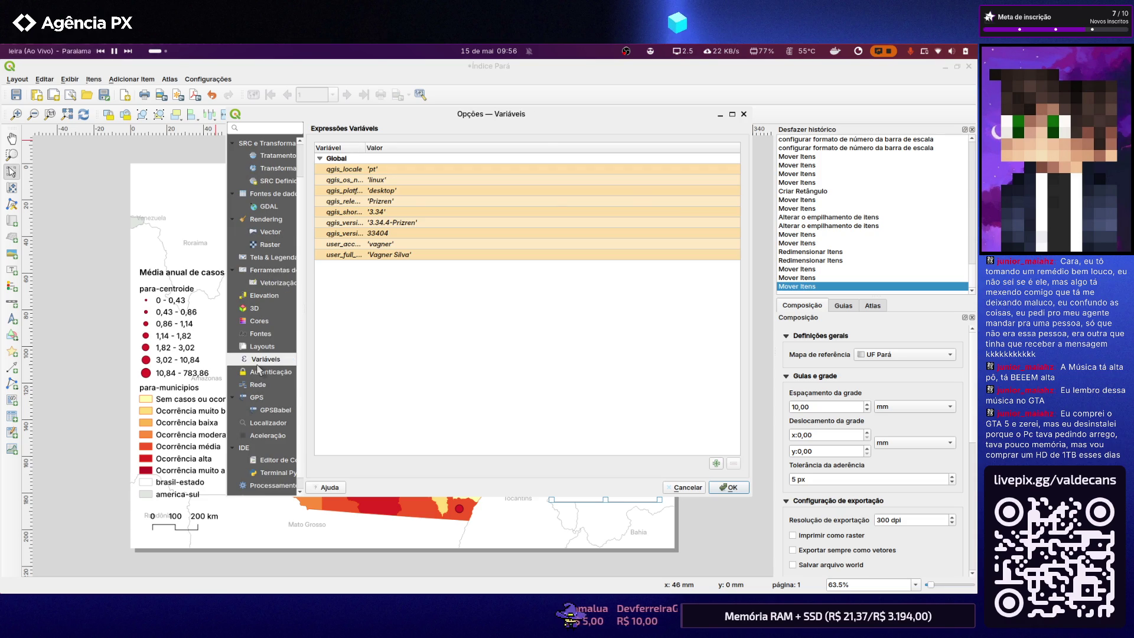
left_click(258, 385)
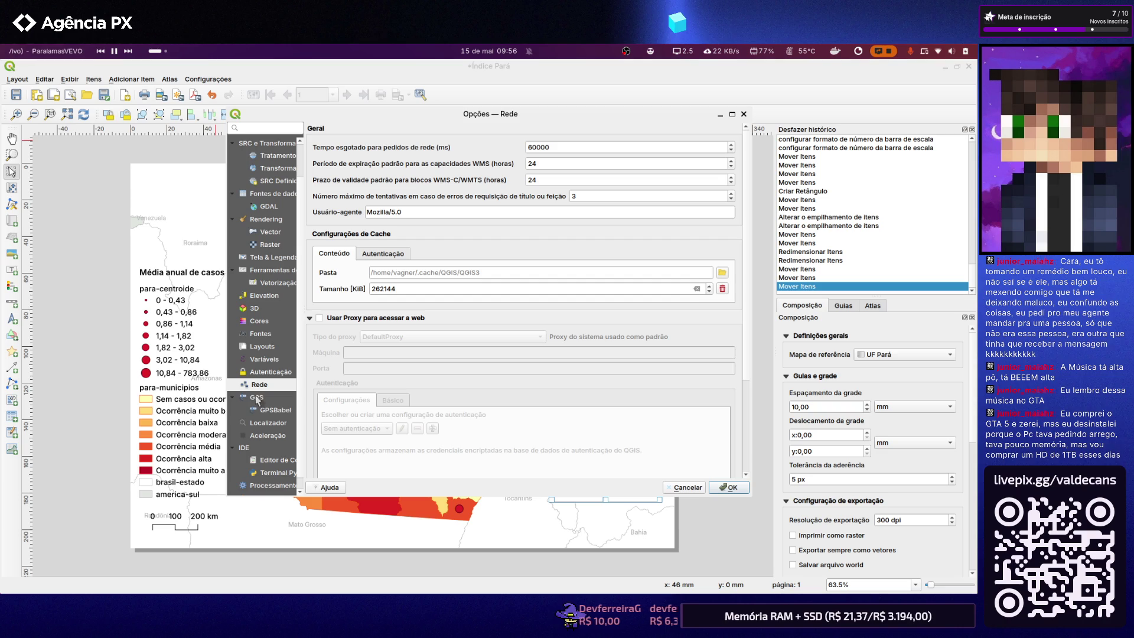
left_click(258, 398)
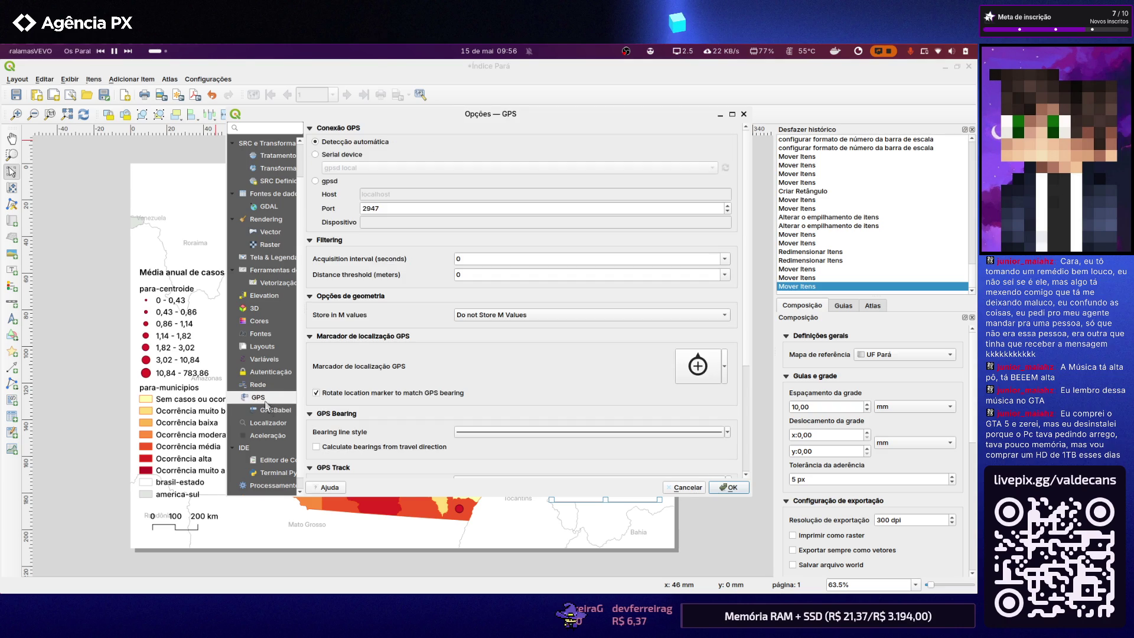
left_click(275, 448)
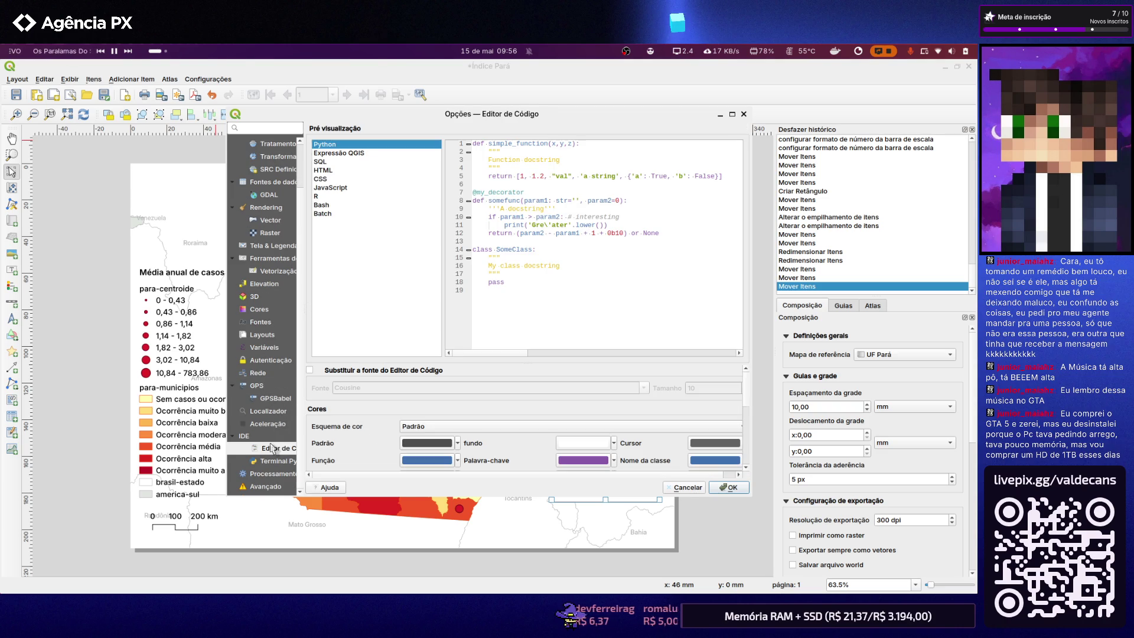
left_click(263, 488)
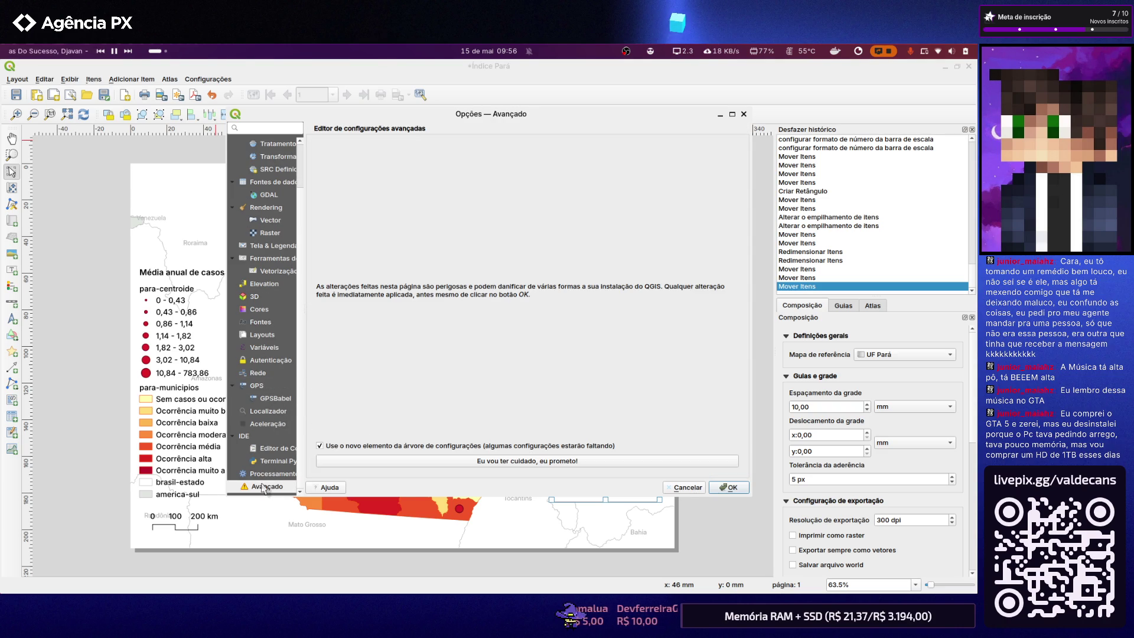
left_click(263, 477)
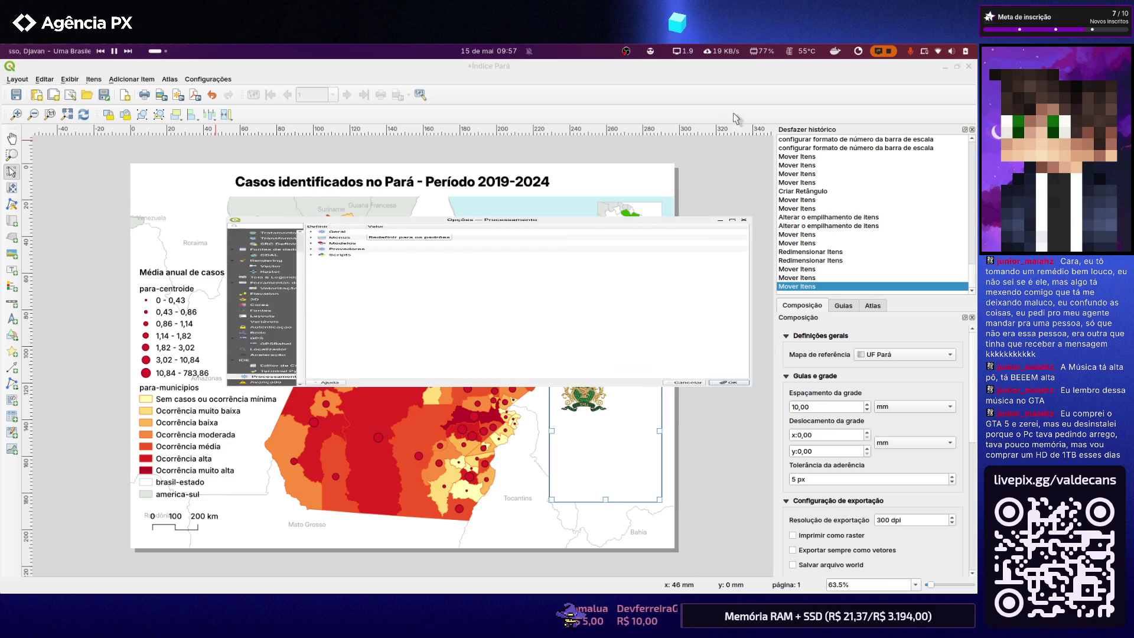
left_click(743, 114)
Hide and restore all panels via Exibir, then move the floating Propriedades do Item panel aside
left_click(69, 79)
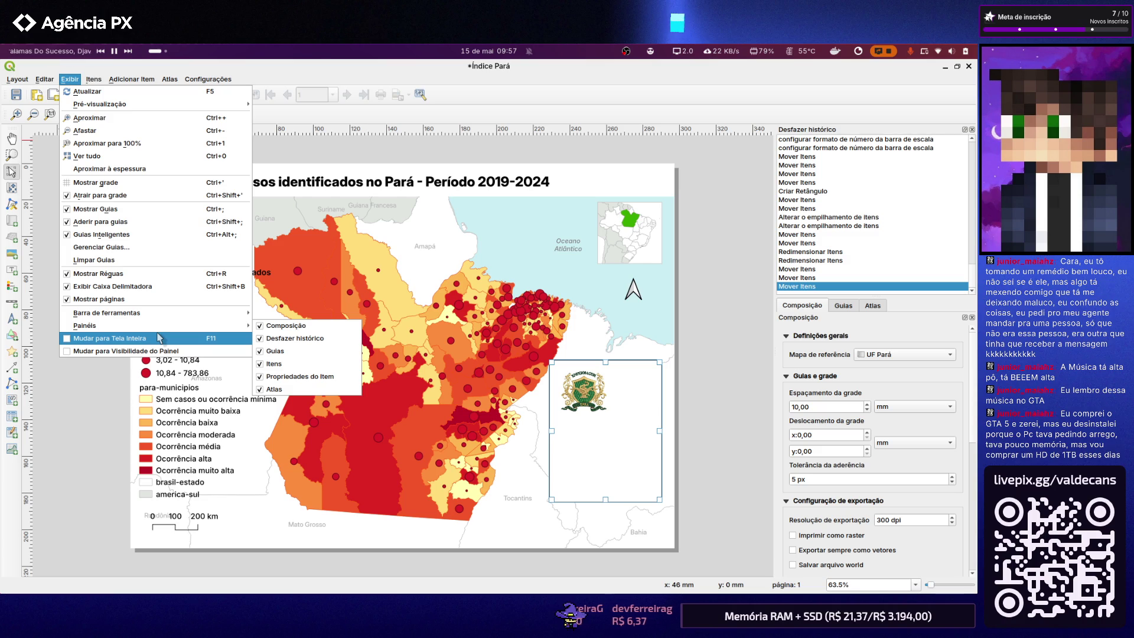
left_click(153, 353)
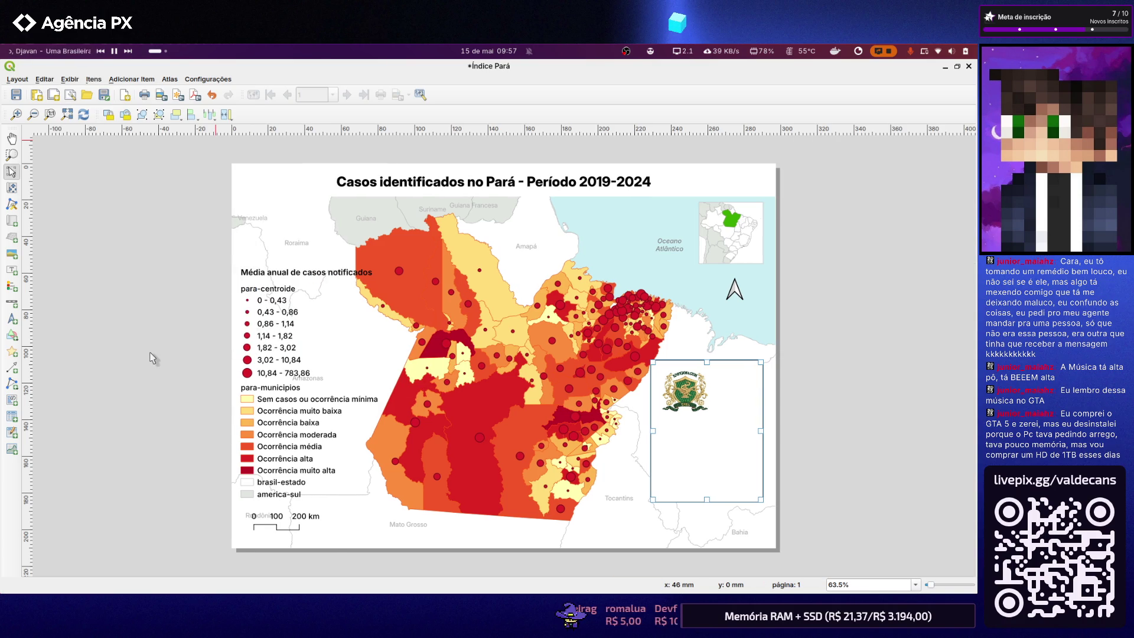
left_click(69, 79)
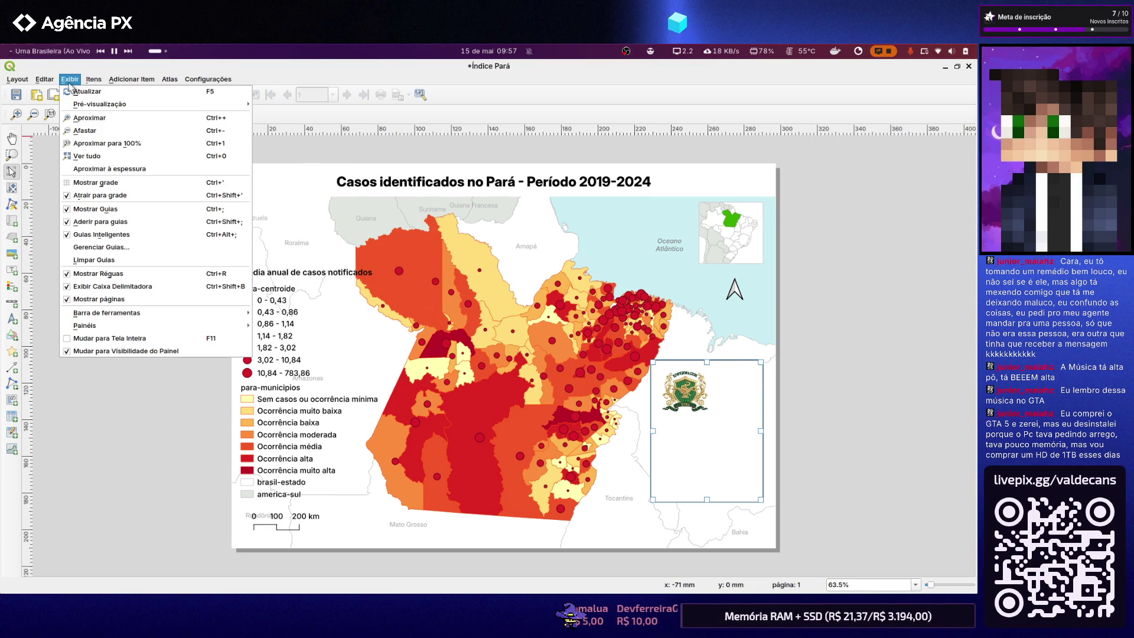
left_click(67, 349)
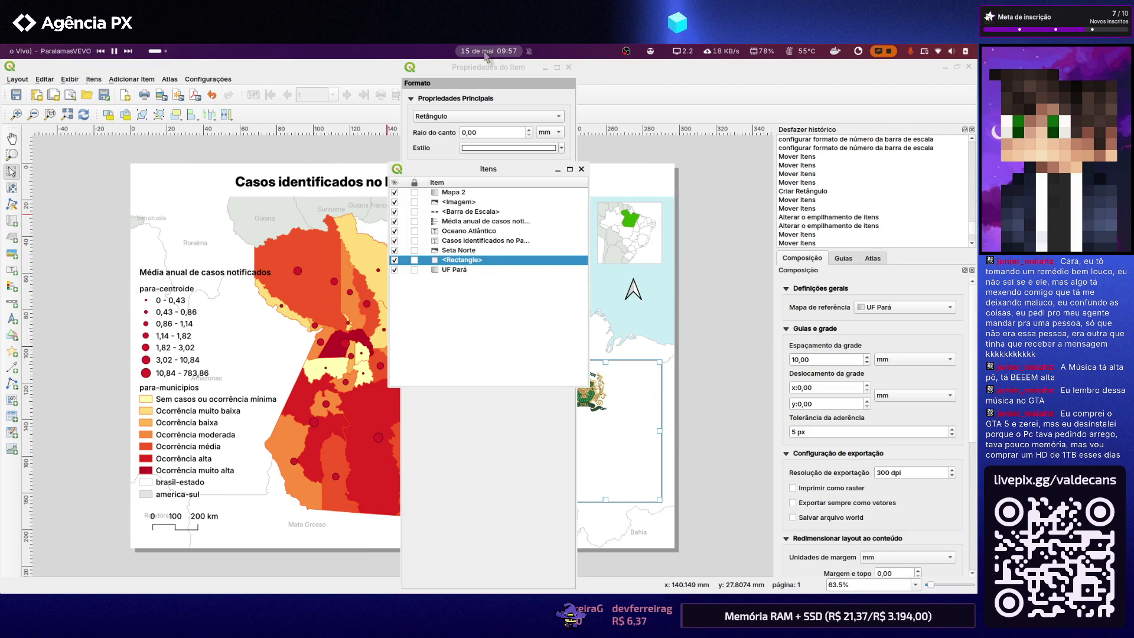
mouse_move(479, 69)
left_mouse_down()
mouse_move(617, 151)
mouse_move(757, 155)
mouse_move(631, 150)
left_mouse_up()
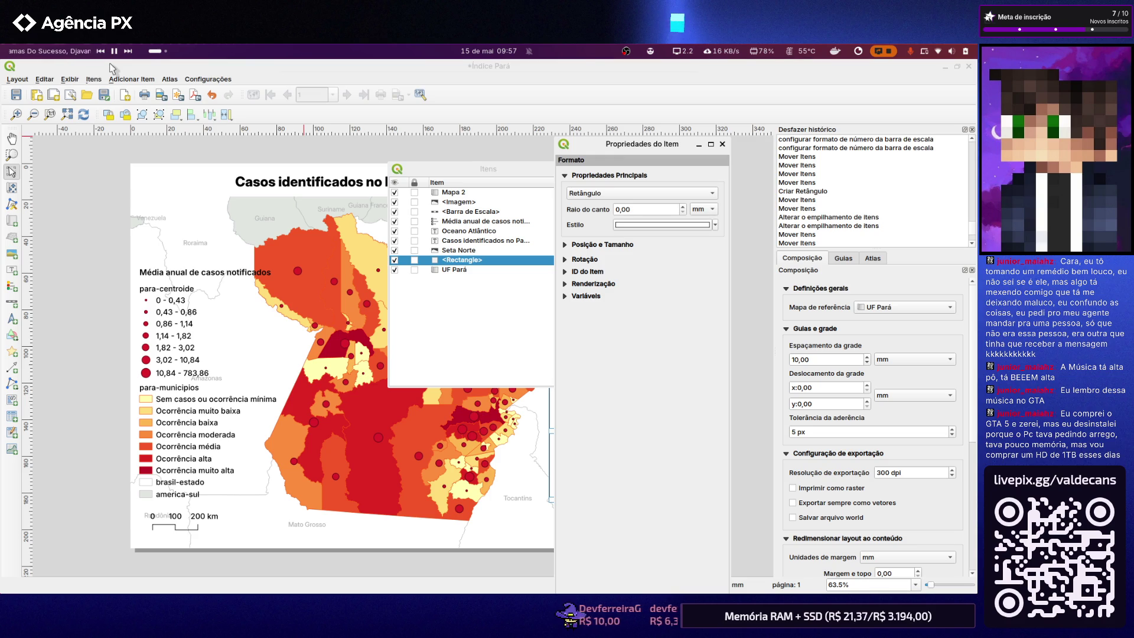
left_click(53, 85)
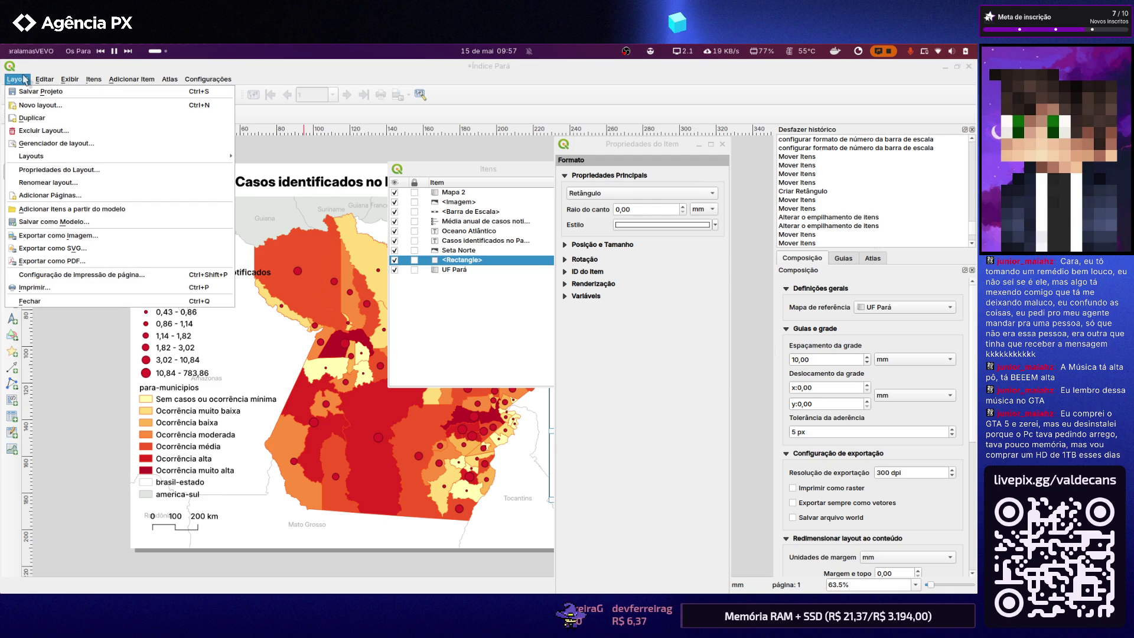
Close the item properties and items panels, and undock then close the undo history
left_click(26, 80)
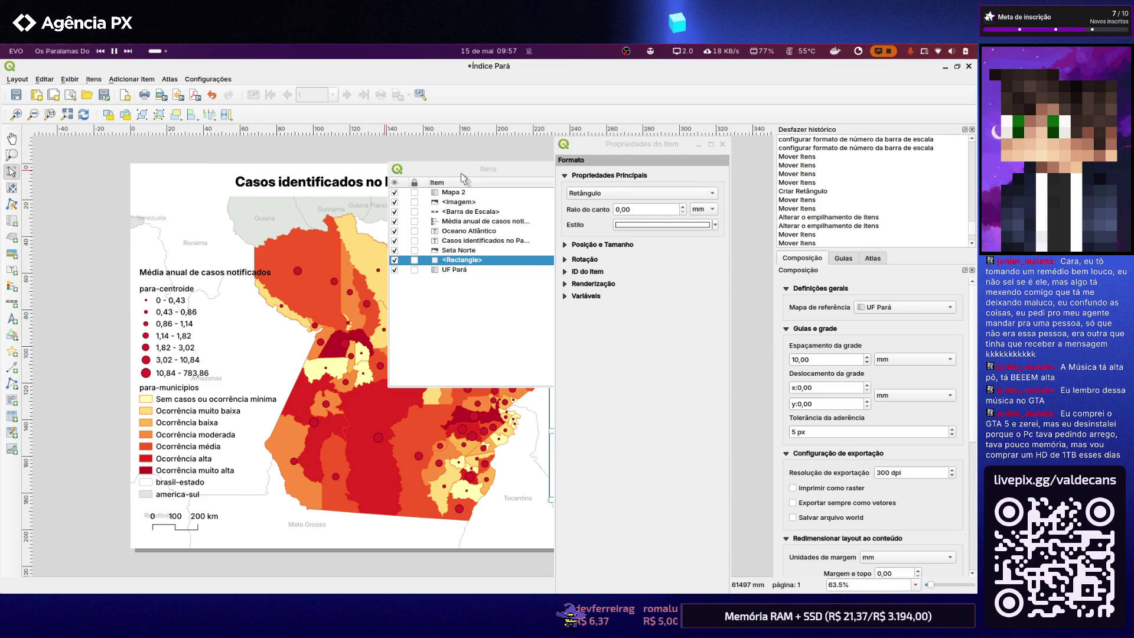
left_click(723, 143)
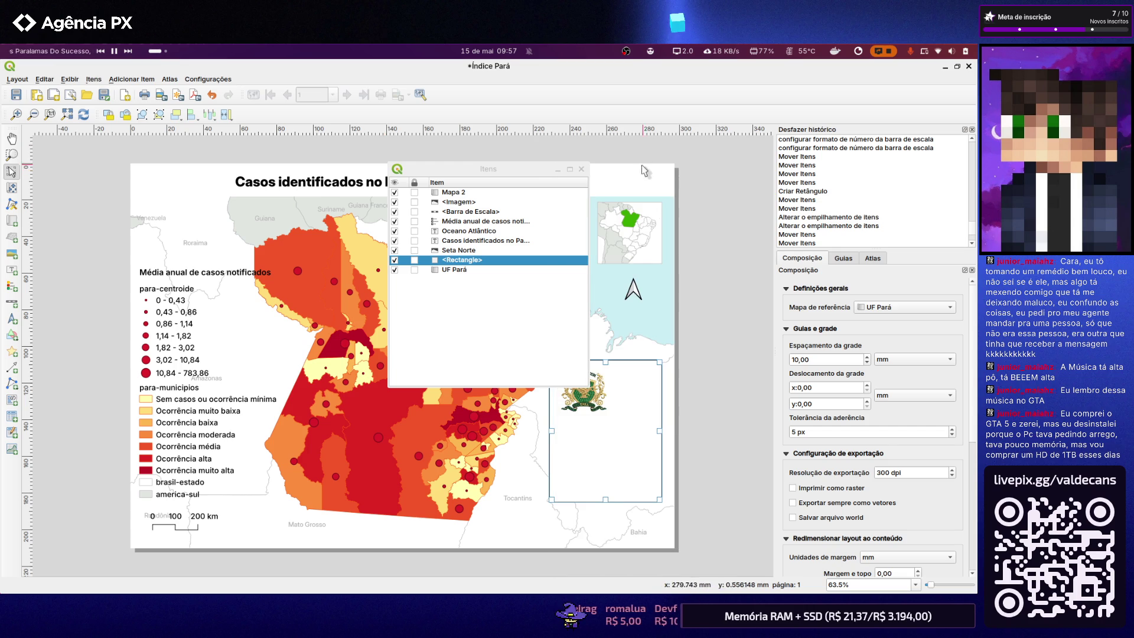
left_click(581, 168)
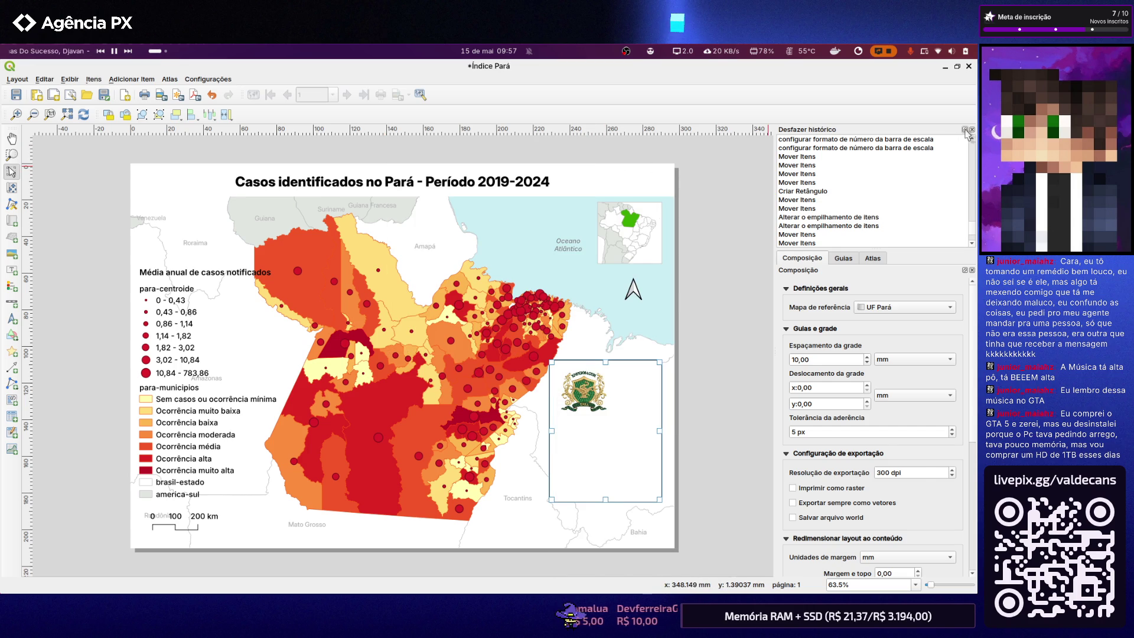
left_click(964, 130)
left_click(585, 196)
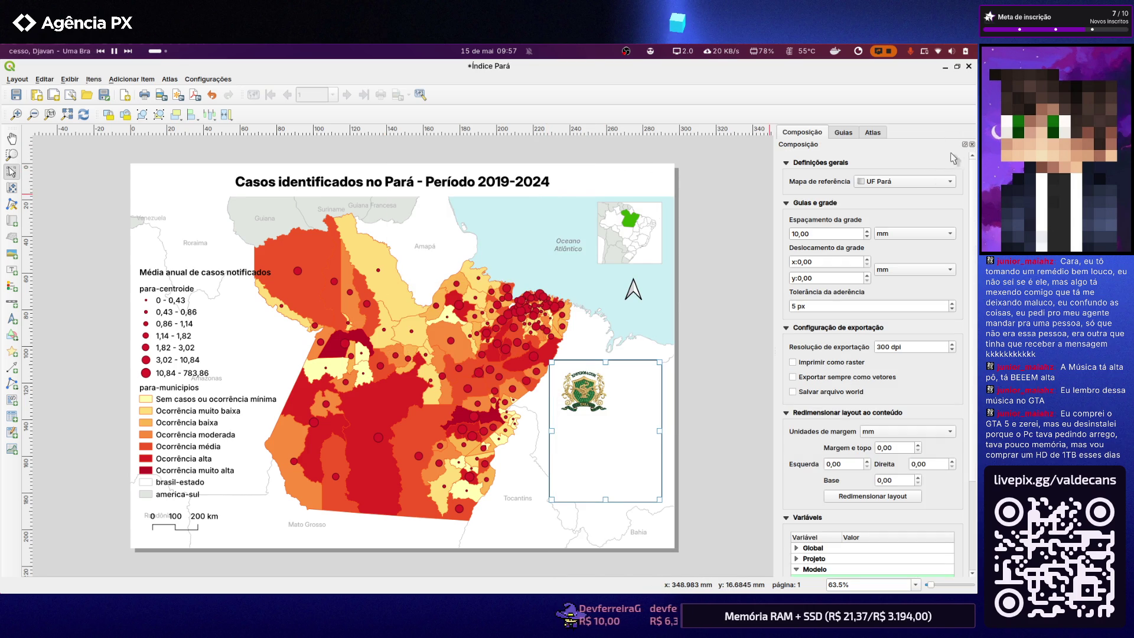
Reopen the Item Properties, Items and Undo History panels from the panels list
right_click(966, 148)
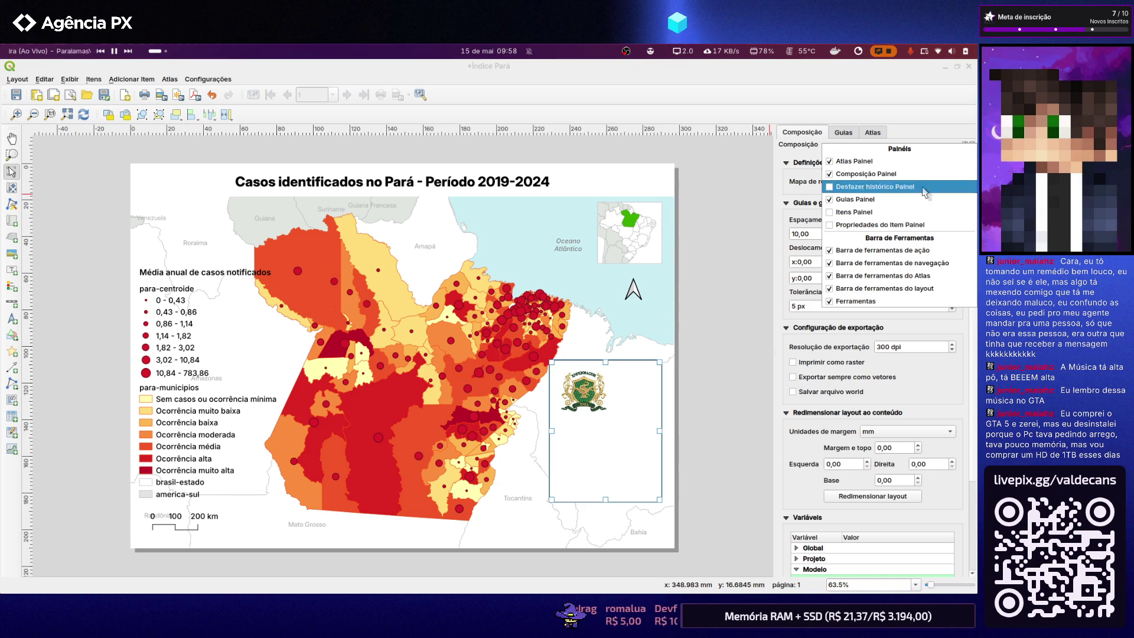
left_click(895, 224)
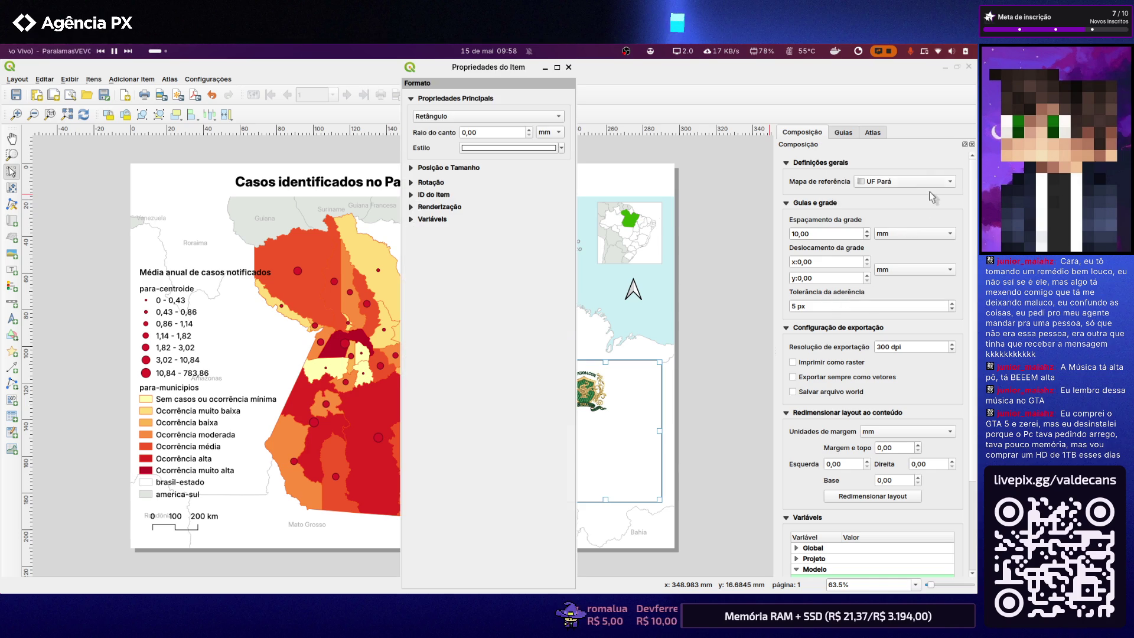
right_click(965, 147)
left_click(901, 213)
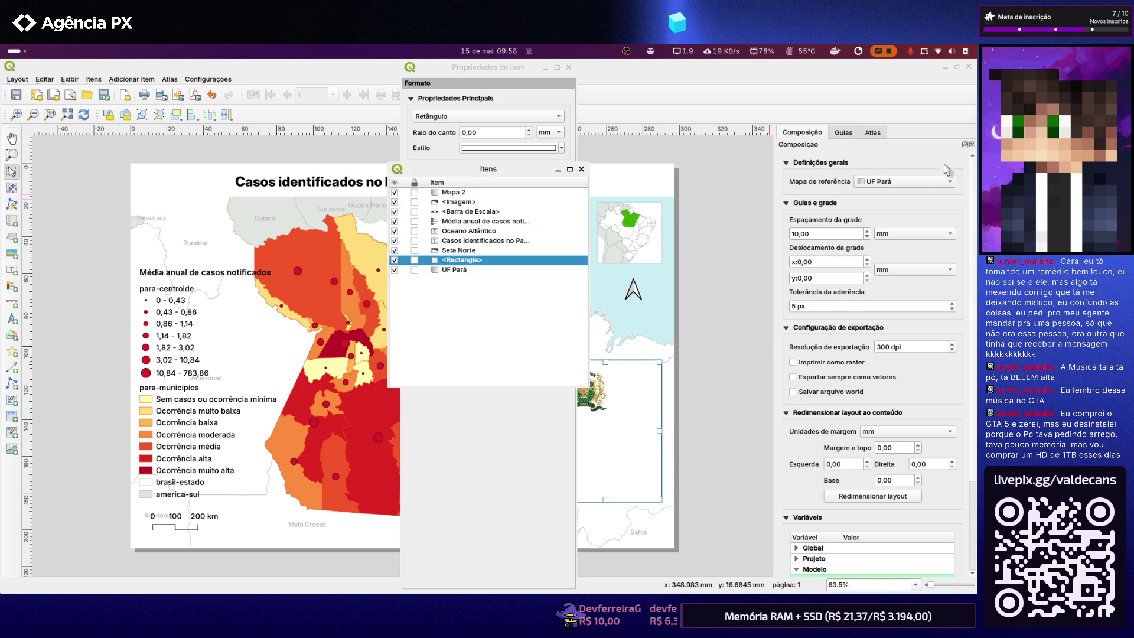
right_click(965, 148)
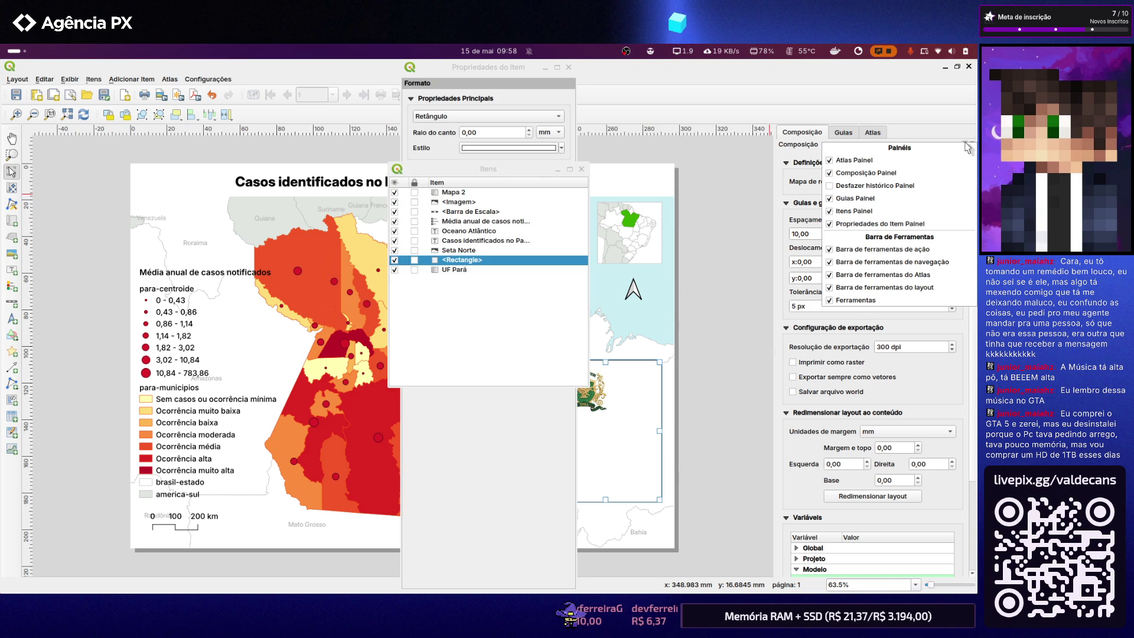
left_click(927, 185)
right_click(965, 151)
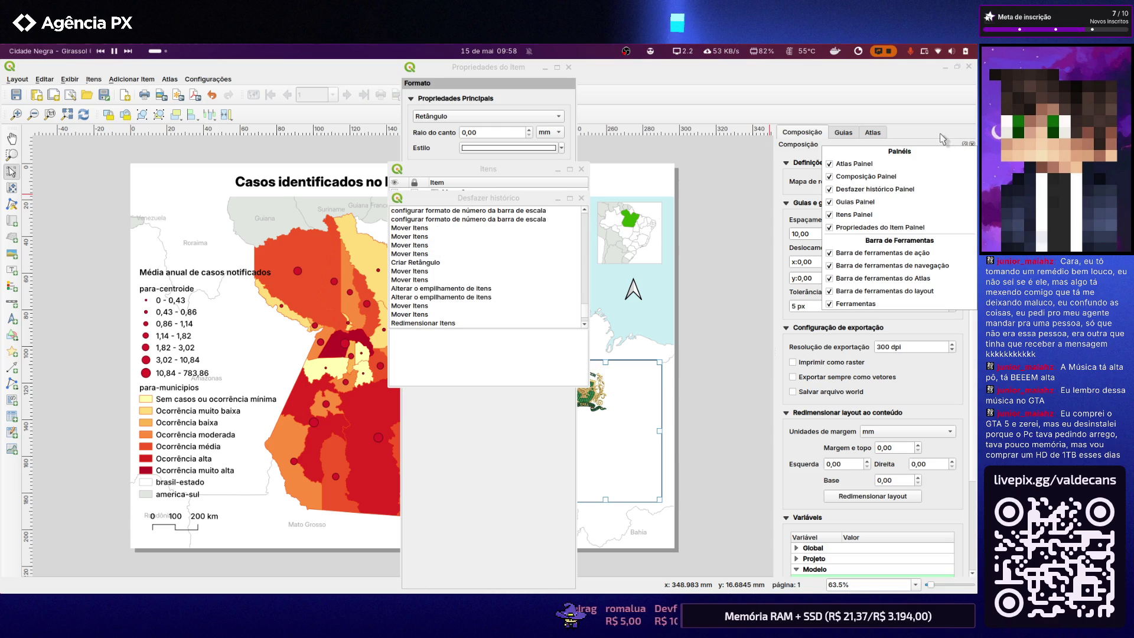
left_click(789, 145)
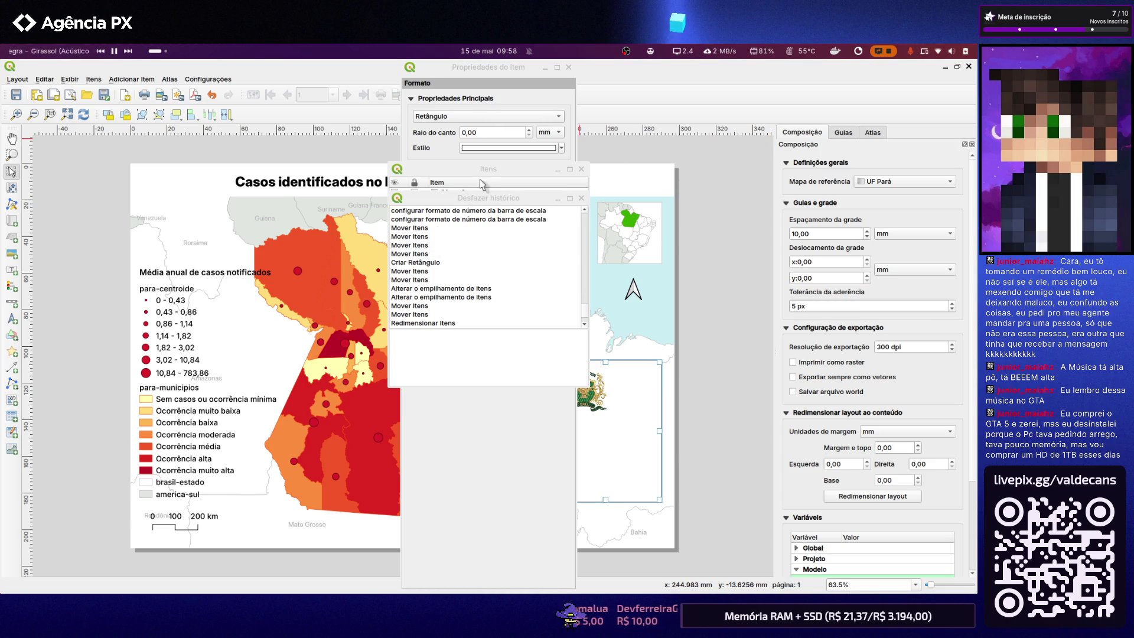
Drag the floating items list to the right and back toward the centre of the page
mouse_move(486, 169)
left_mouse_down()
mouse_move(547, 191)
mouse_move(964, 151)
mouse_move(804, 169)
mouse_move(844, 171)
left_mouse_up()
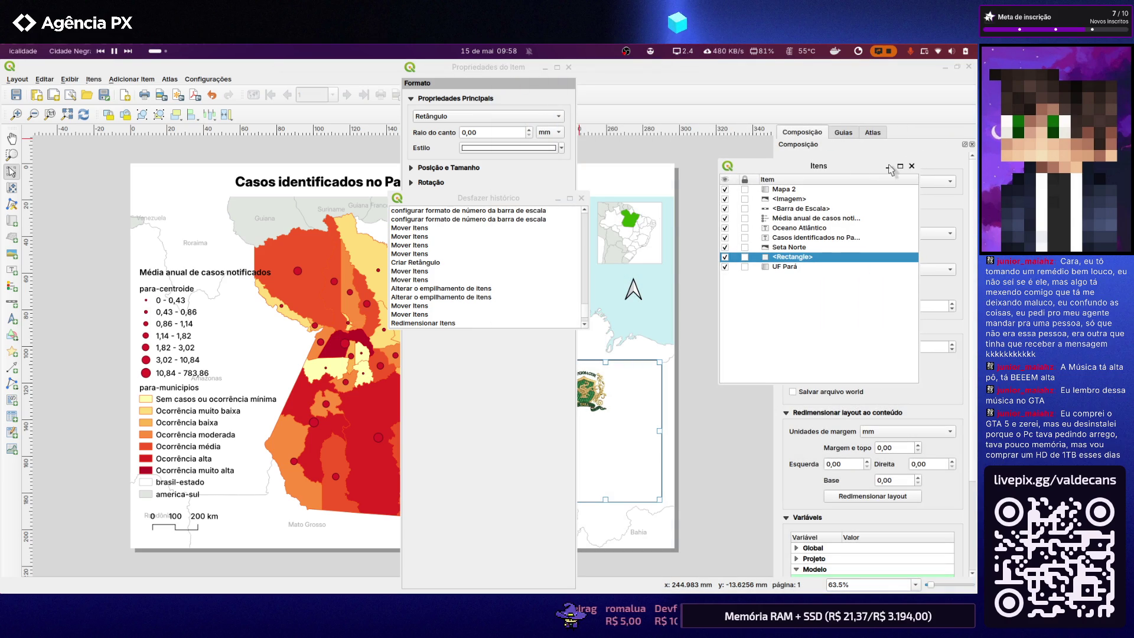
mouse_move(844, 171)
left_mouse_down()
mouse_move(946, 165)
mouse_move(964, 151)
mouse_move(954, 170)
left_mouse_up()
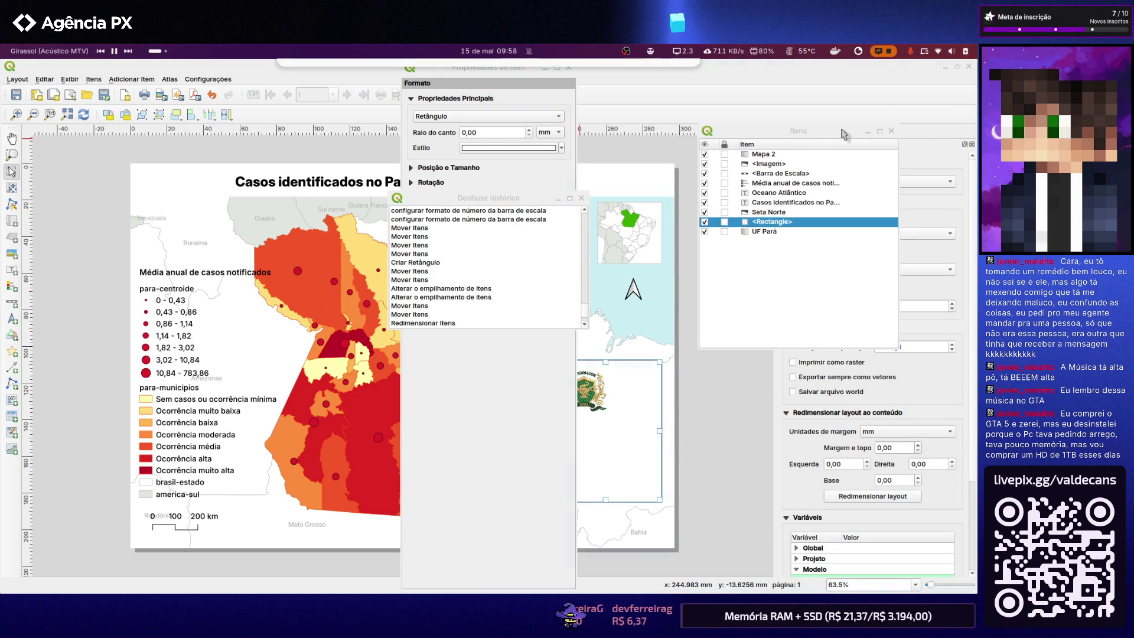
left_click_drag(842, 150, 625, 208)
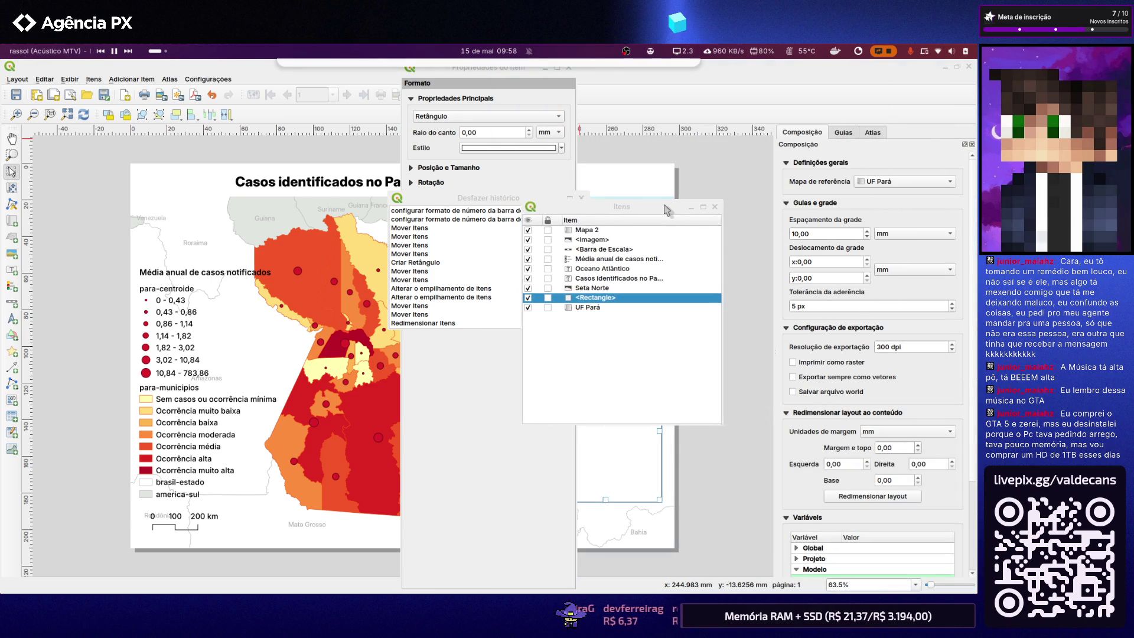
Undock the Composição, Guias and Atlas panels and move their windows around the canvas
left_click(965, 144)
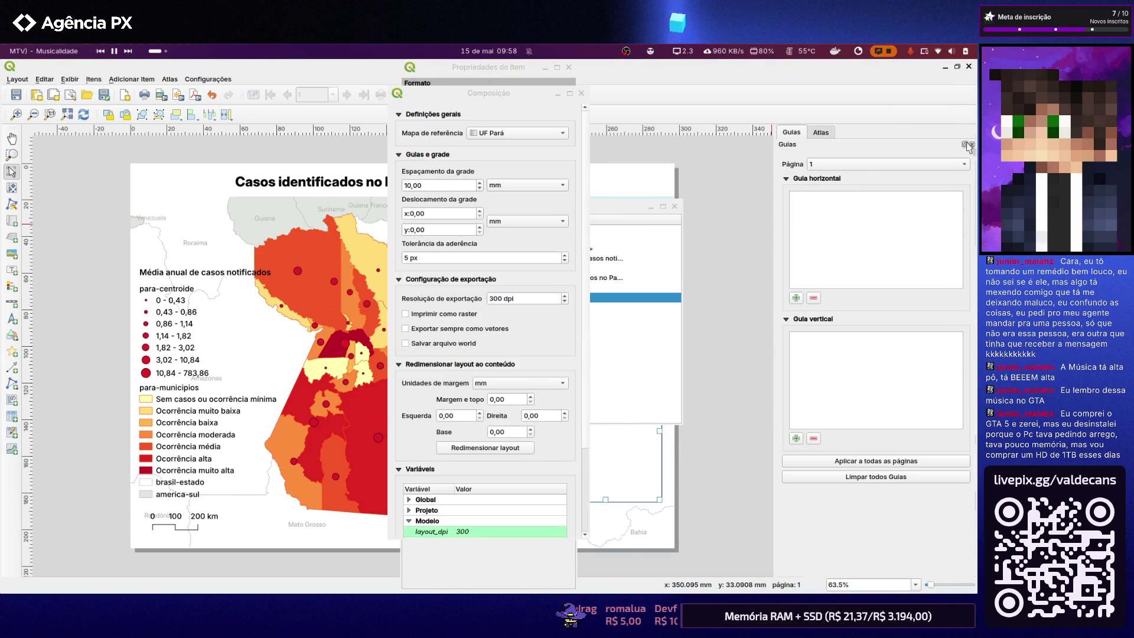
left_click(965, 144)
left_click(964, 143)
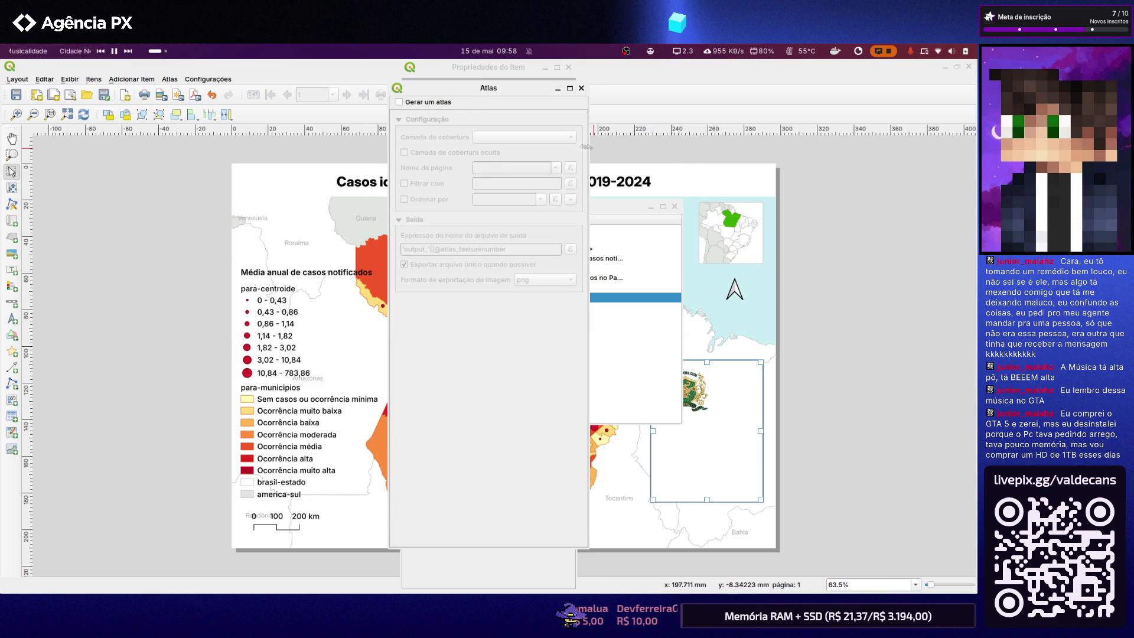
mouse_move(456, 94)
left_mouse_down()
mouse_move(659, 126)
mouse_move(974, 133)
left_mouse_up()
left_click_drag(456, 96, 974, 89)
left_click_drag(529, 71, 327, 149)
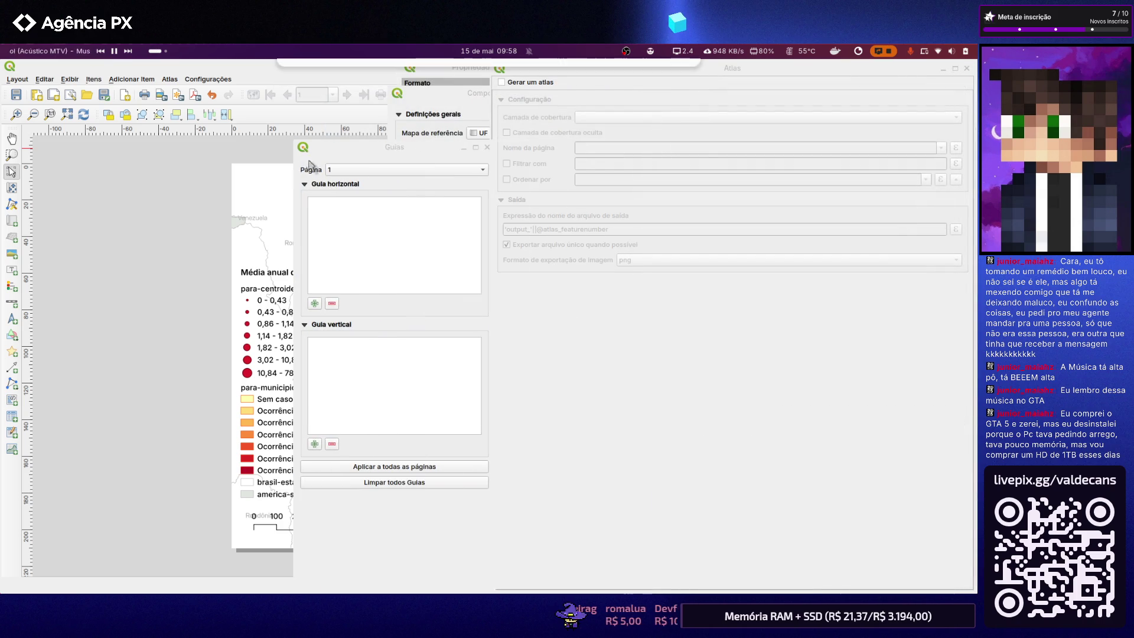
left_click_drag(691, 73, 745, 159)
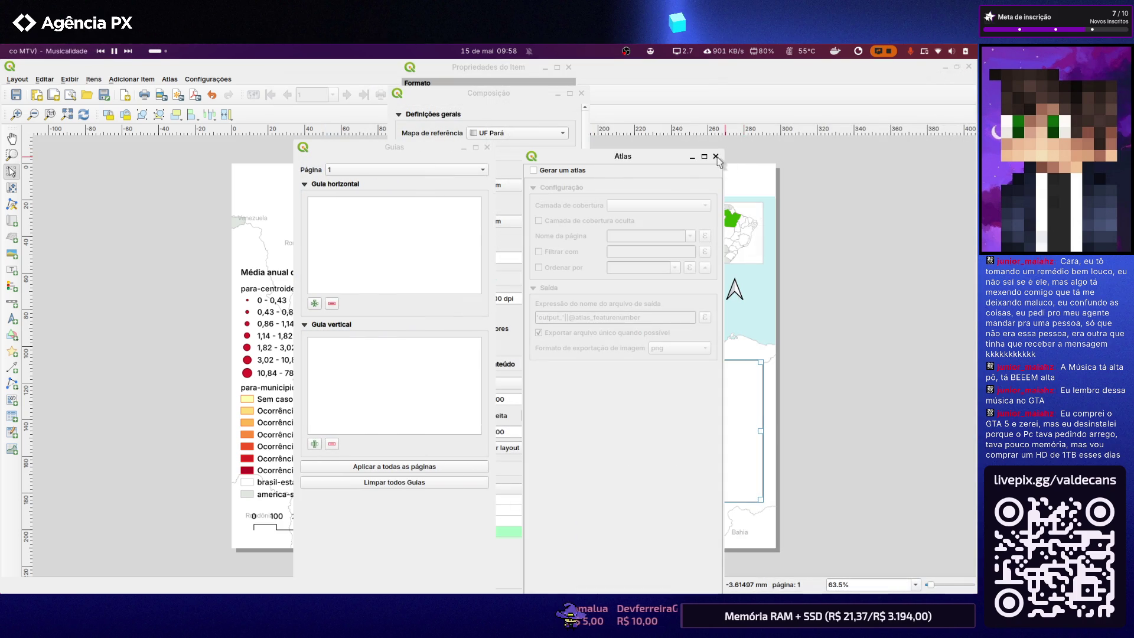
Close the Atlas, Guias, Composição, properties, items and undo history windows, then select the legend
left_click(717, 156)
left_click(487, 149)
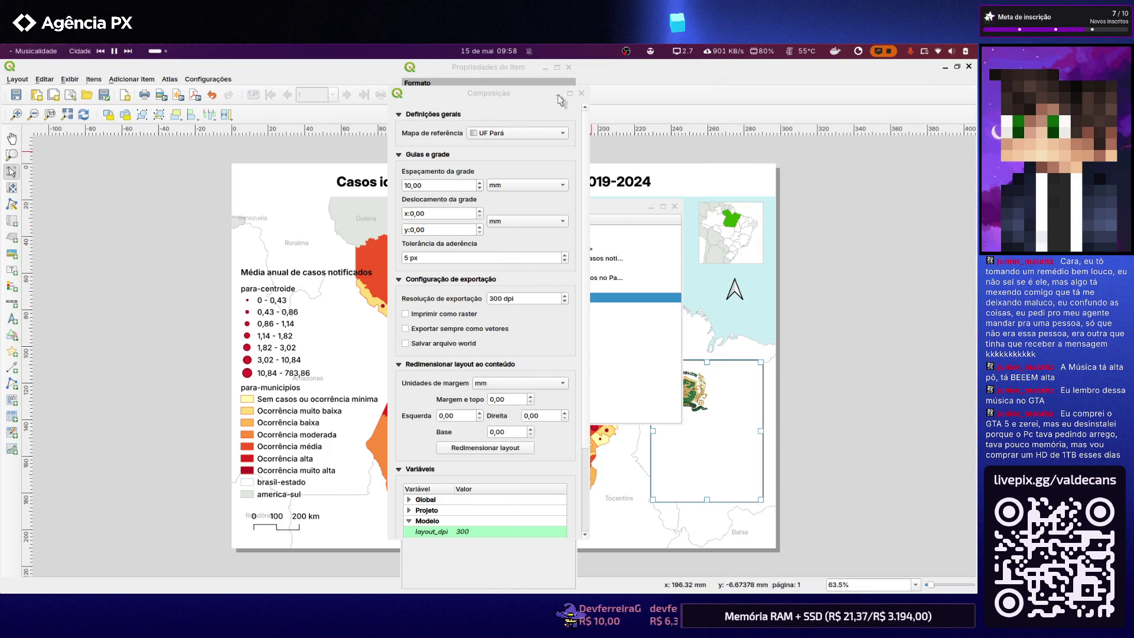
left_click(581, 93)
left_click(568, 67)
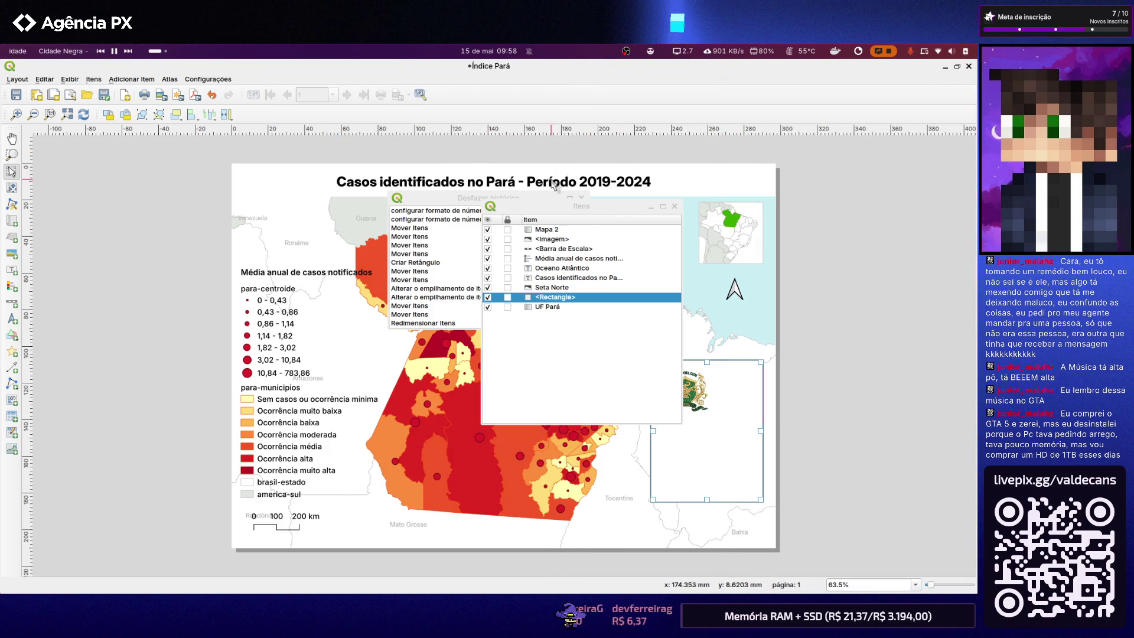
left_click(674, 206)
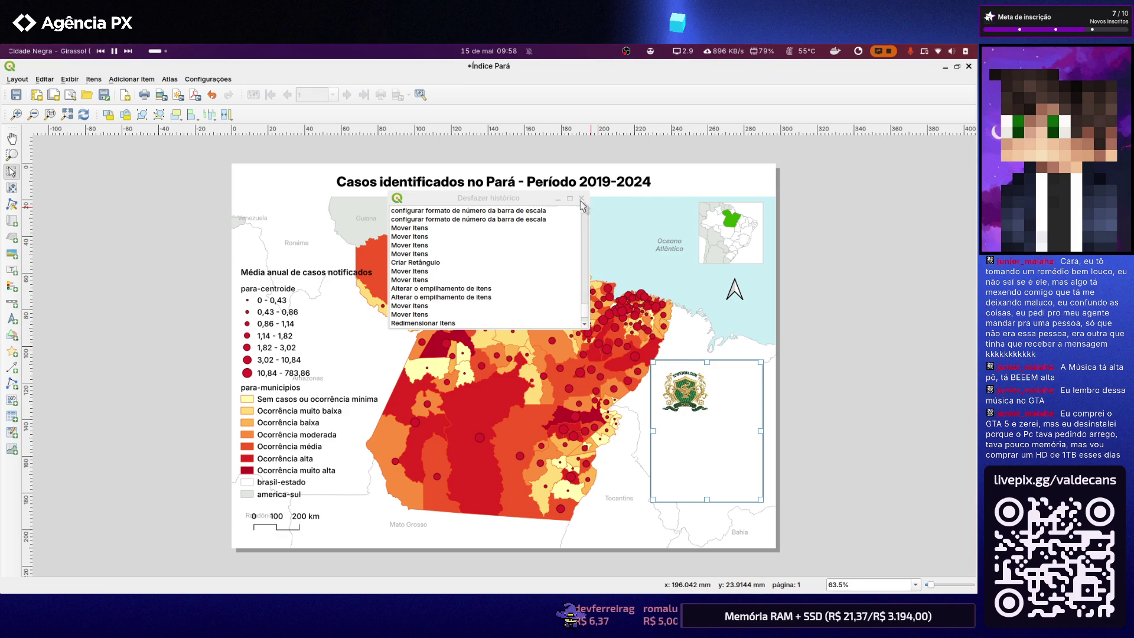
left_click(580, 199)
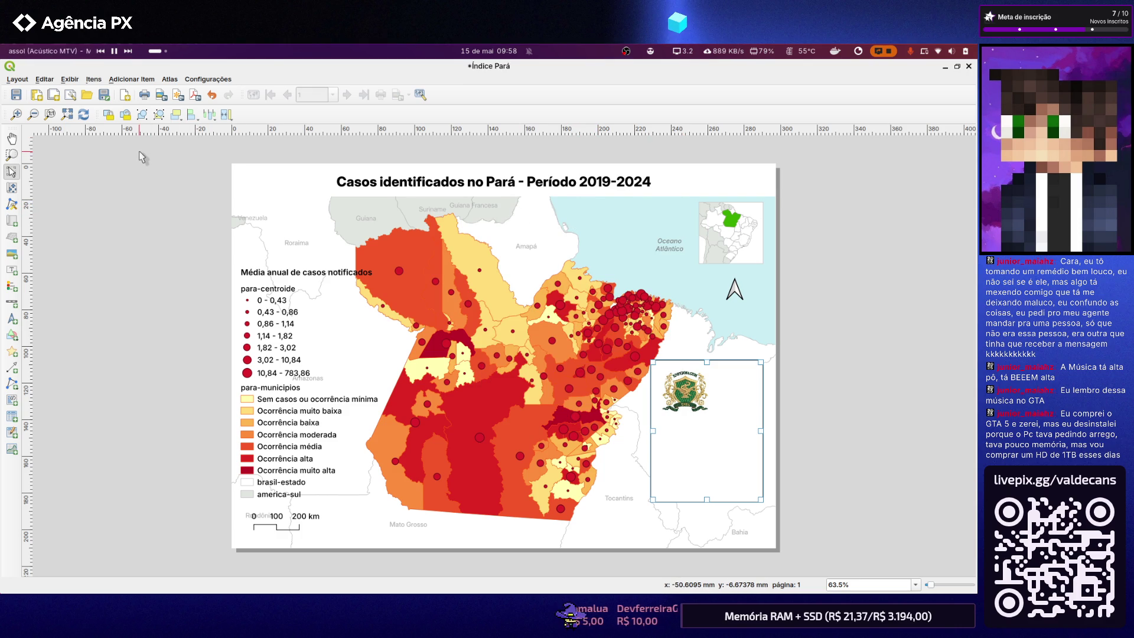
left_click(283, 403)
Show the legend's Propriedades do Item floating beside the page, select the map and pick Pan
right_click(282, 403)
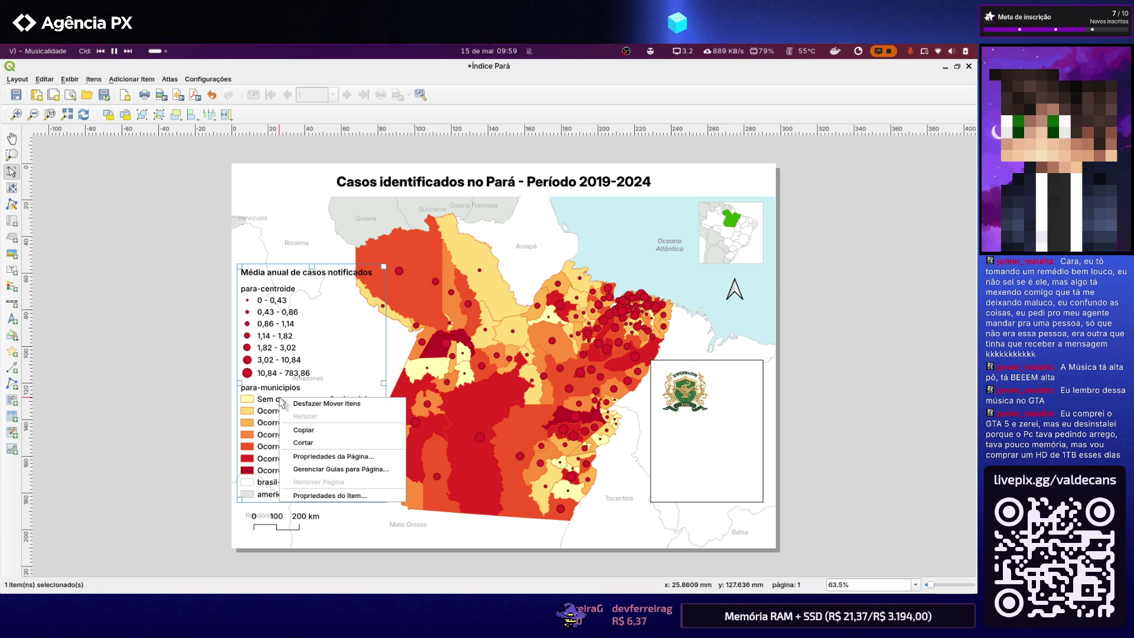
left_click(346, 503)
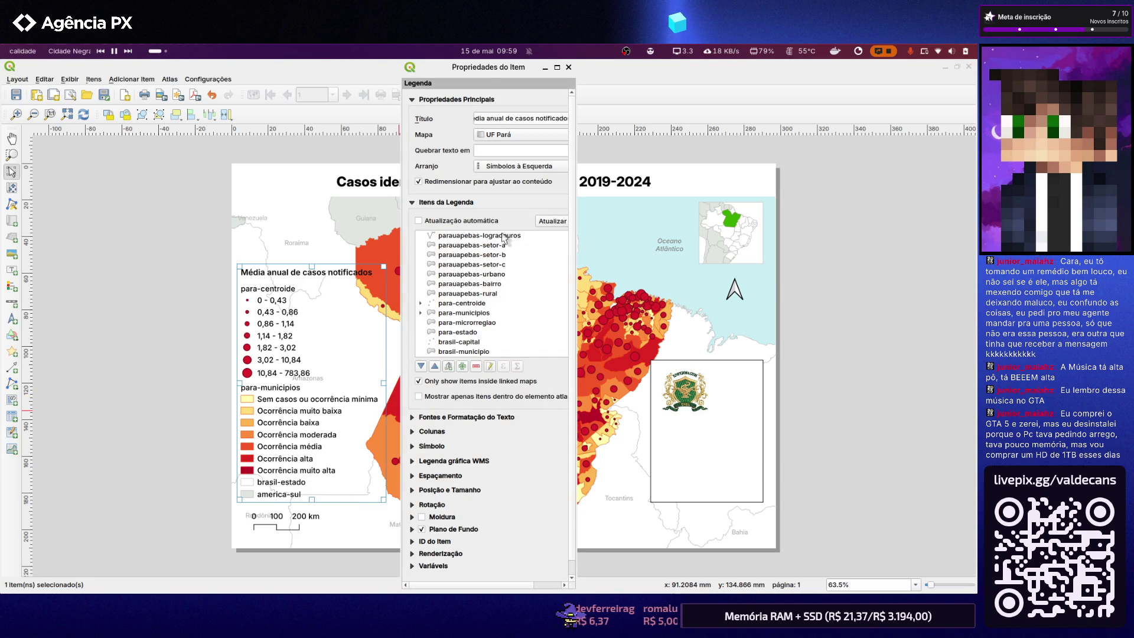
left_click_drag(479, 70, 830, 86)
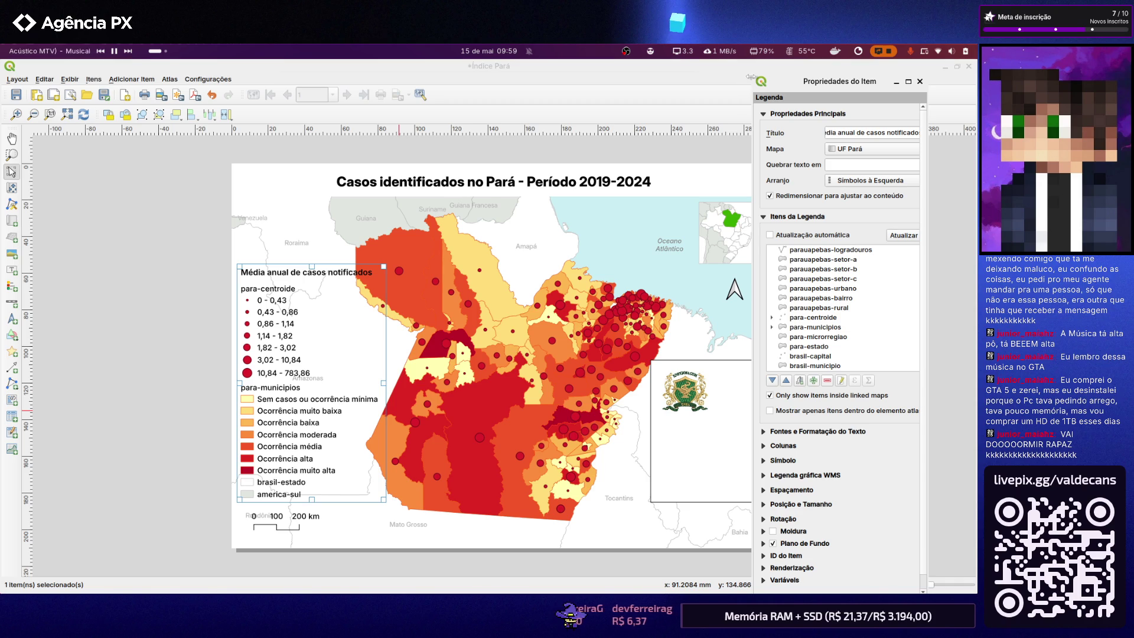
left_click_drag(752, 78, 730, 84)
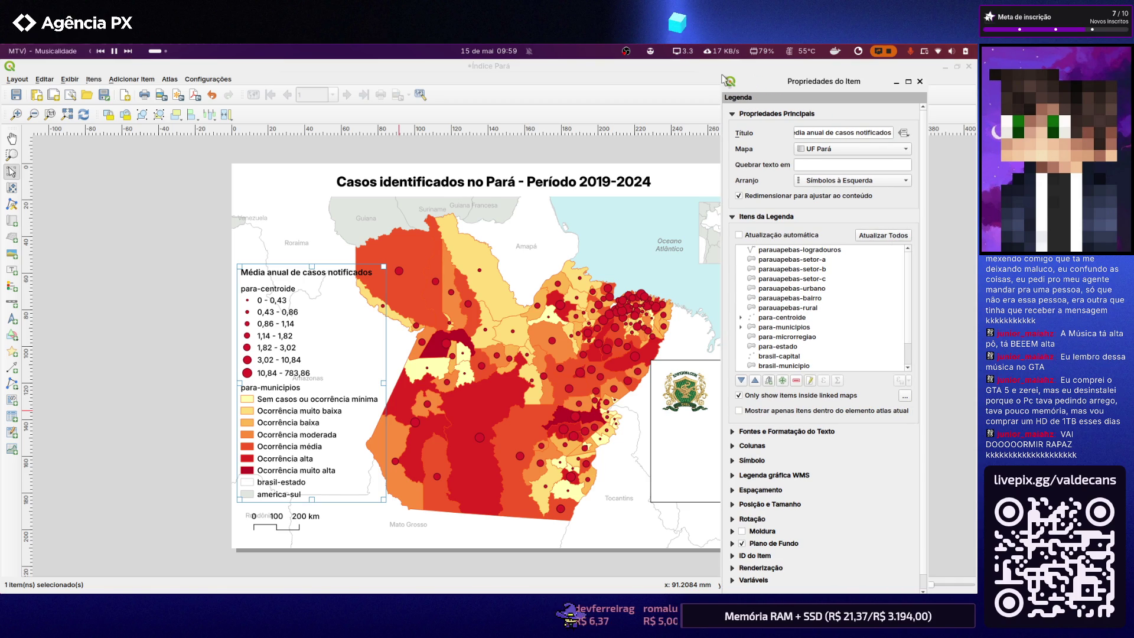
mouse_move(724, 75)
left_mouse_down()
mouse_move(753, 155)
mouse_move(786, 133)
left_mouse_up()
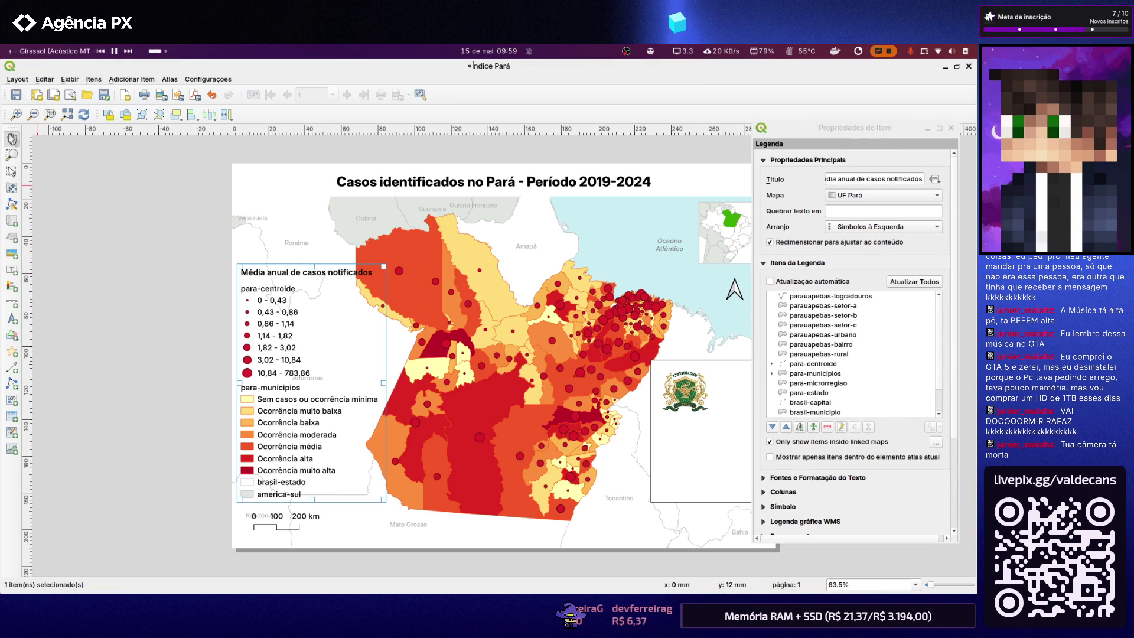
left_click(448, 319)
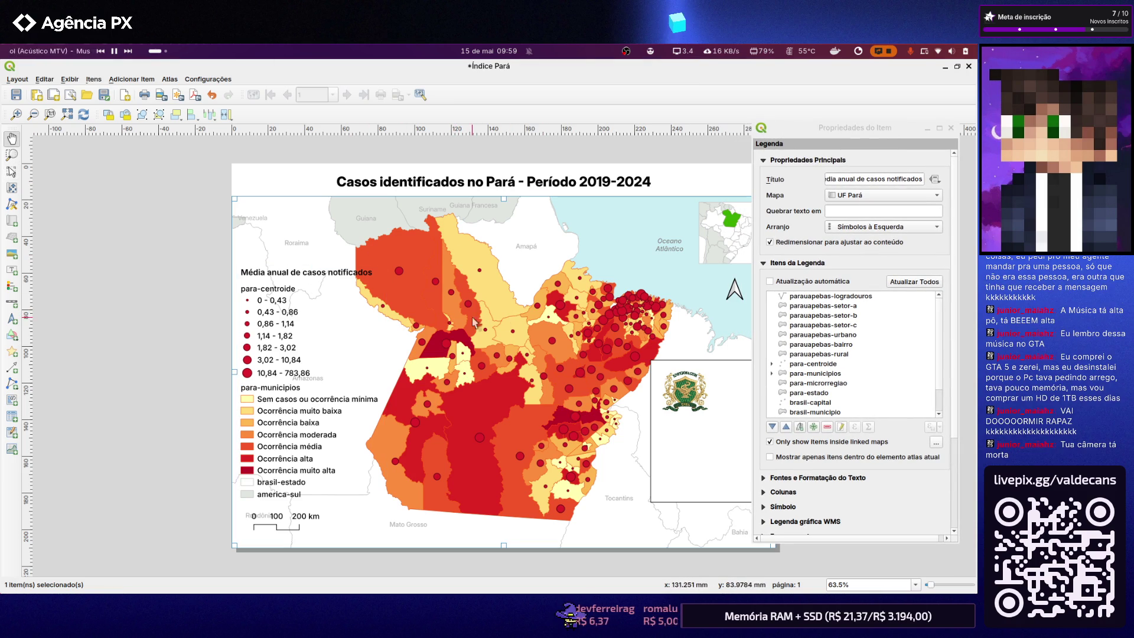
left_click(12, 140)
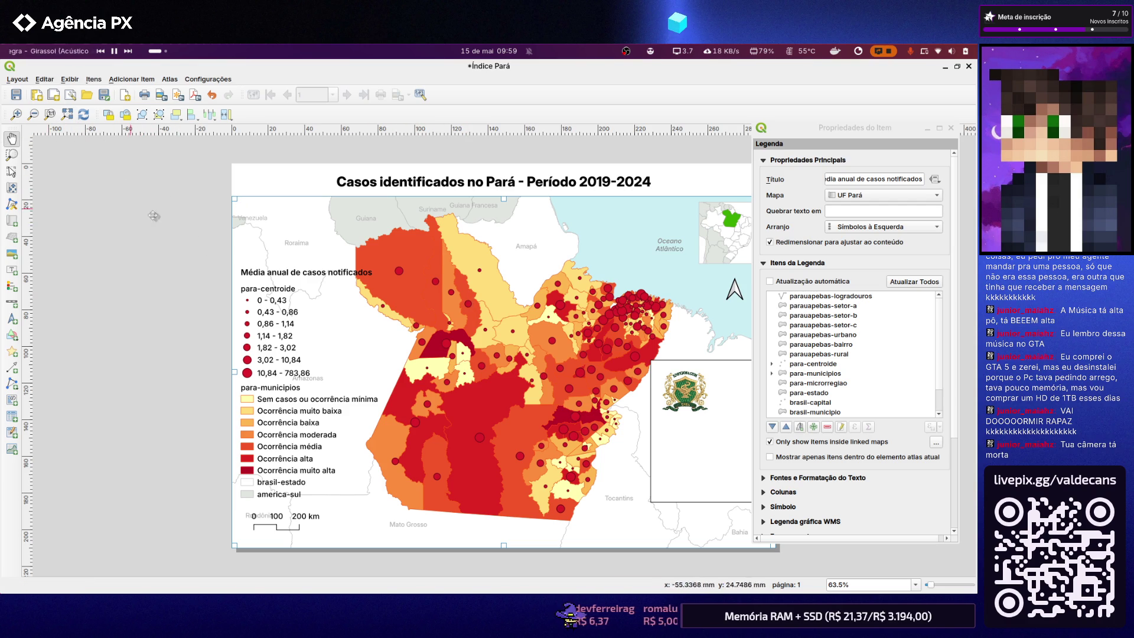
scroll(160, 246, "down", 2)
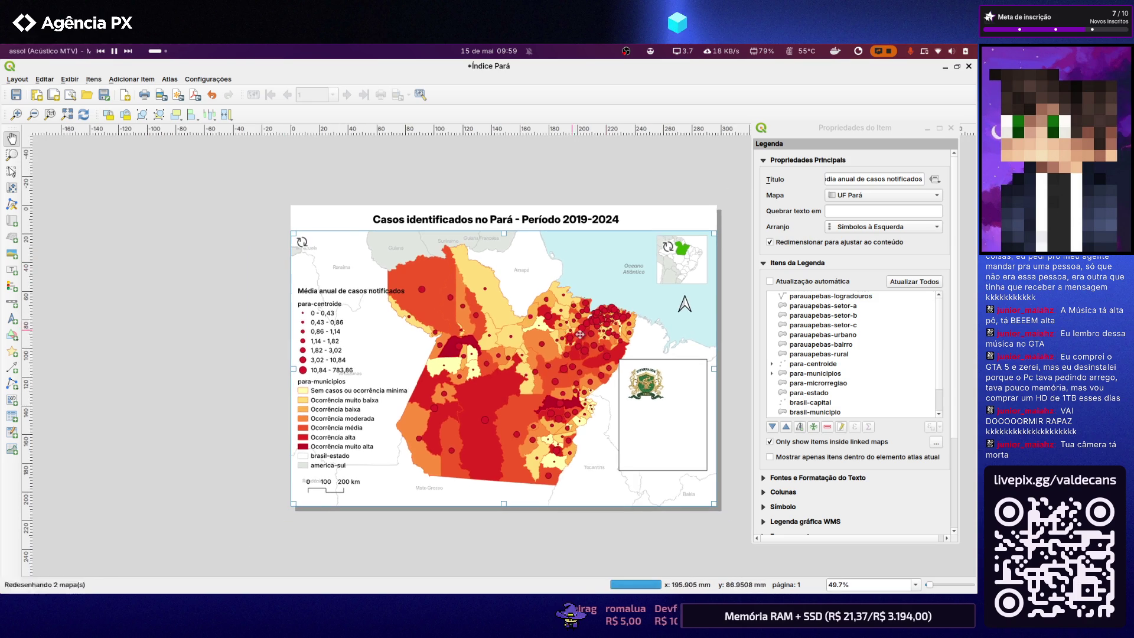
scroll(632, 357, "up", 1)
scroll(631, 358, "up", 1)
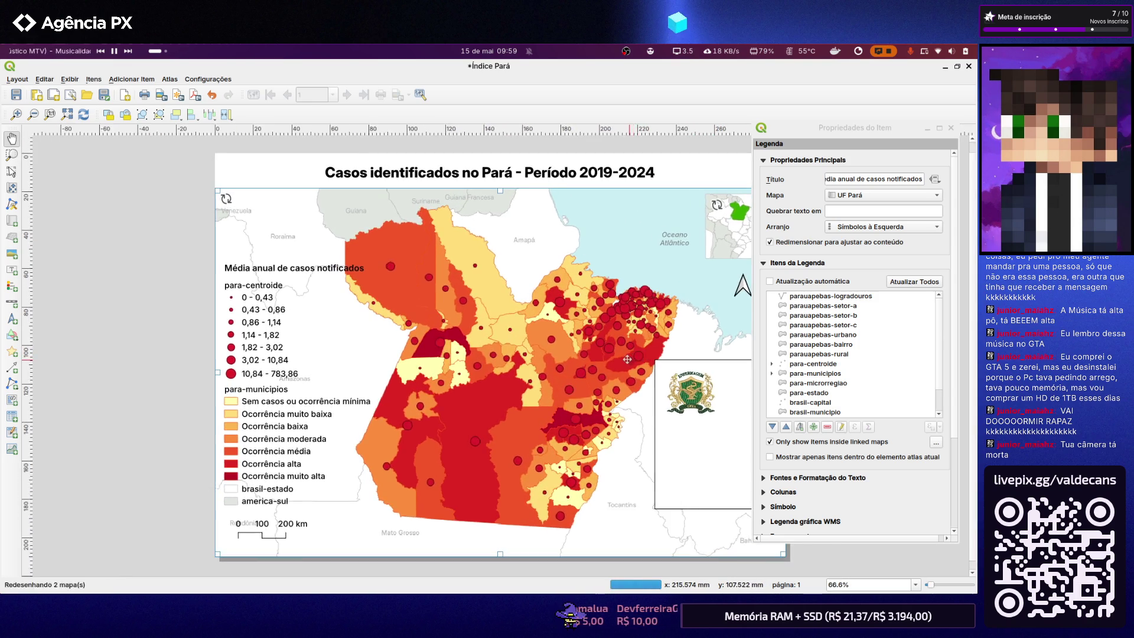
scroll(627, 358, "up", 1)
scroll(627, 359, "down", 3)
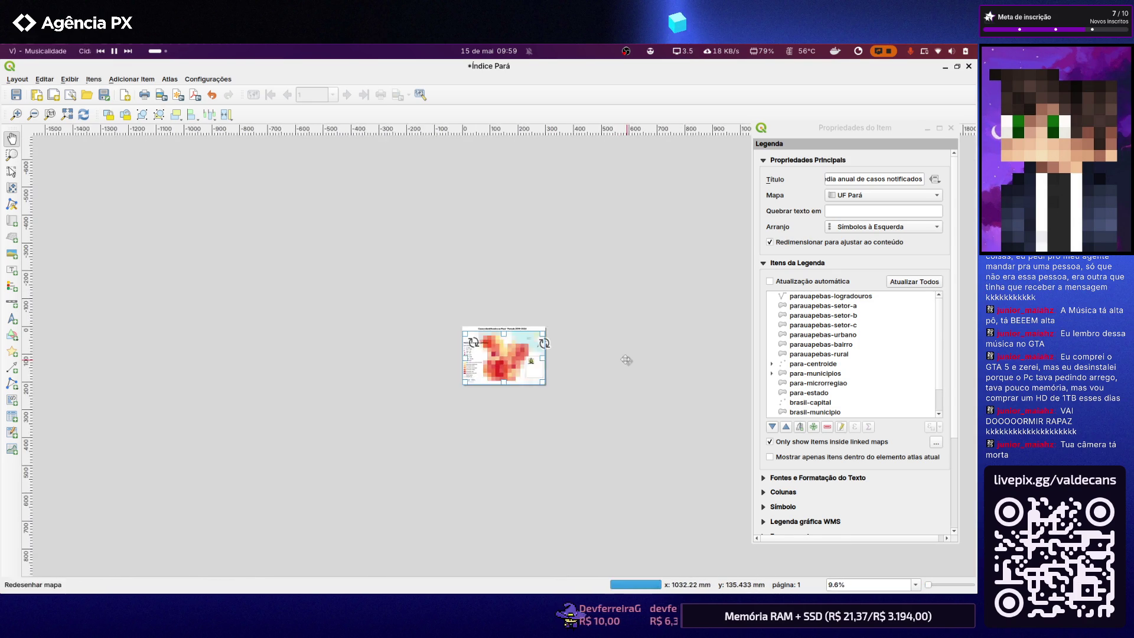
scroll(509, 353, "up", 3)
scroll(510, 352, "down", 5)
scroll(510, 352, "up", 5)
scroll(509, 352, "down", 2)
scroll(509, 352, "down", 1)
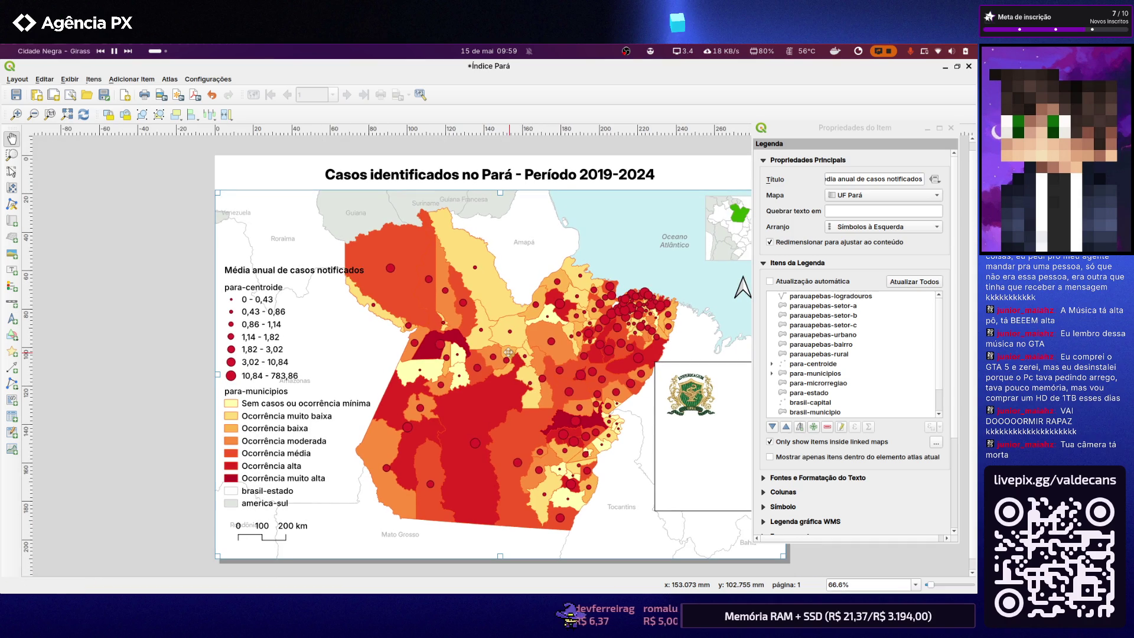
scroll(507, 352, "down", 3)
scroll(509, 352, "up", 1)
scroll(511, 350, "up", 2)
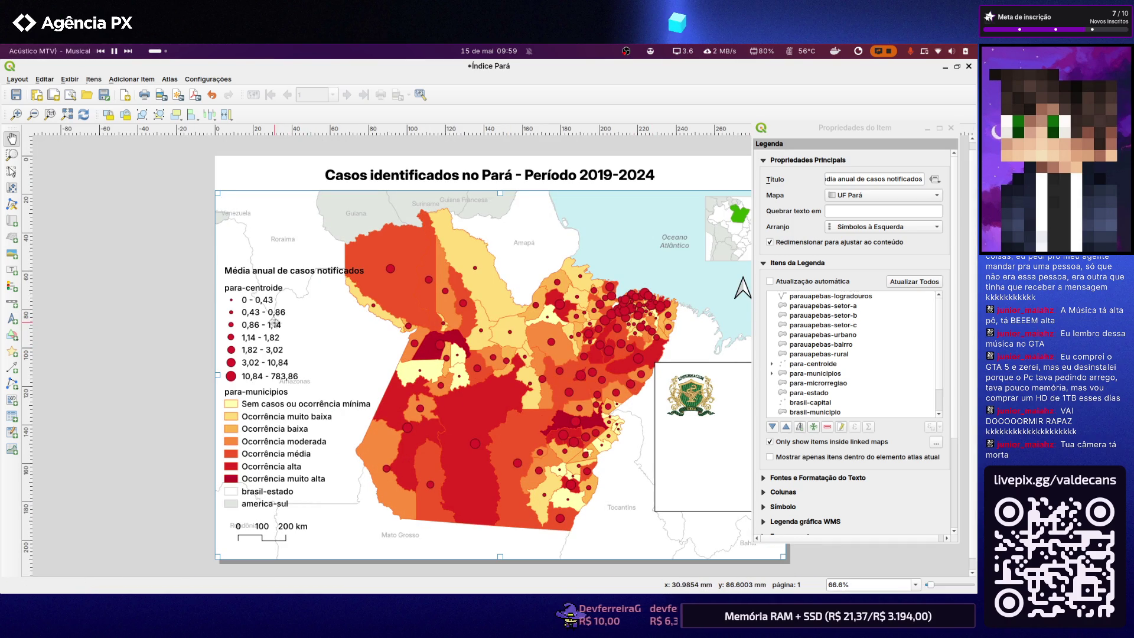
scroll(177, 266, "down", 1)
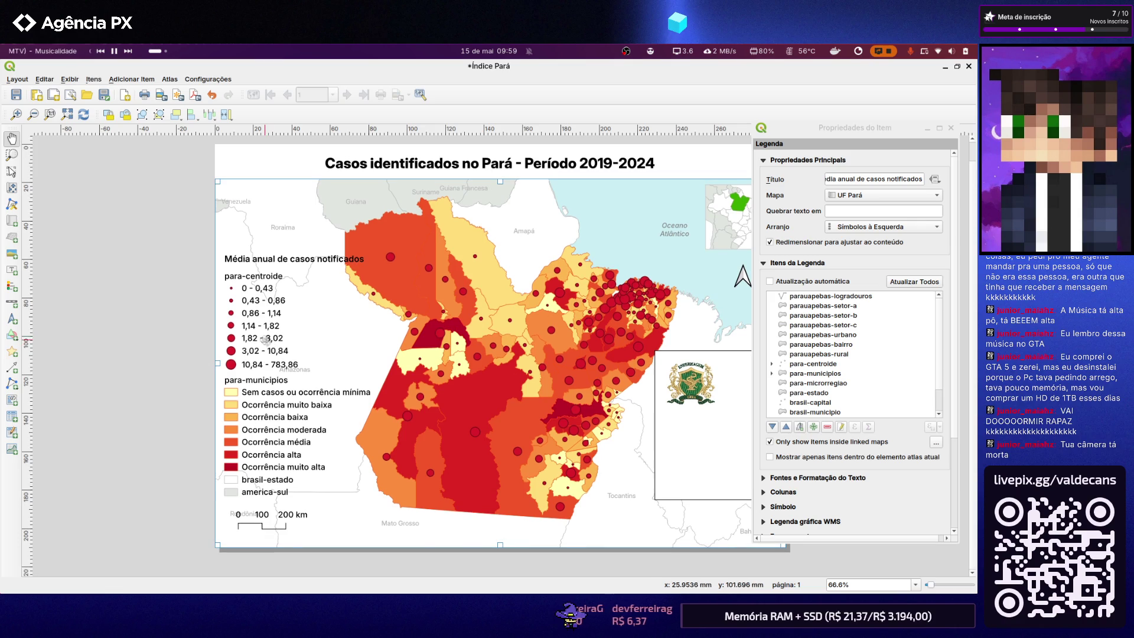
left_click(11, 171)
left_click(277, 423)
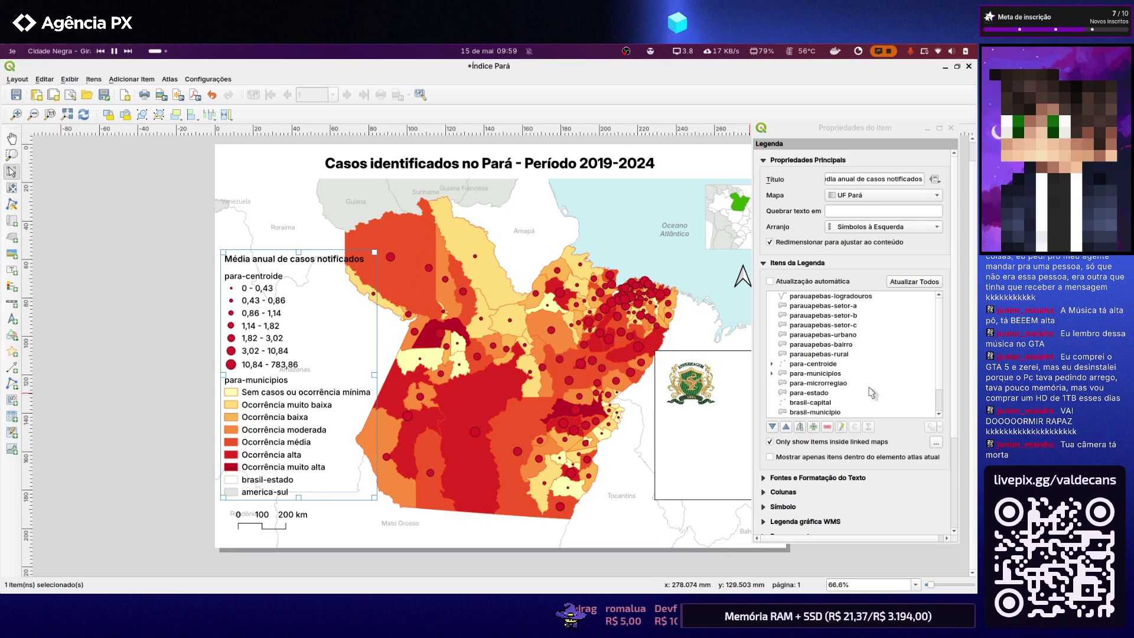
left_click(769, 441)
left_click(783, 445)
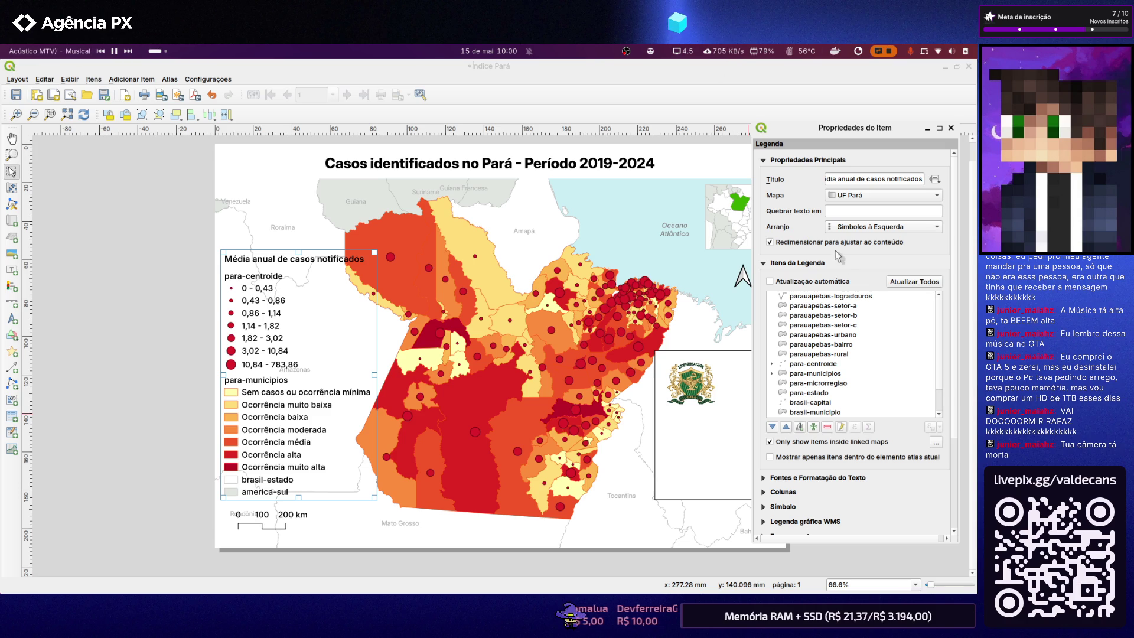
scroll(896, 366, "down", 3)
scroll(903, 372, "down", 3)
scroll(909, 376, "up", 1)
scroll(897, 310, "up", 1)
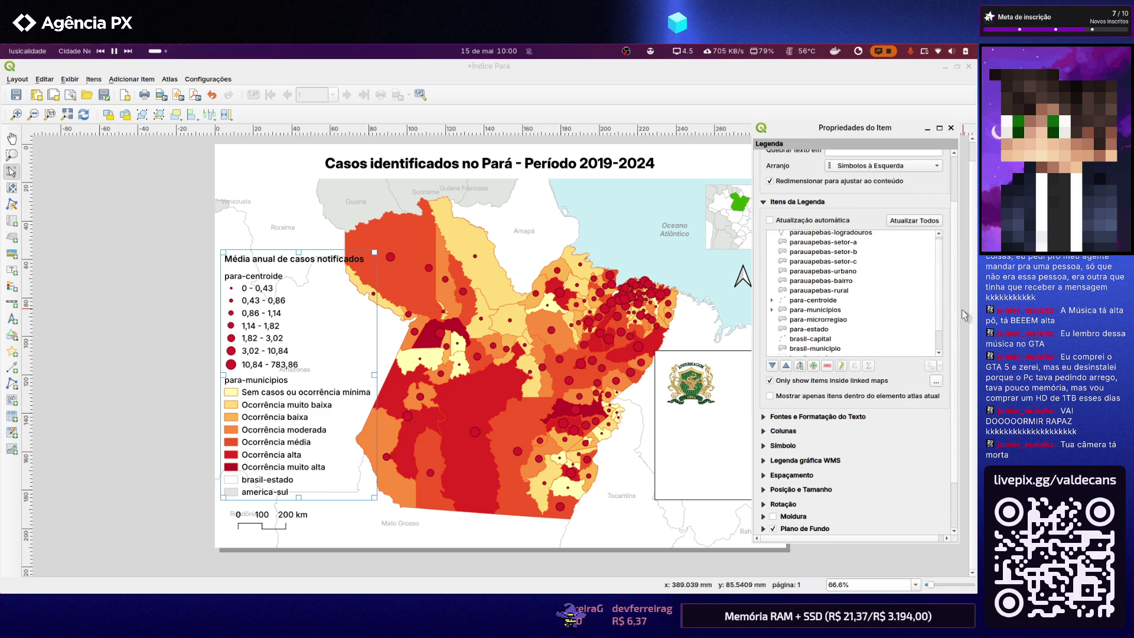
scroll(950, 325, "up", 1)
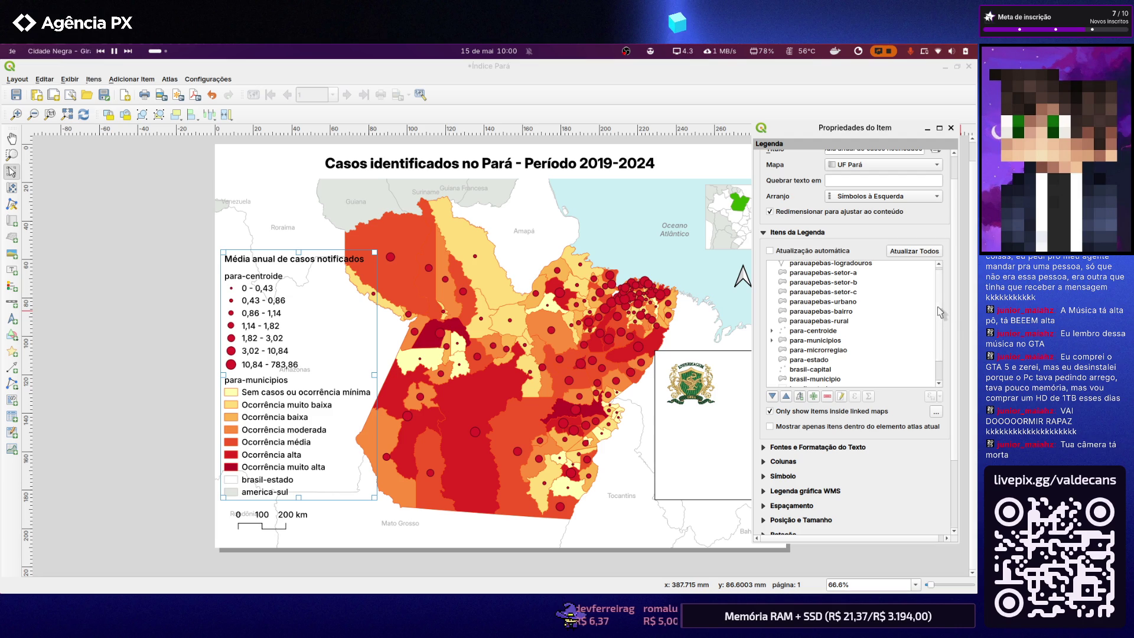
scroll(941, 328, "down", 1)
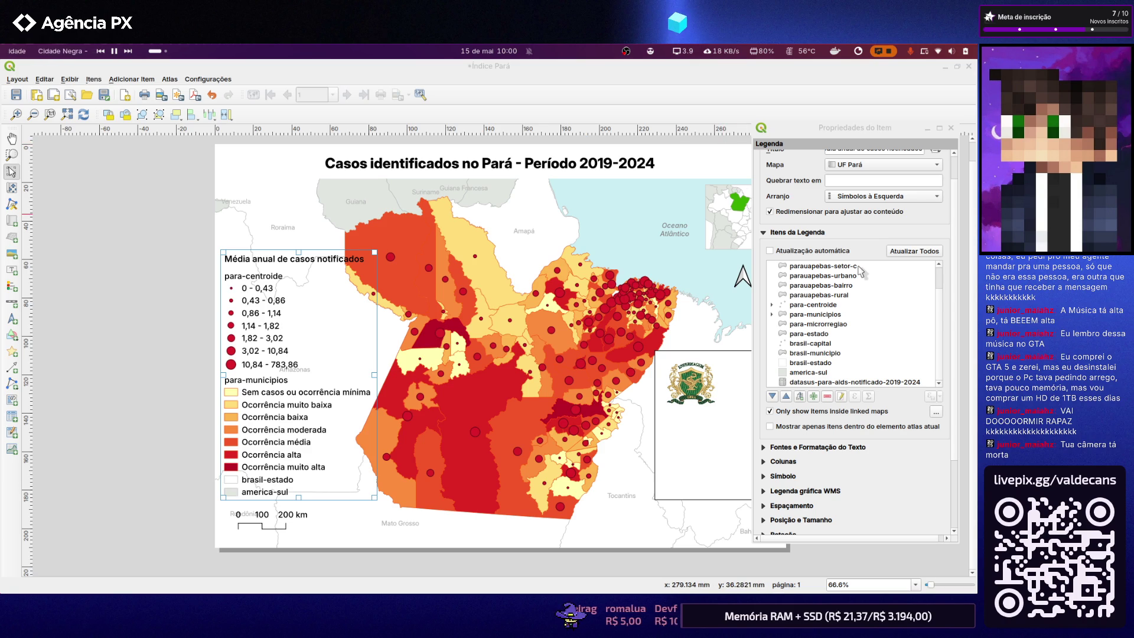
scroll(878, 328, "down", 3)
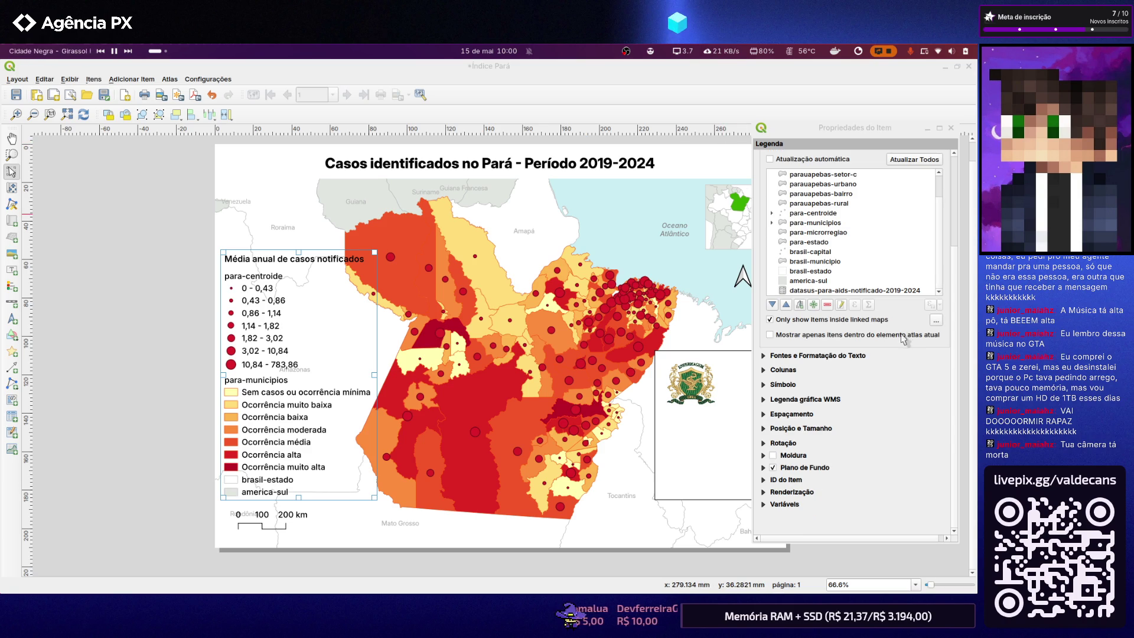
scroll(904, 338, "up", 1)
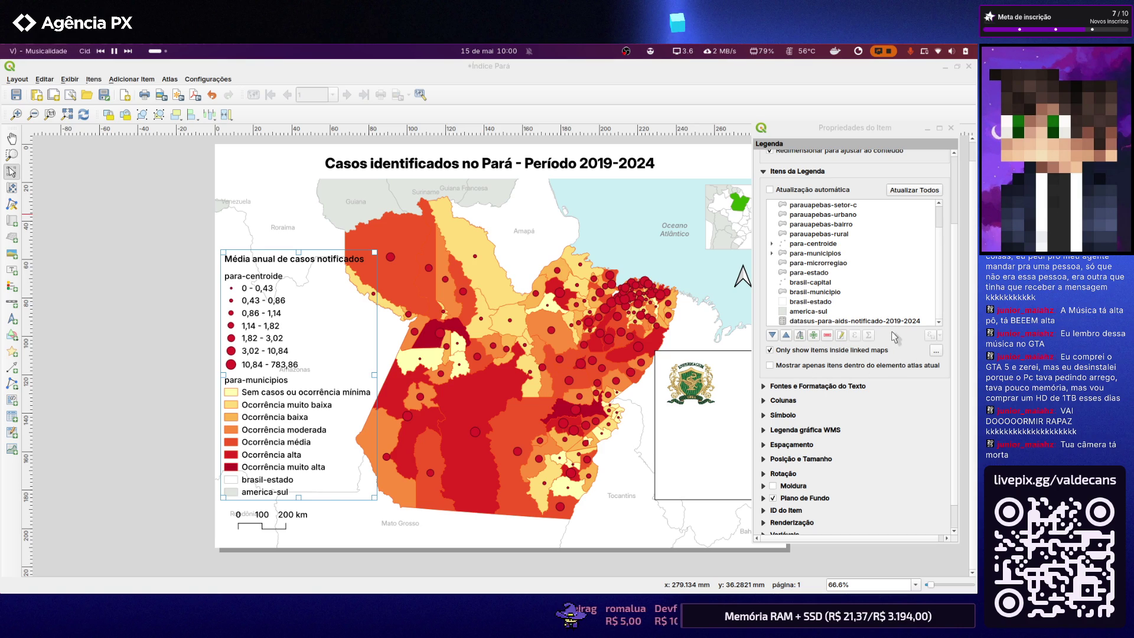
scroll(936, 275, "up", 1)
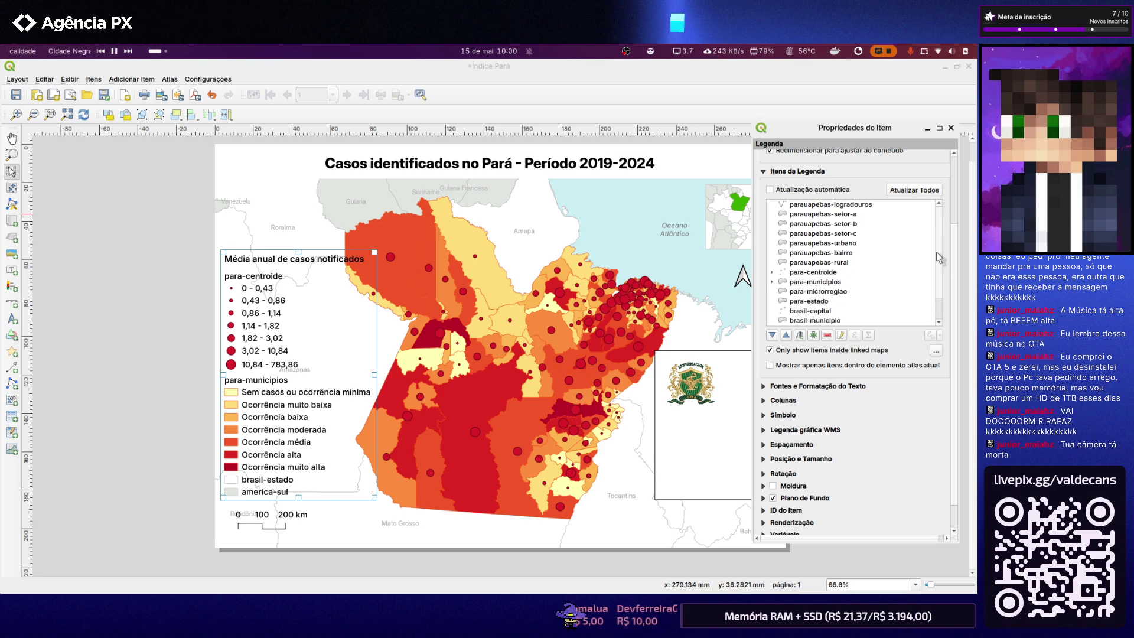
scroll(920, 314, "down", 1)
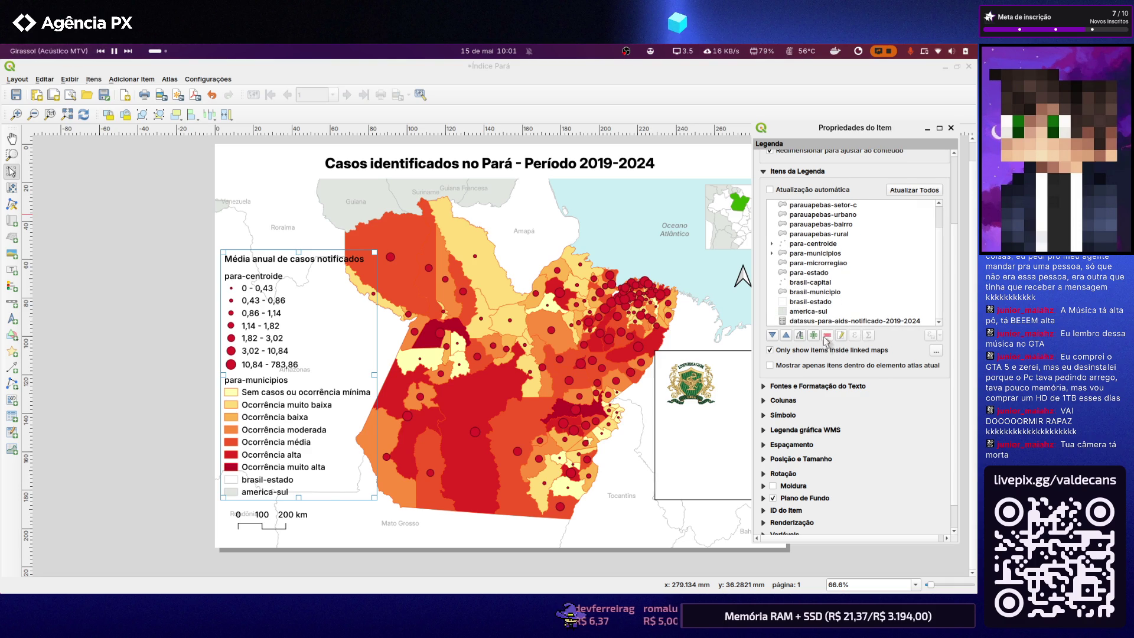
left_click(810, 284)
left_click(813, 264)
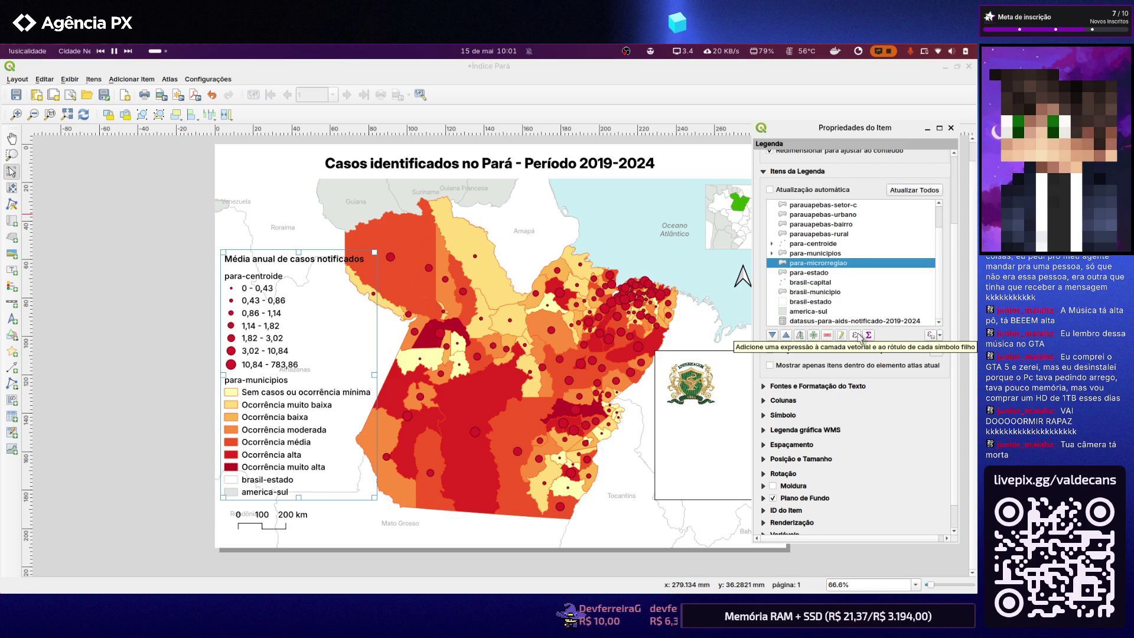
left_click(856, 336)
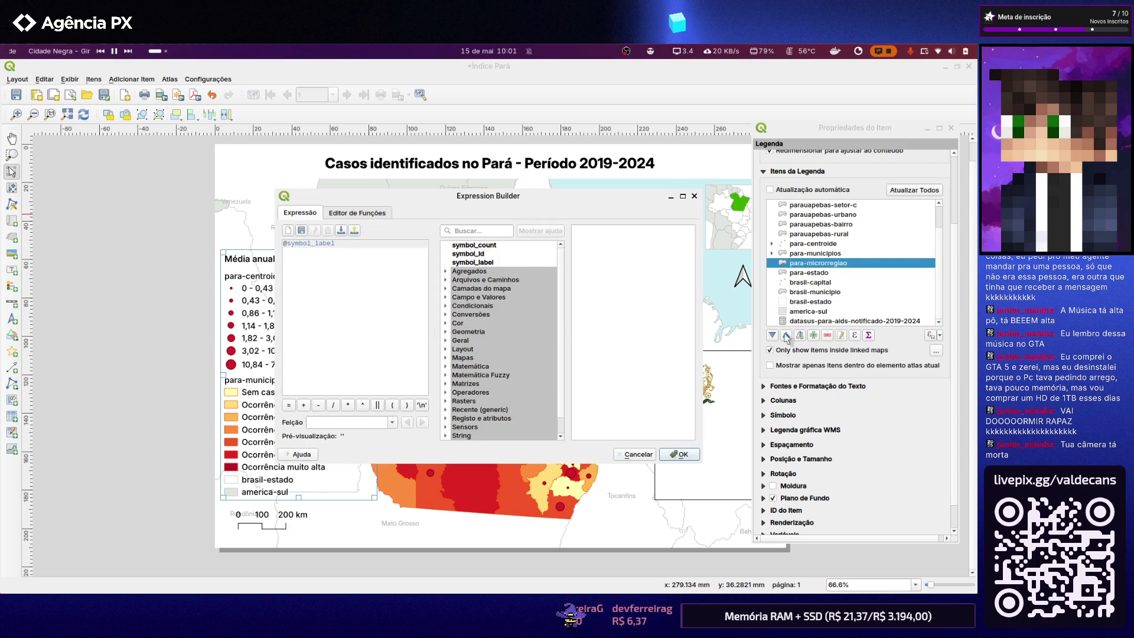
left_click(694, 196)
left_click(869, 335)
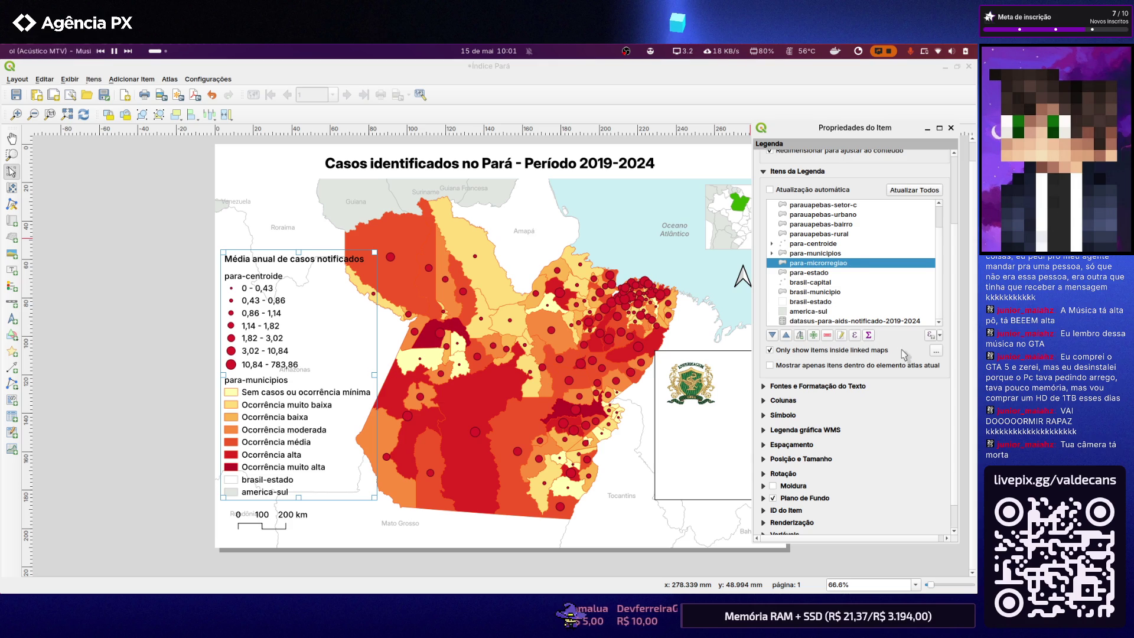
left_click(940, 336)
left_click(935, 349)
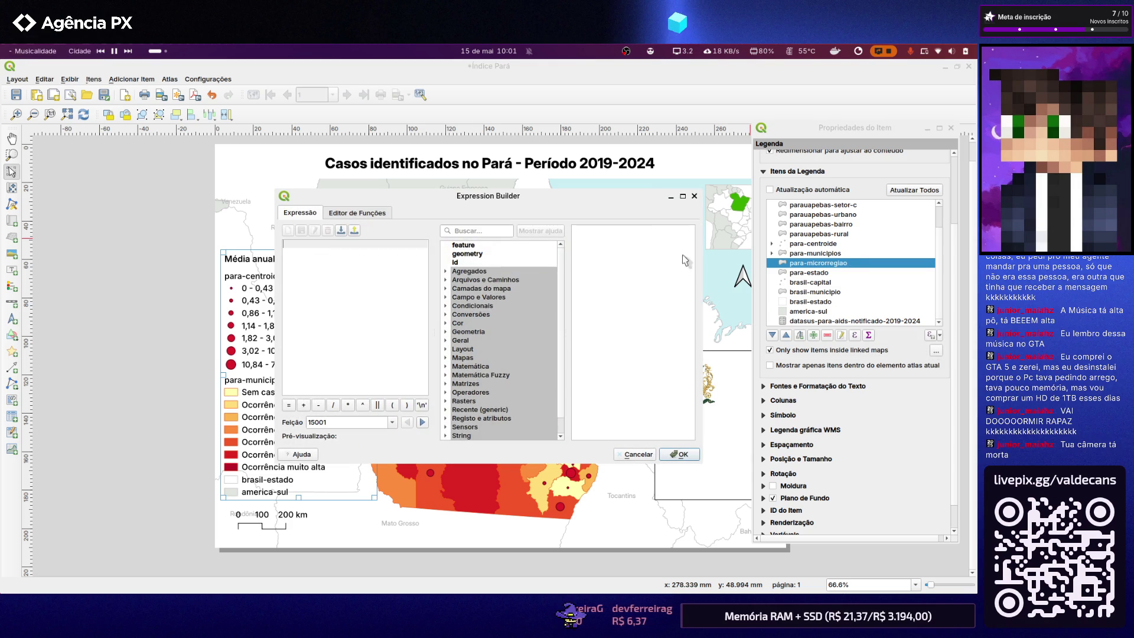
left_click(639, 454)
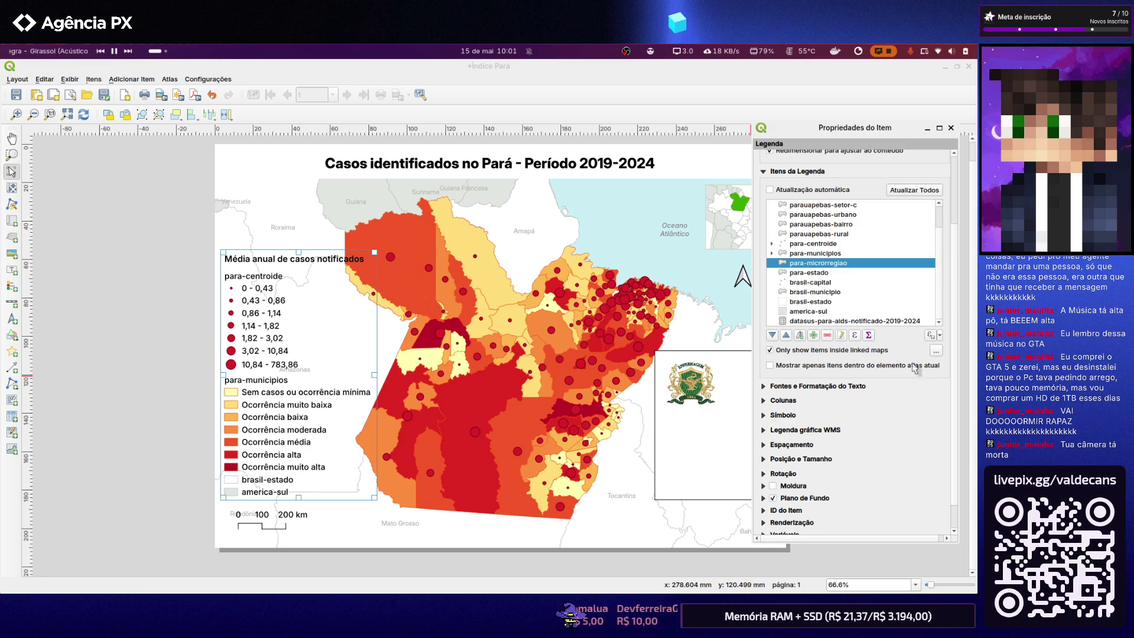
left_click(842, 335)
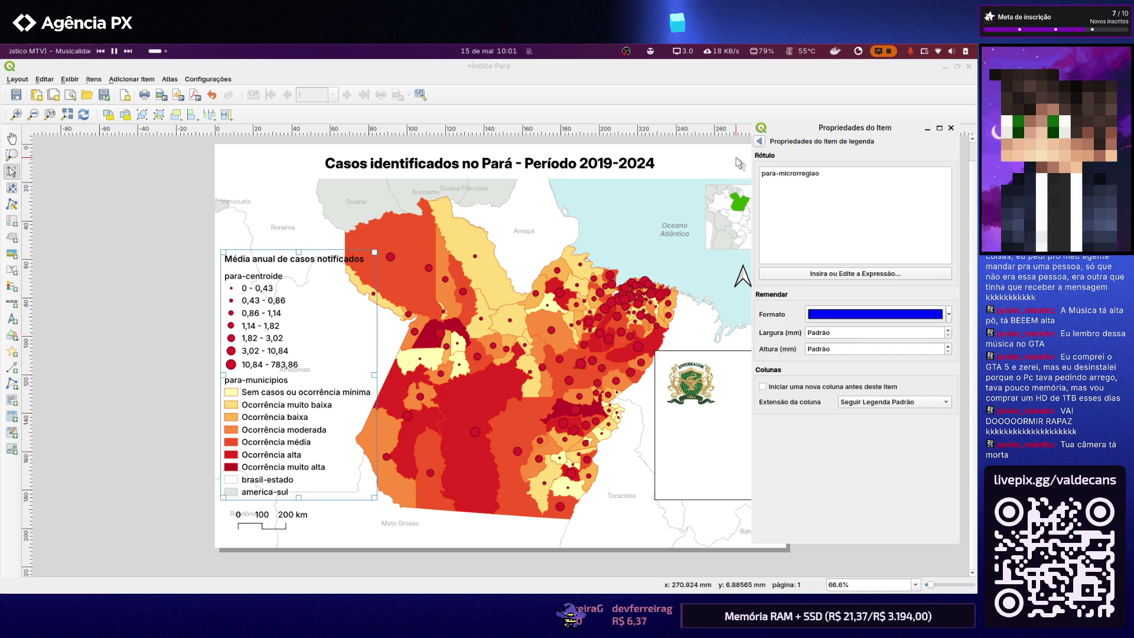
left_click(758, 143)
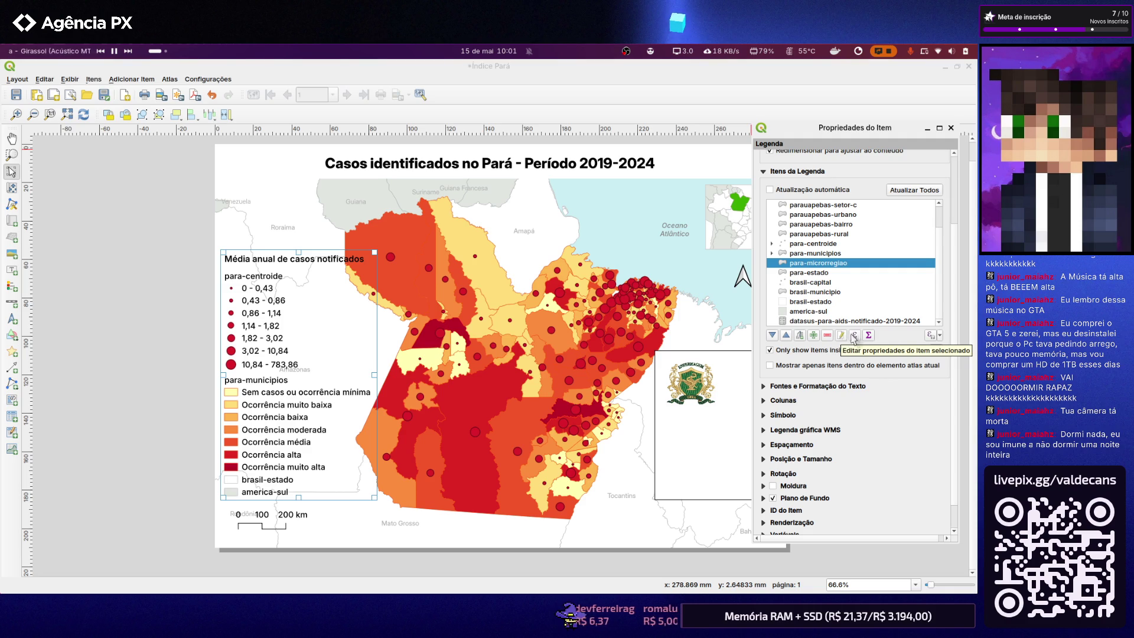
scroll(825, 301, "up", 3)
scroll(822, 278, "up", 2)
scroll(823, 302, "down", 1)
scroll(822, 306, "down", 1)
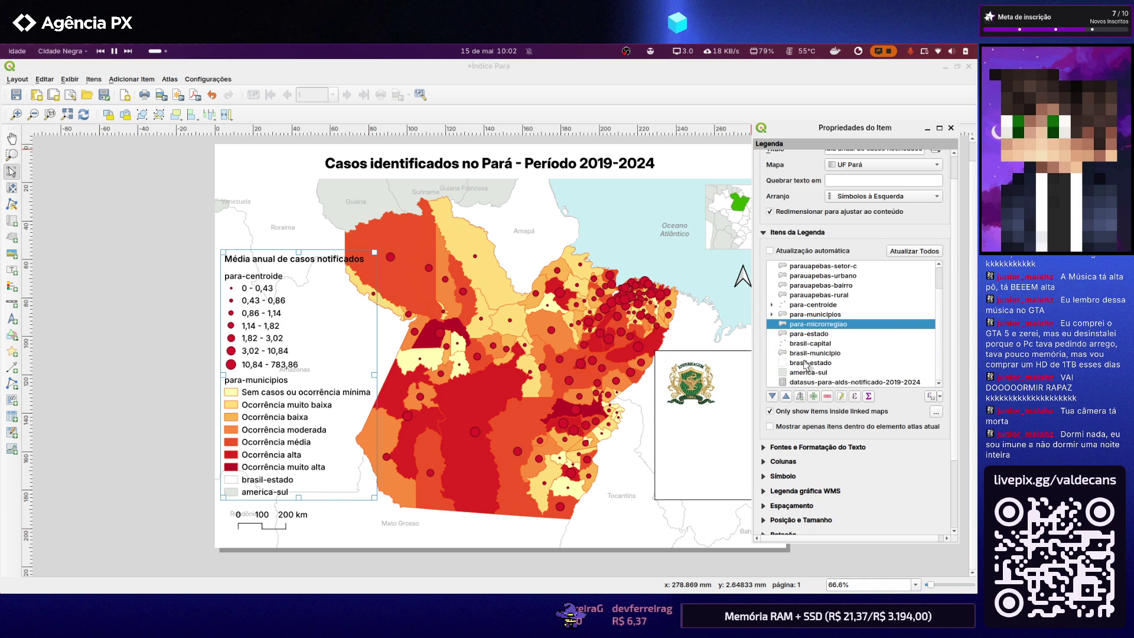
Leave auto update off and stop limiting legend items to those inside the linked map
left_click(811, 250)
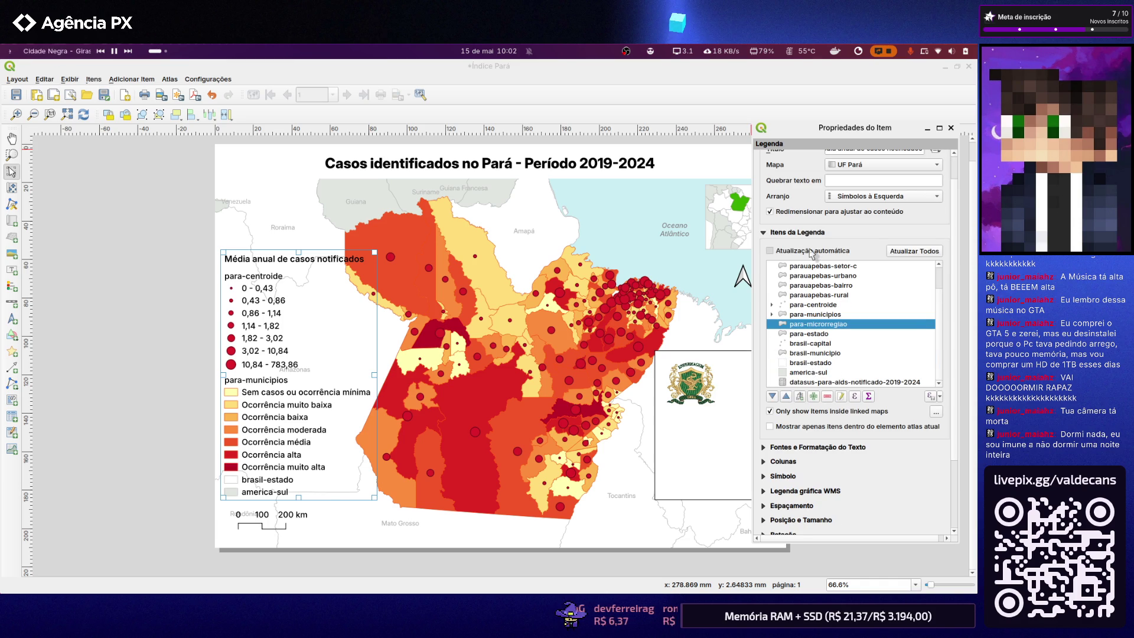
left_click(816, 344)
left_click(804, 251)
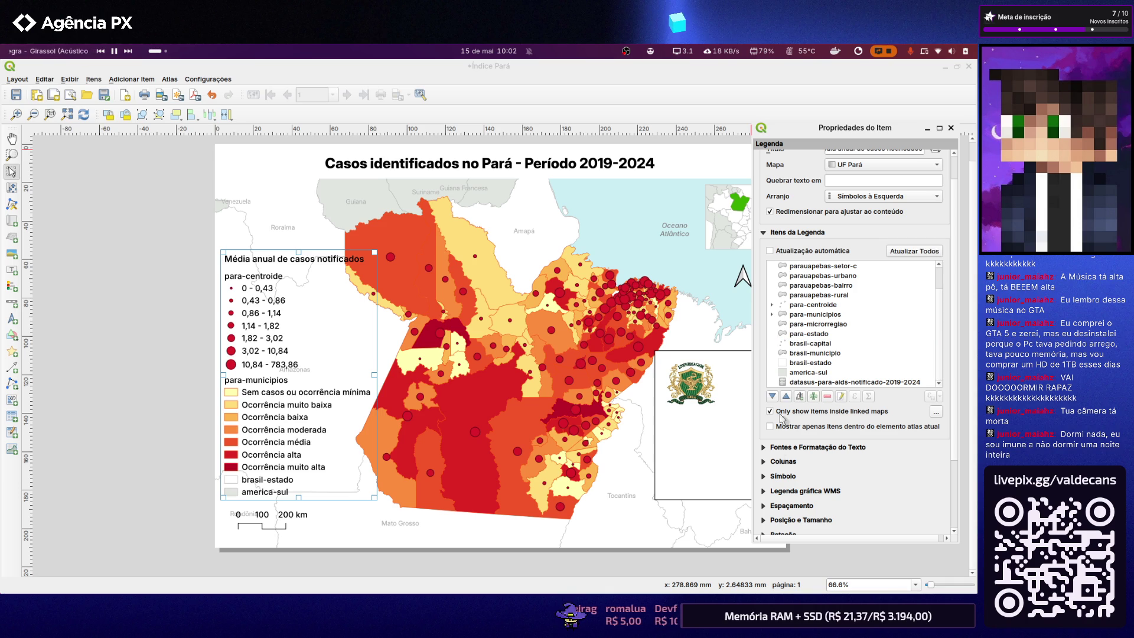
left_click(780, 411)
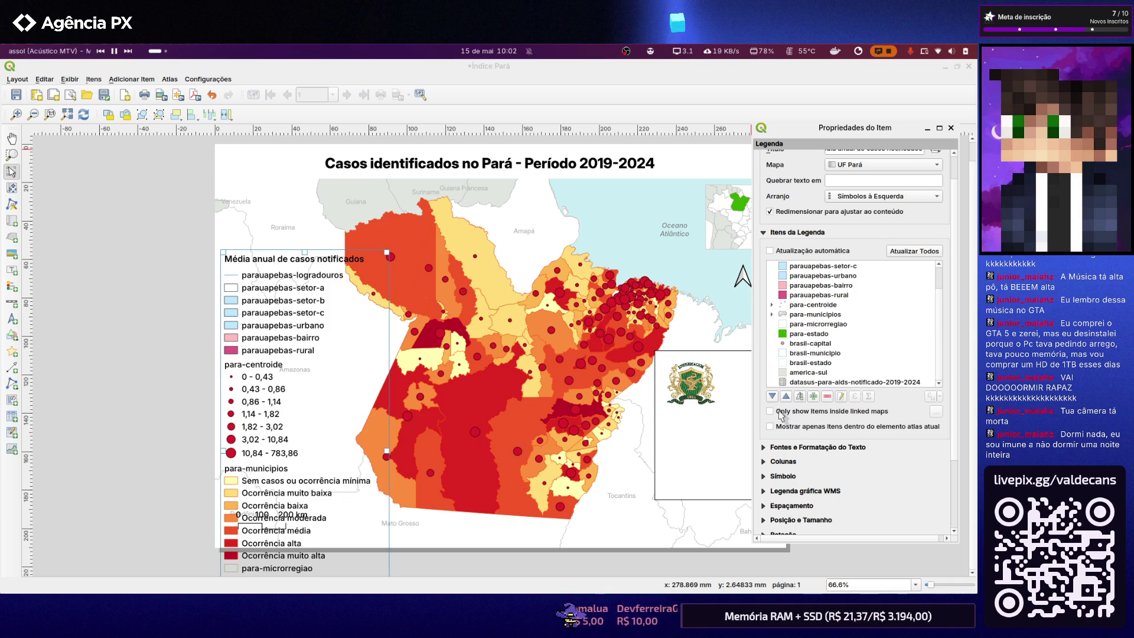
scroll(812, 307, "down", 1)
scroll(812, 307, "down", 2)
scroll(813, 309, "up", 4)
Remove parauapebas-logradouros and the parauapebas setor entries from the legend
left_click(823, 238)
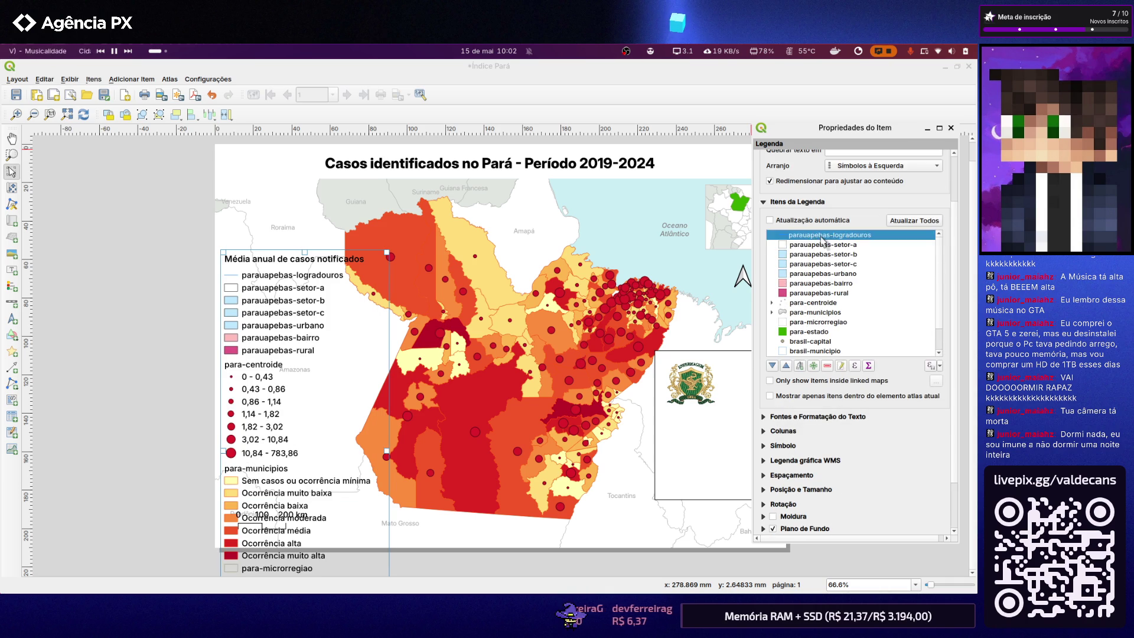
scroll(845, 293, "up", 2)
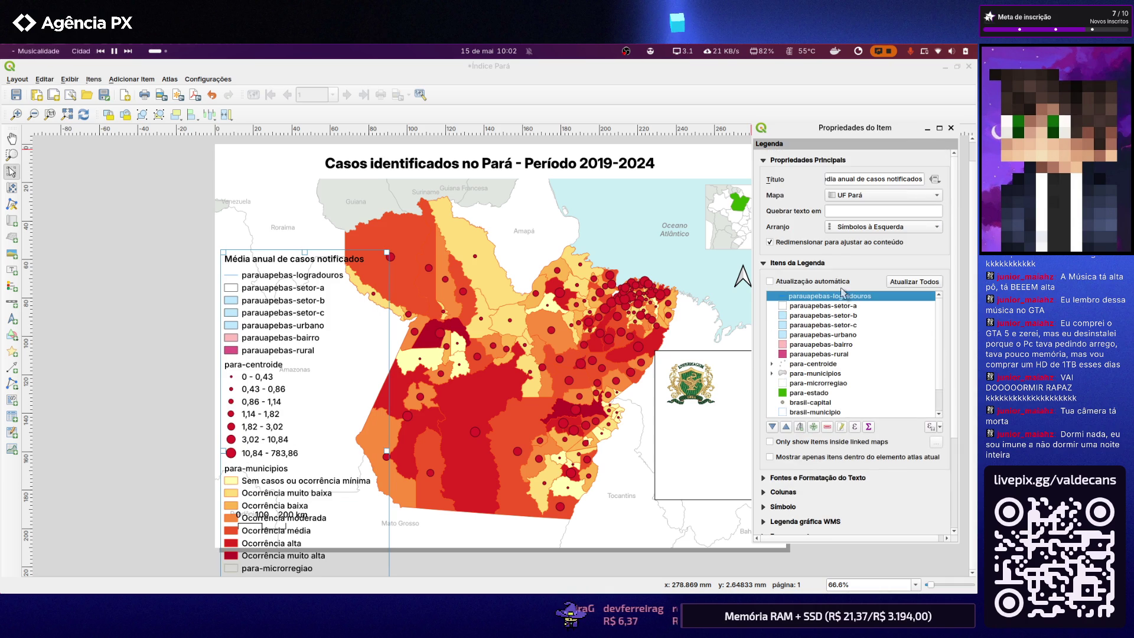
left_click(828, 427)
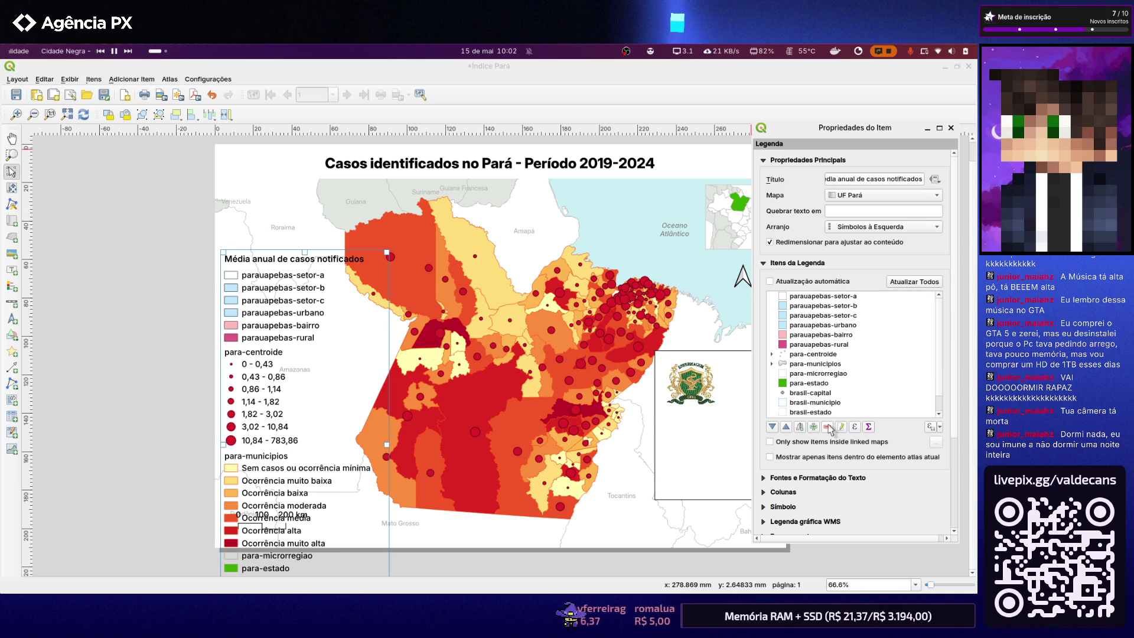
left_click(823, 297)
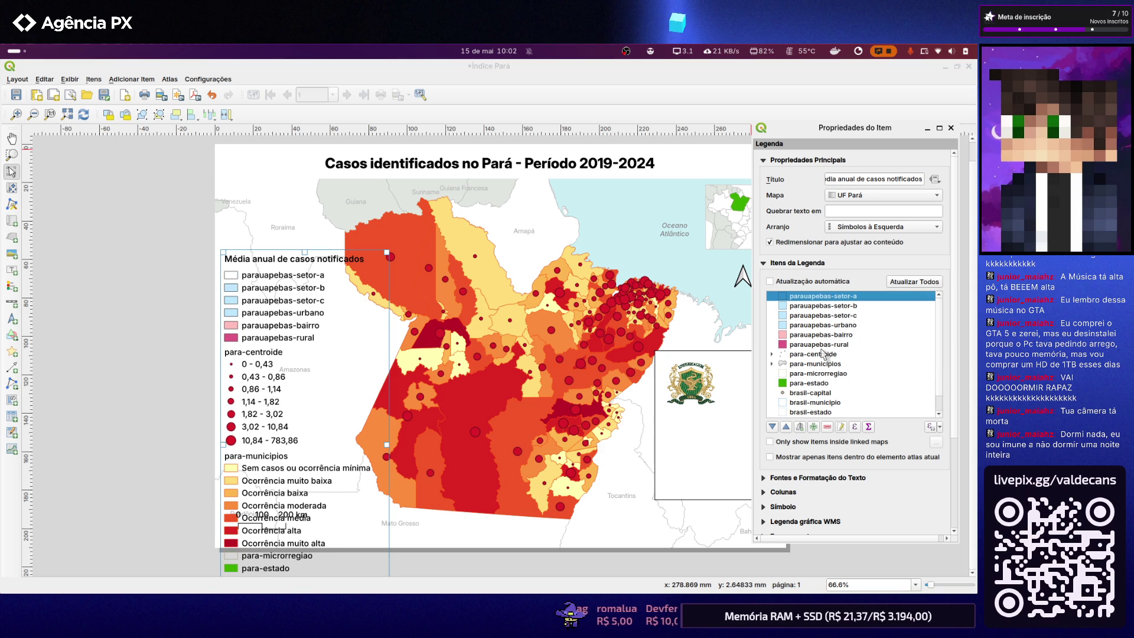
left_click(820, 335, "shift")
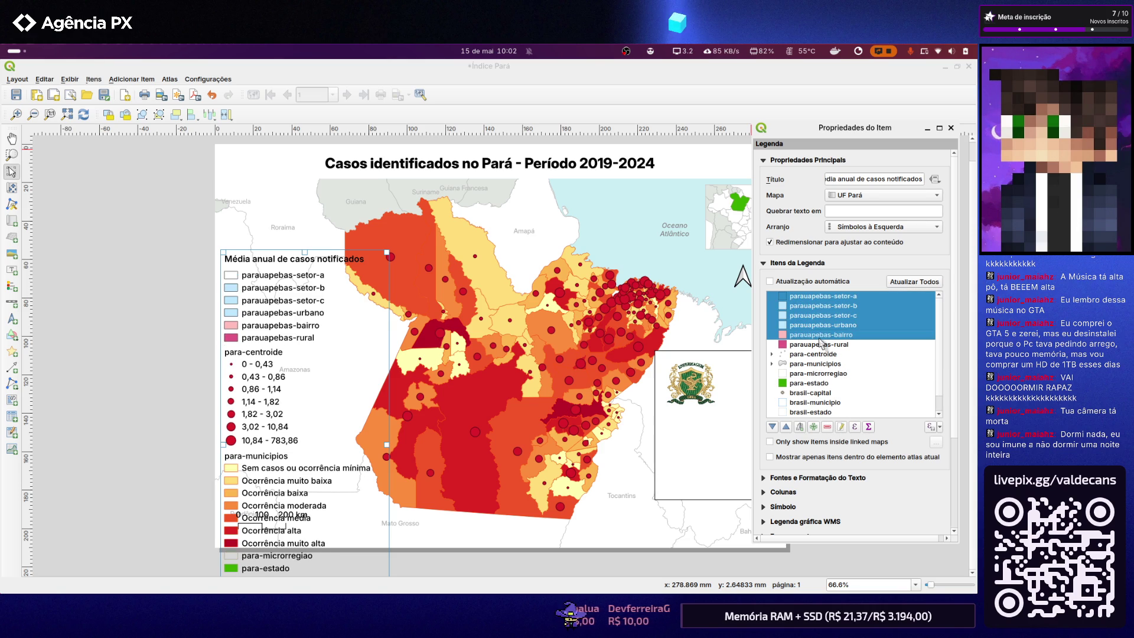
left_click(815, 348, "shift")
left_click(826, 427)
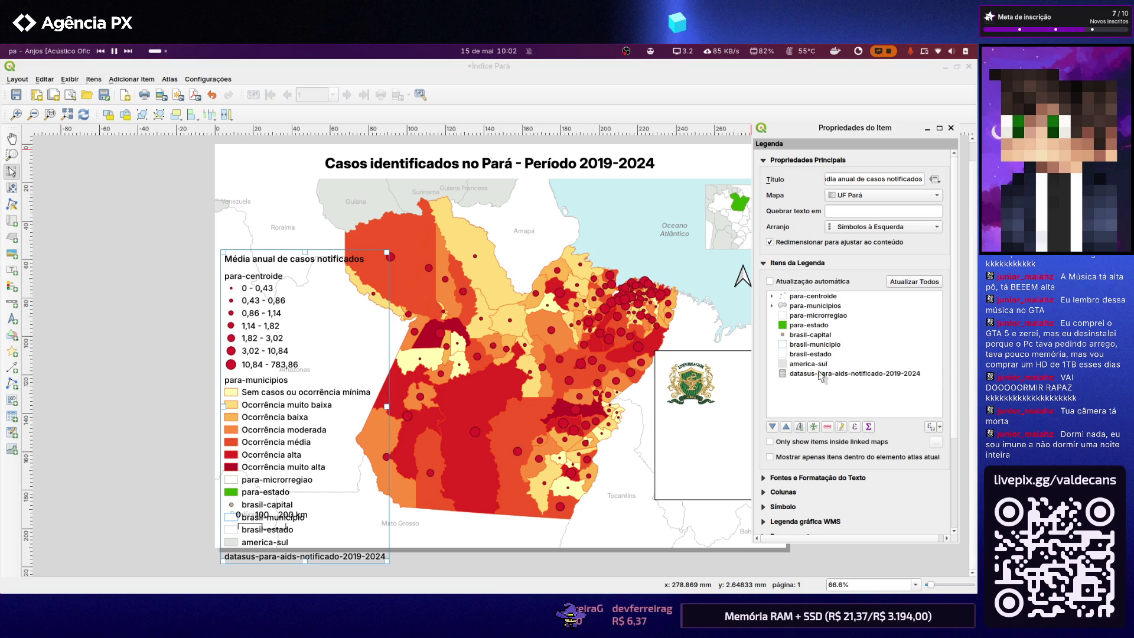
Keep para-centroide and remove para-microrregiao through the last entry, leaving only two groups
left_click(812, 298)
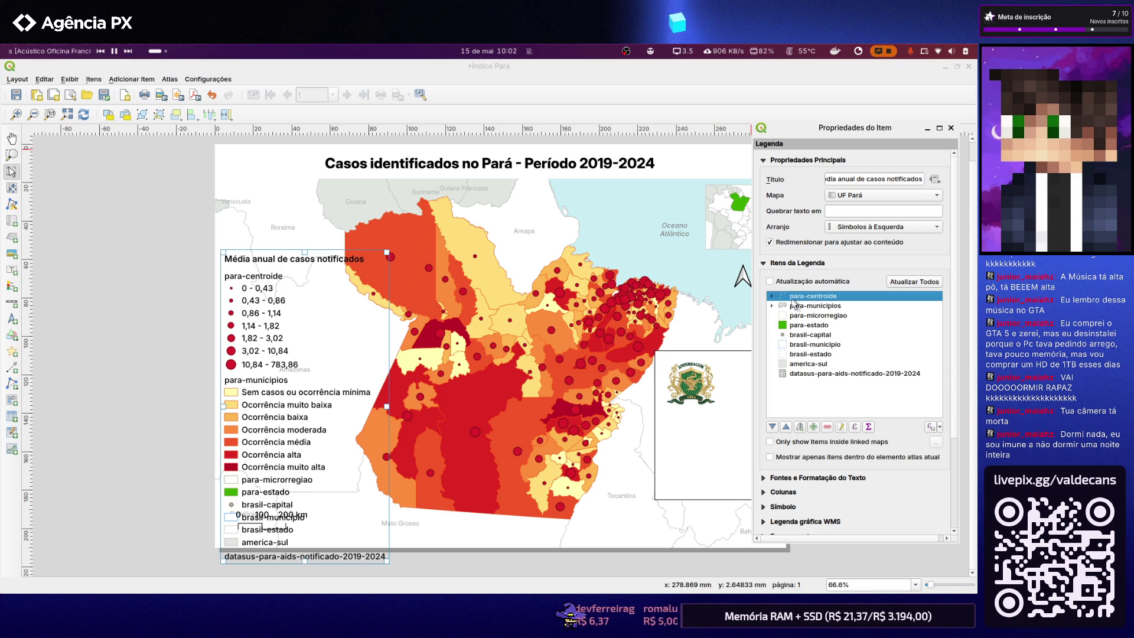
left_click(774, 298)
left_click(772, 298)
left_click(772, 298)
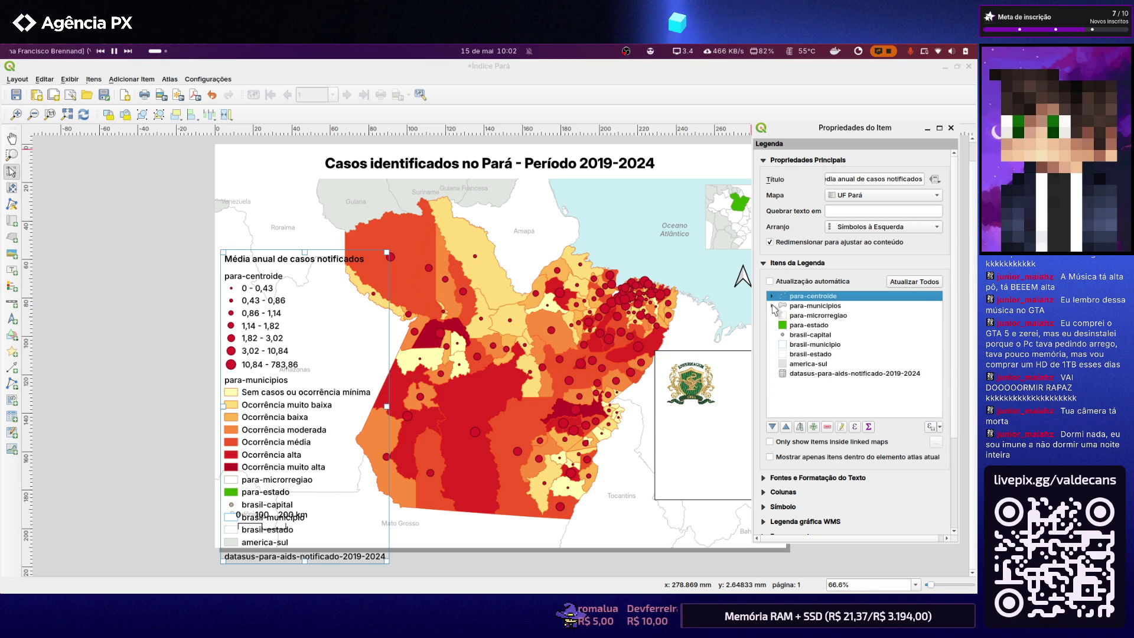
left_click(807, 316)
left_click(813, 373, "shift")
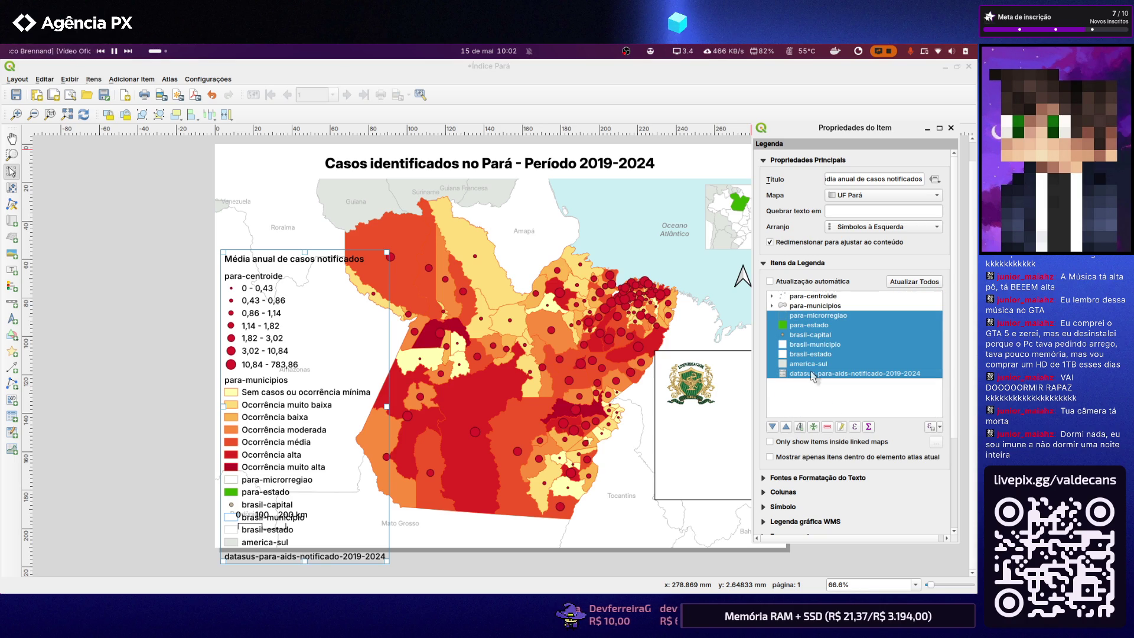
left_click(827, 427)
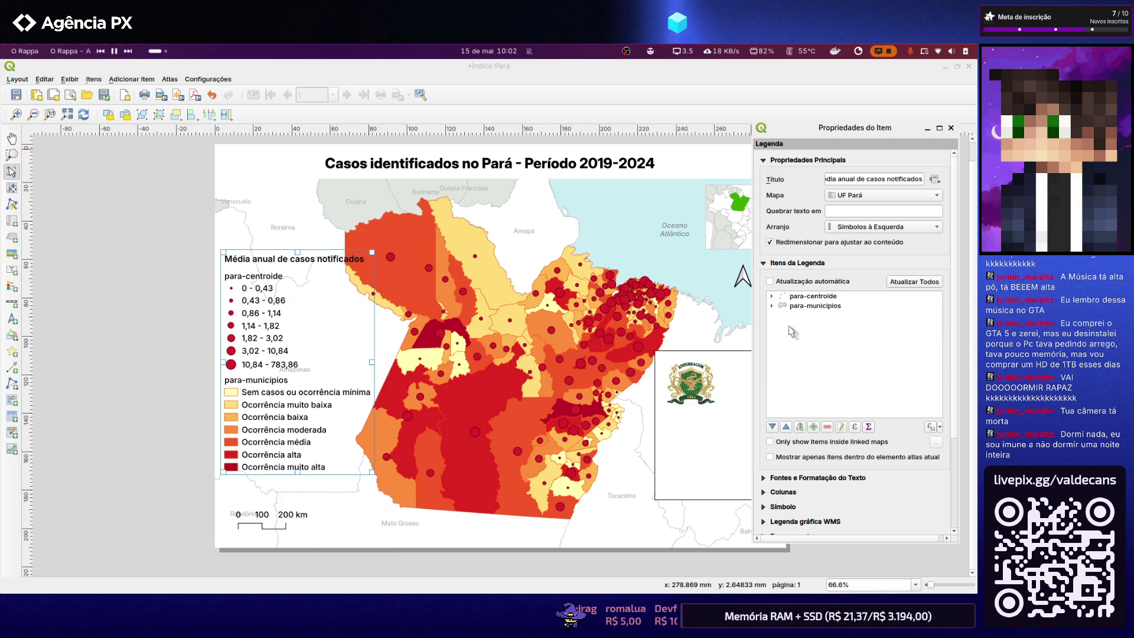
left_click(771, 306)
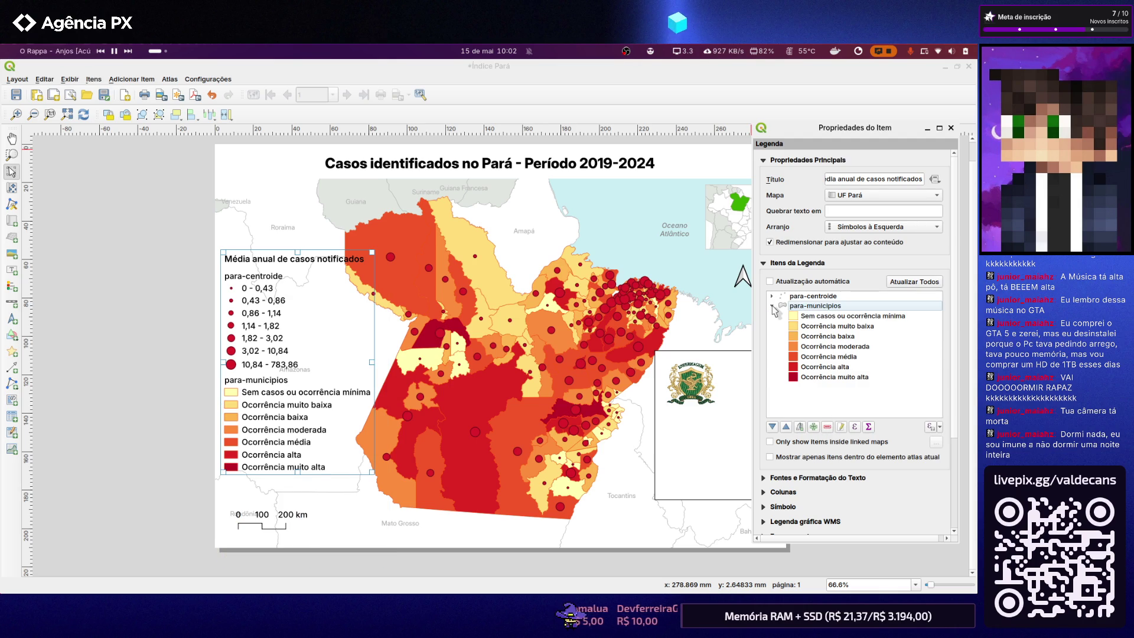
right_click(820, 309)
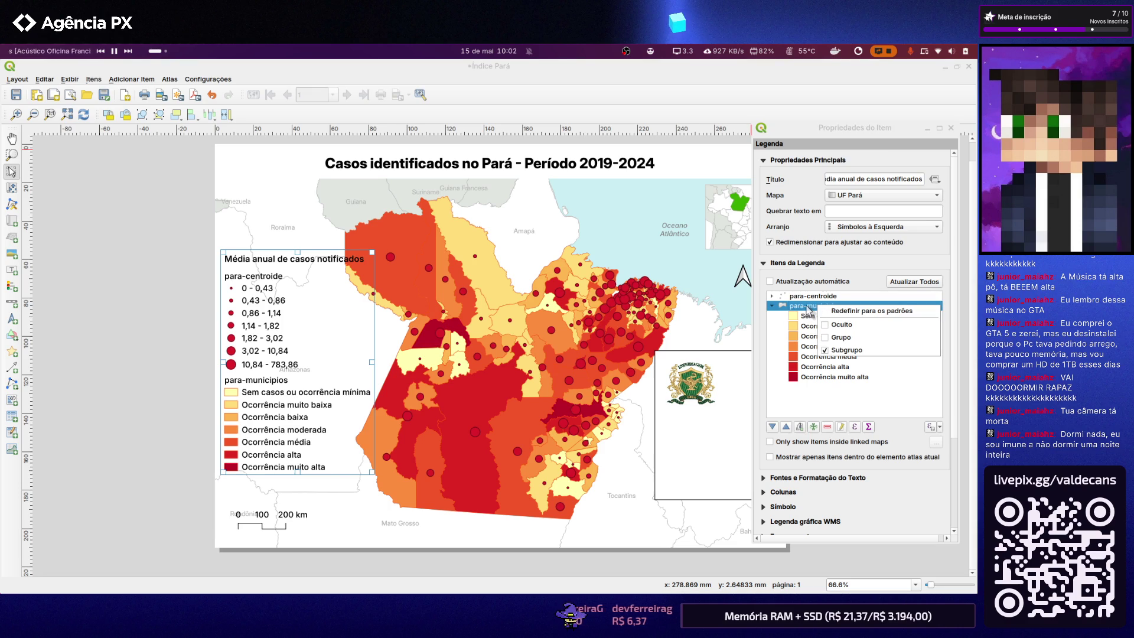
left_click(809, 310)
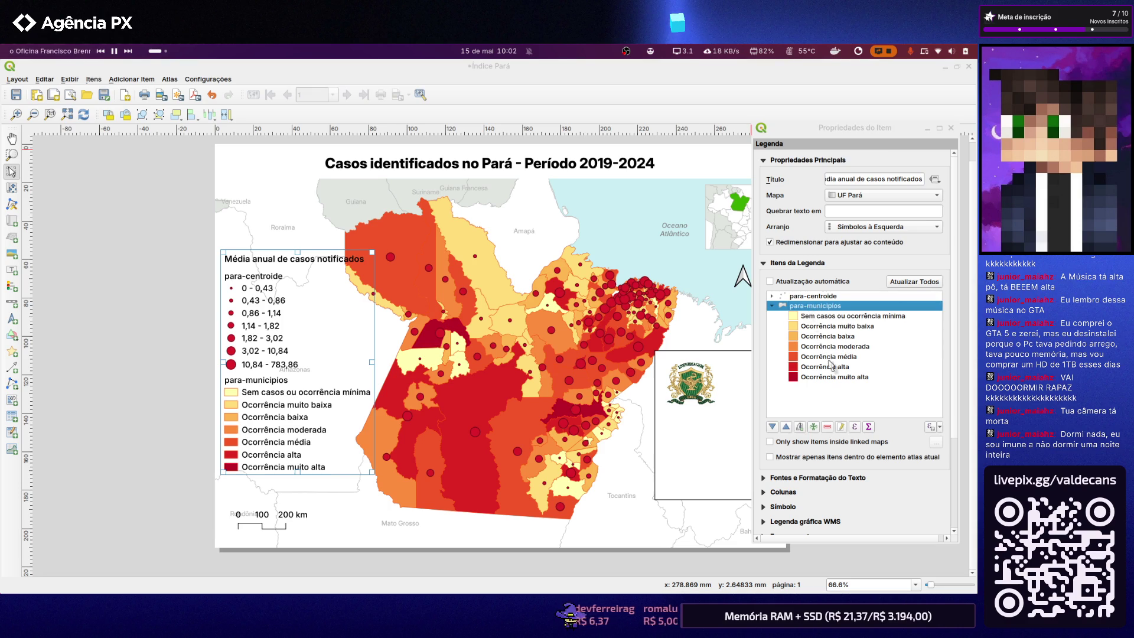
left_click(844, 429)
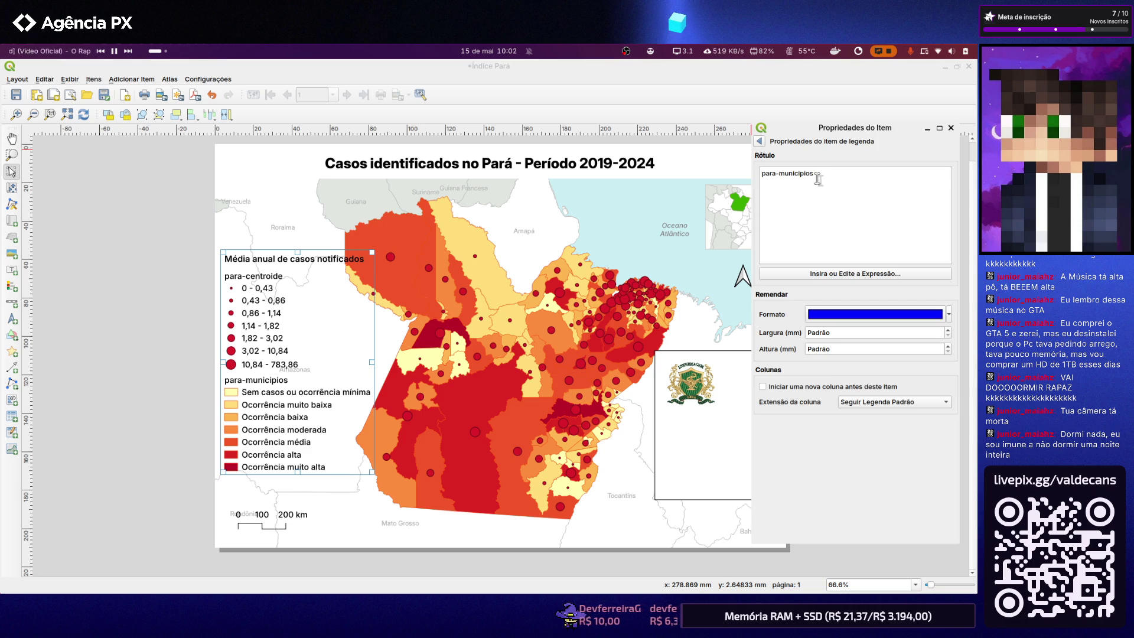
left_click_drag(817, 174, 700, 178)
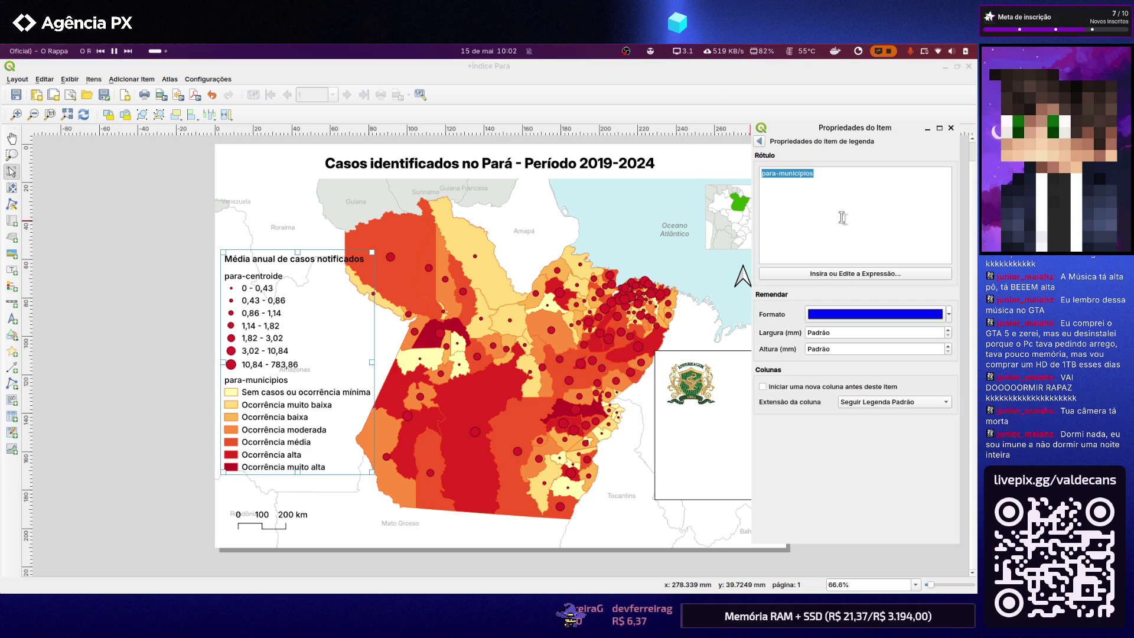
type("Munic[ipi")
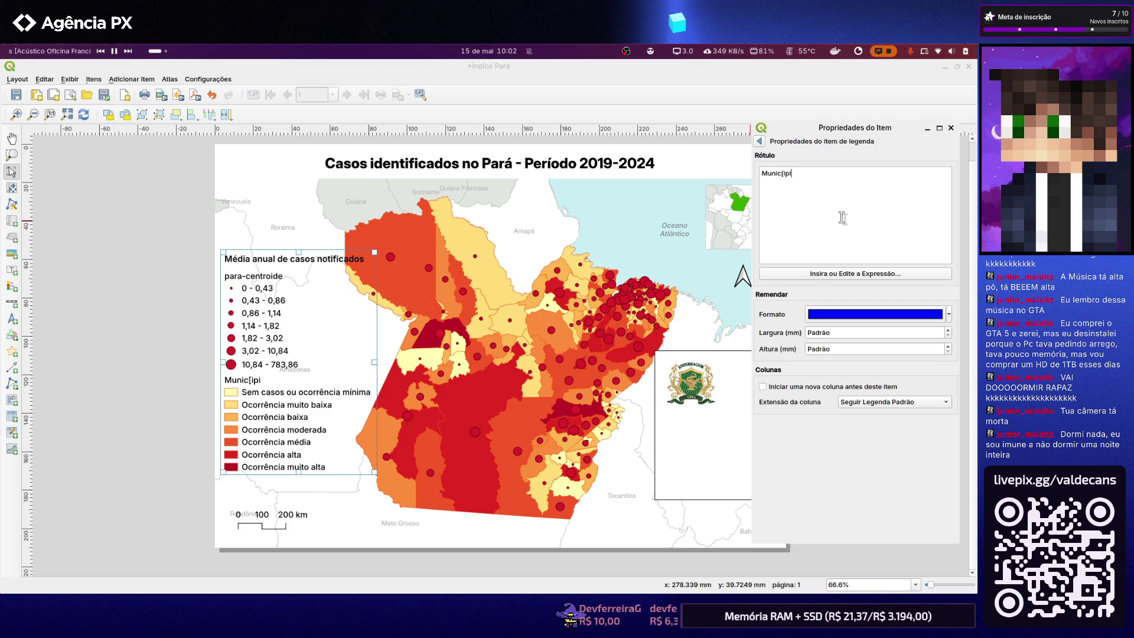
key("BackSpace")
key("BackSpace")
key("BackSpace")
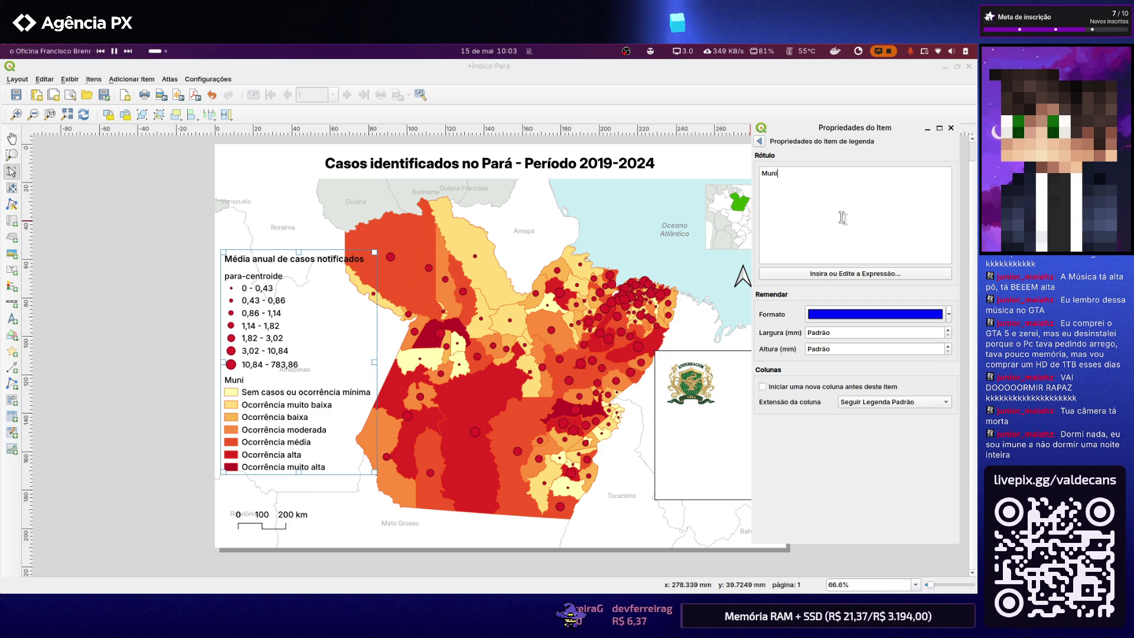
type("icipios")
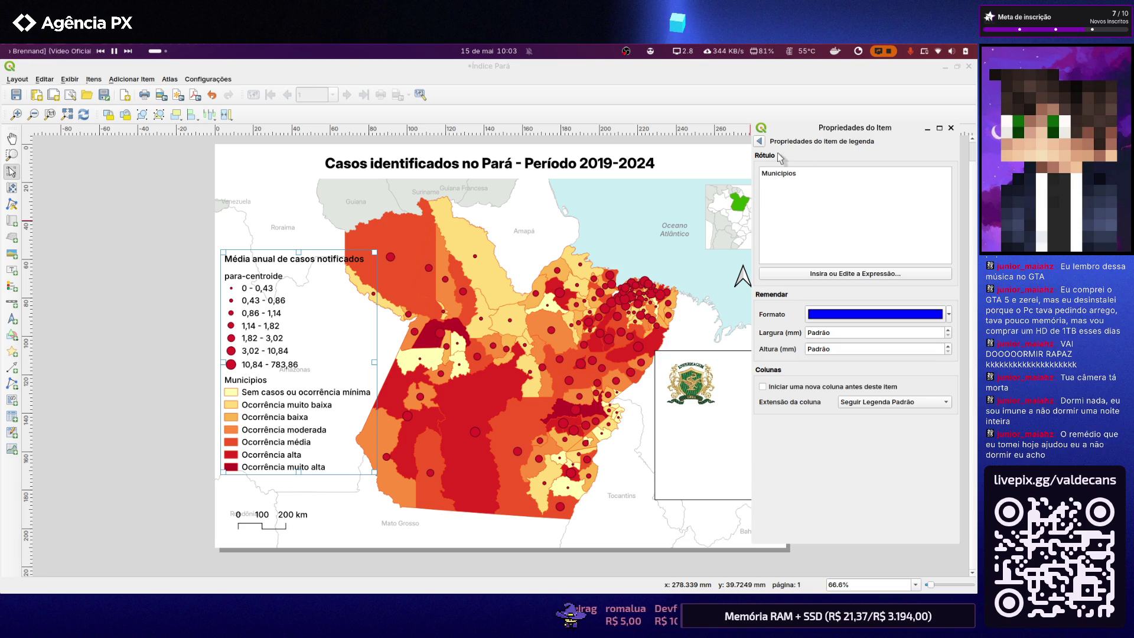
left_click(760, 142)
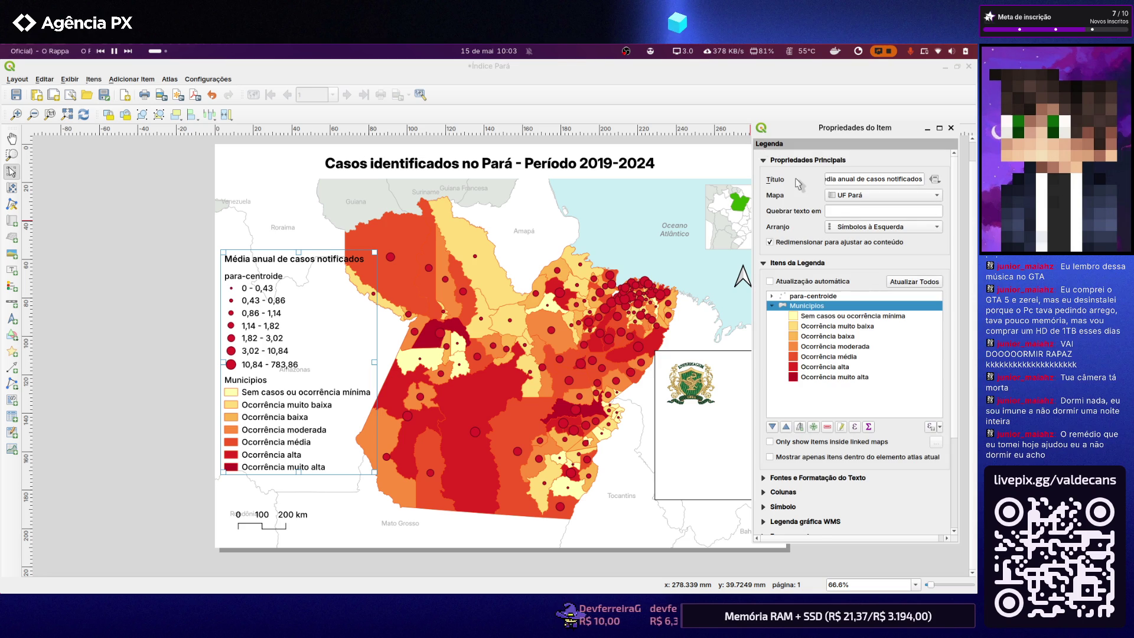
Relabel the para-centroide legend group as 'Centróides' and deselect the legend
left_click(822, 297)
right_click(817, 297)
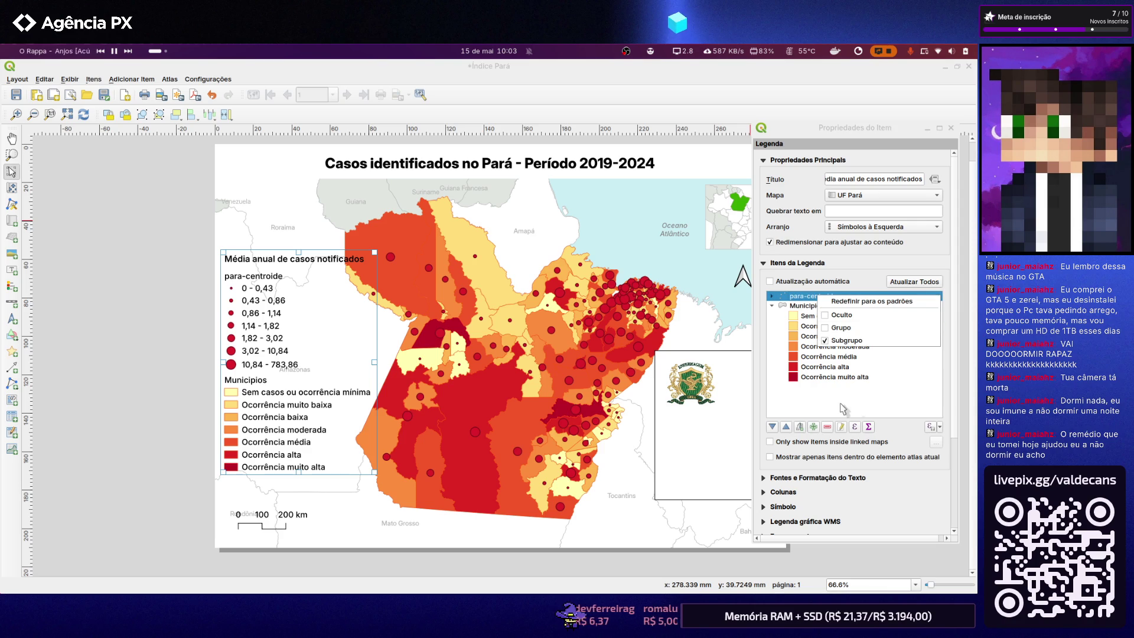
left_click(841, 426)
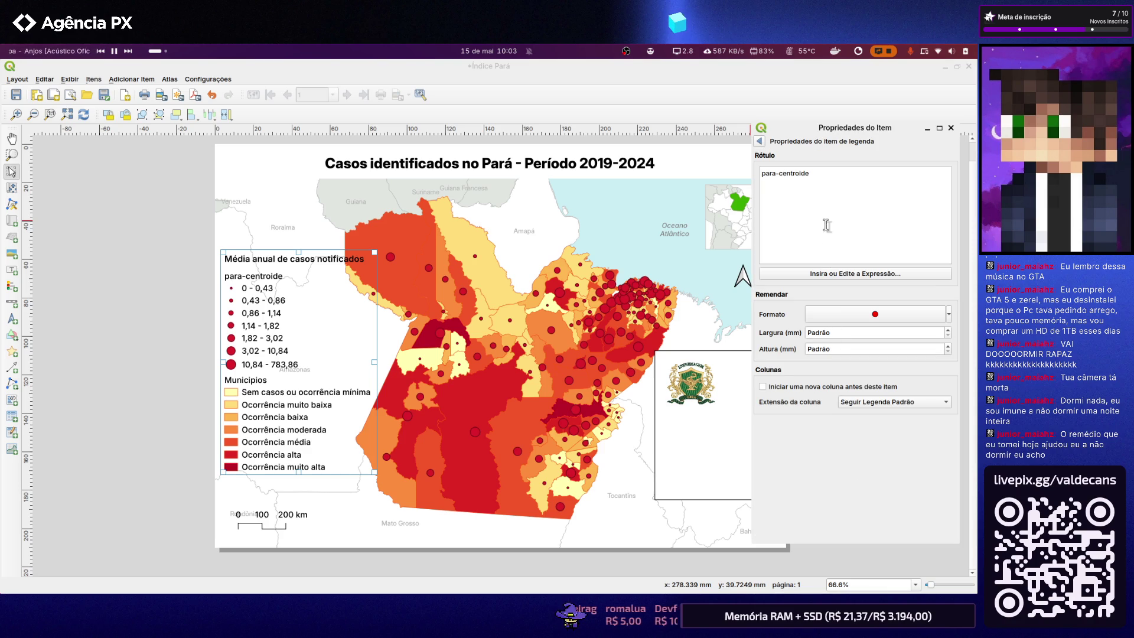
key("ctrl+a")
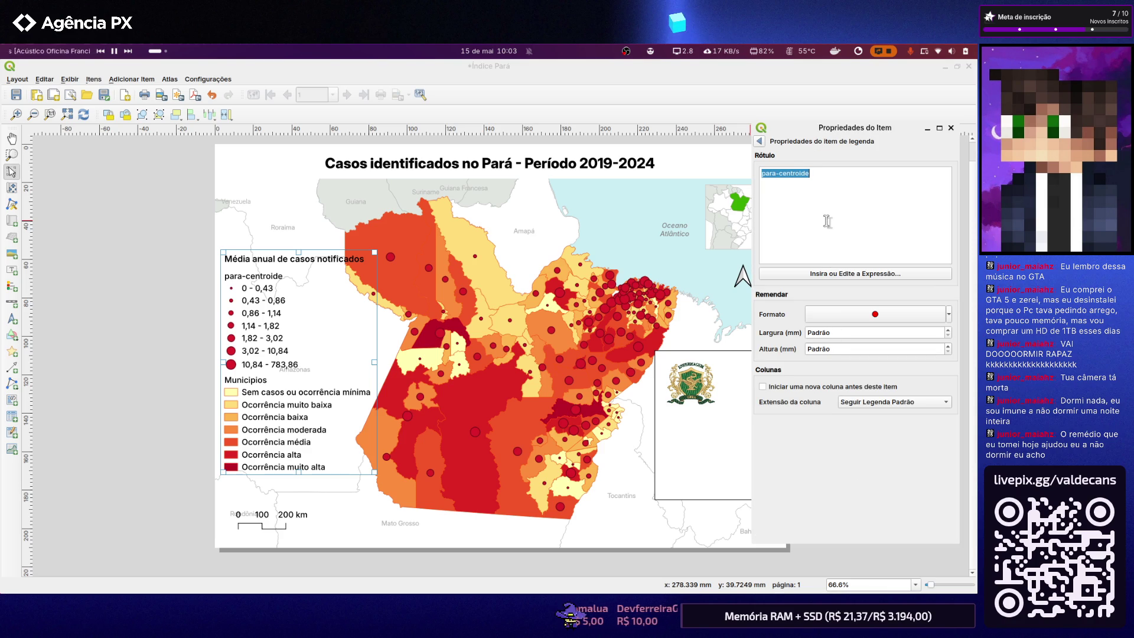
type("Centr")
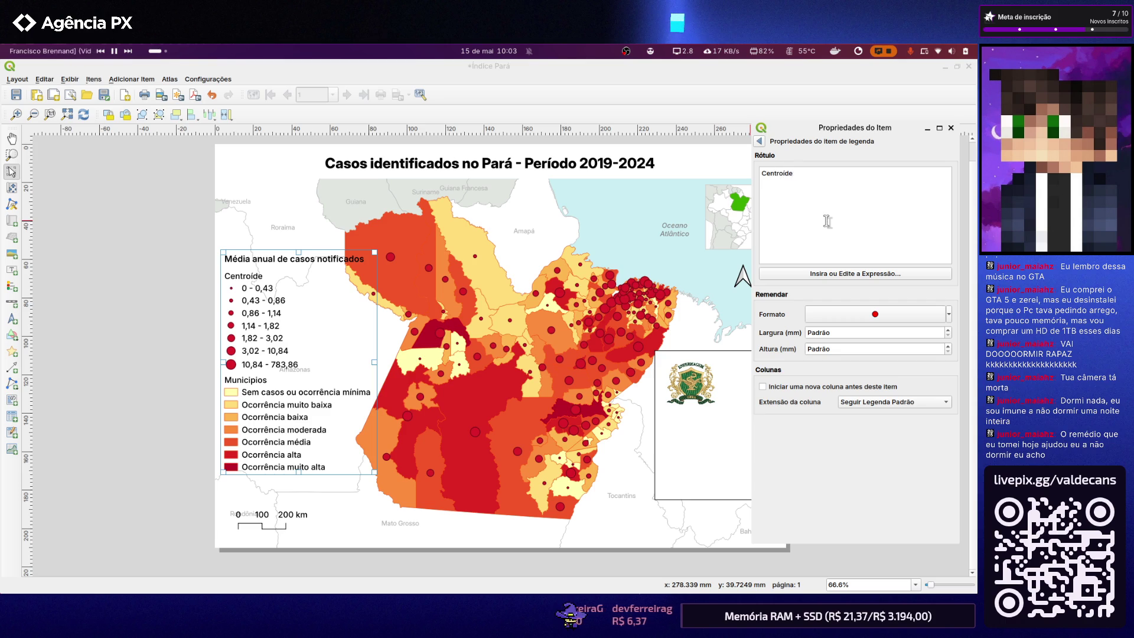
key("BackSpace")
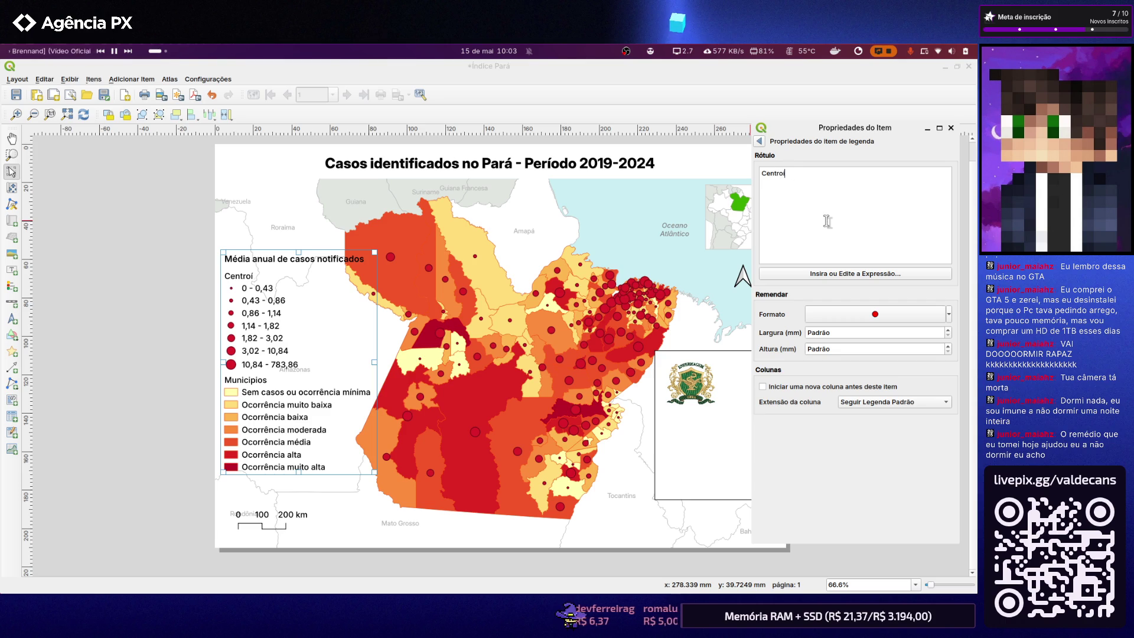
type("óides")
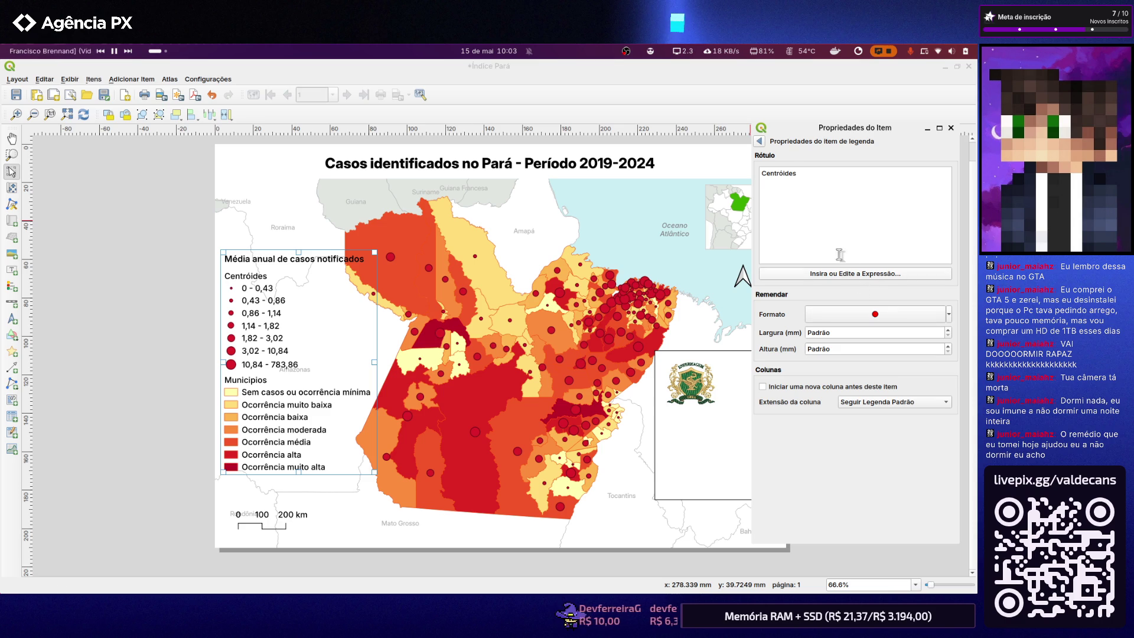
left_click(758, 141)
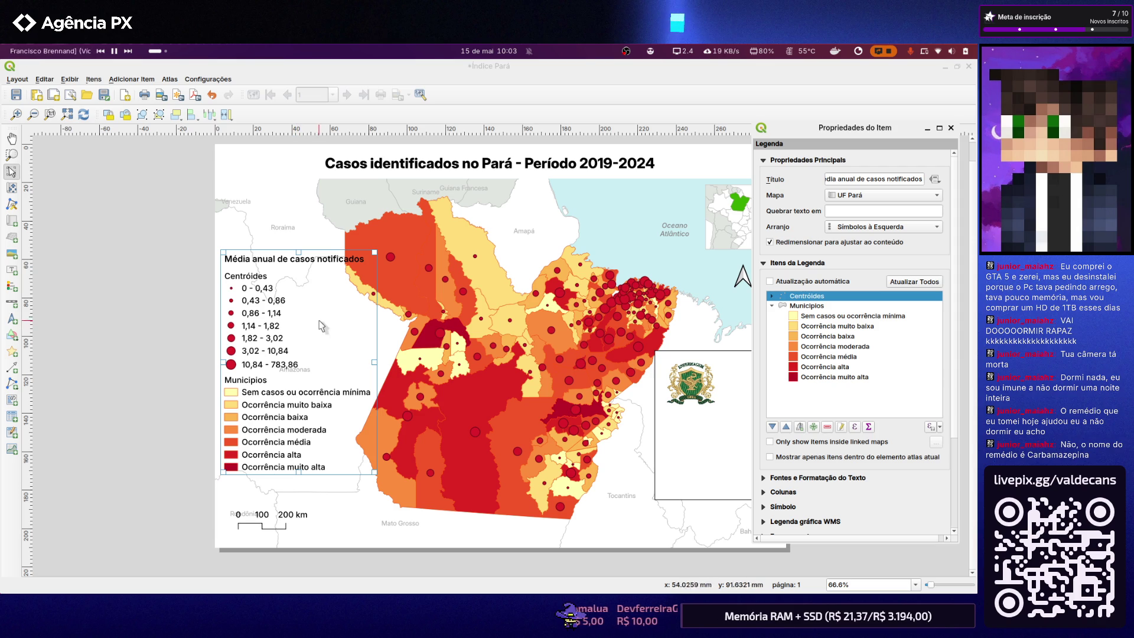
left_click(299, 316)
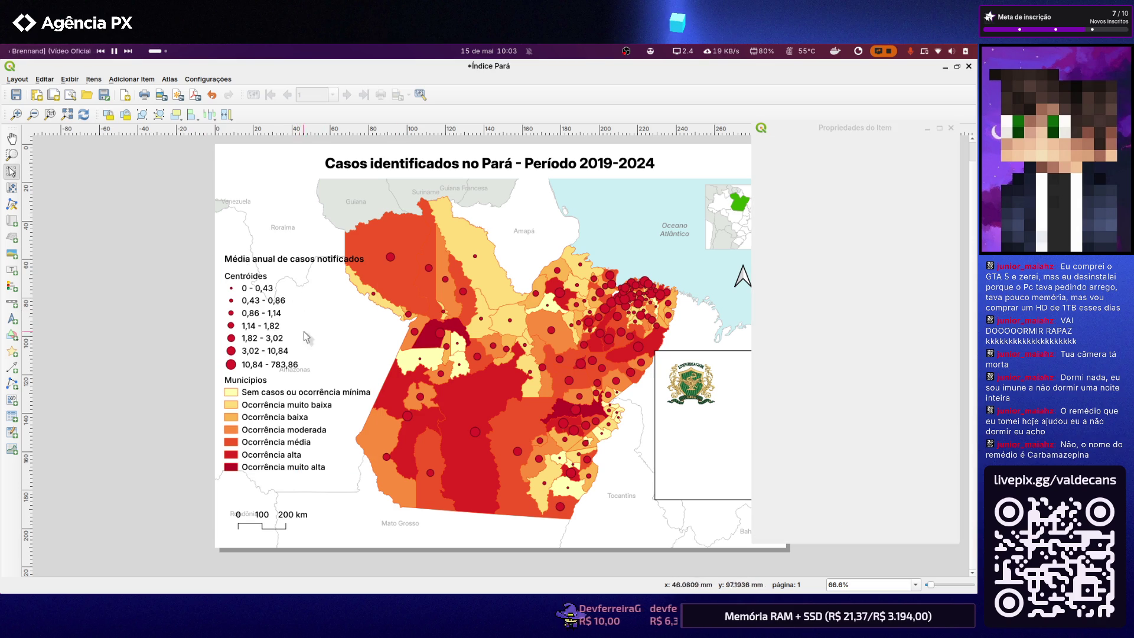
Select the legend, fold Itens da Legenda and show the title font under Fontes e Formatação do Texto
left_click(278, 348)
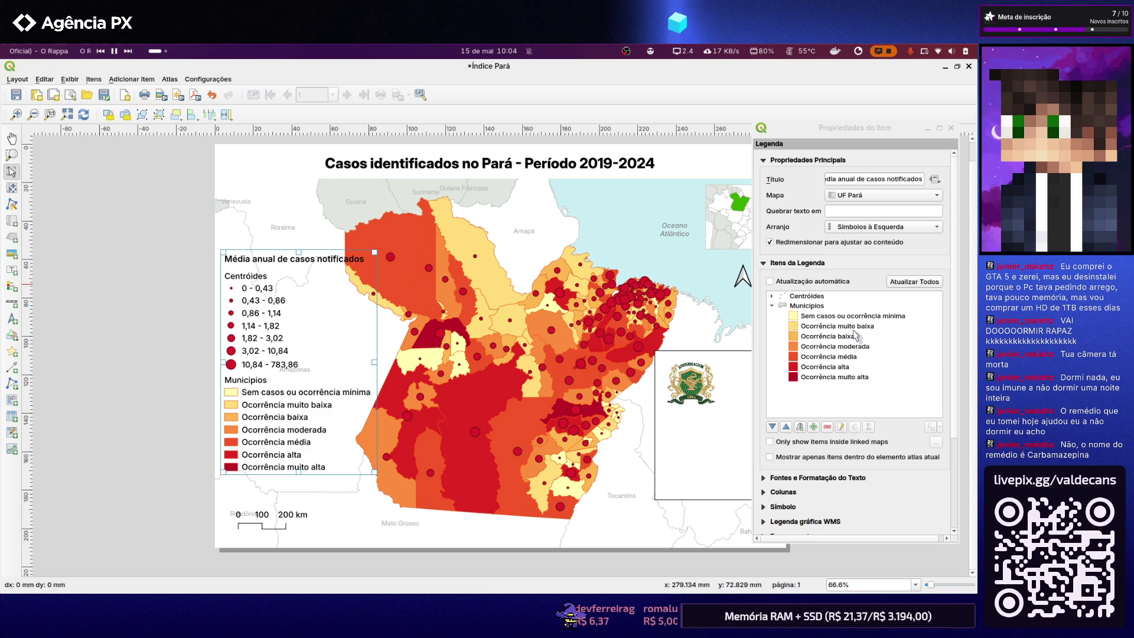
left_click(763, 263)
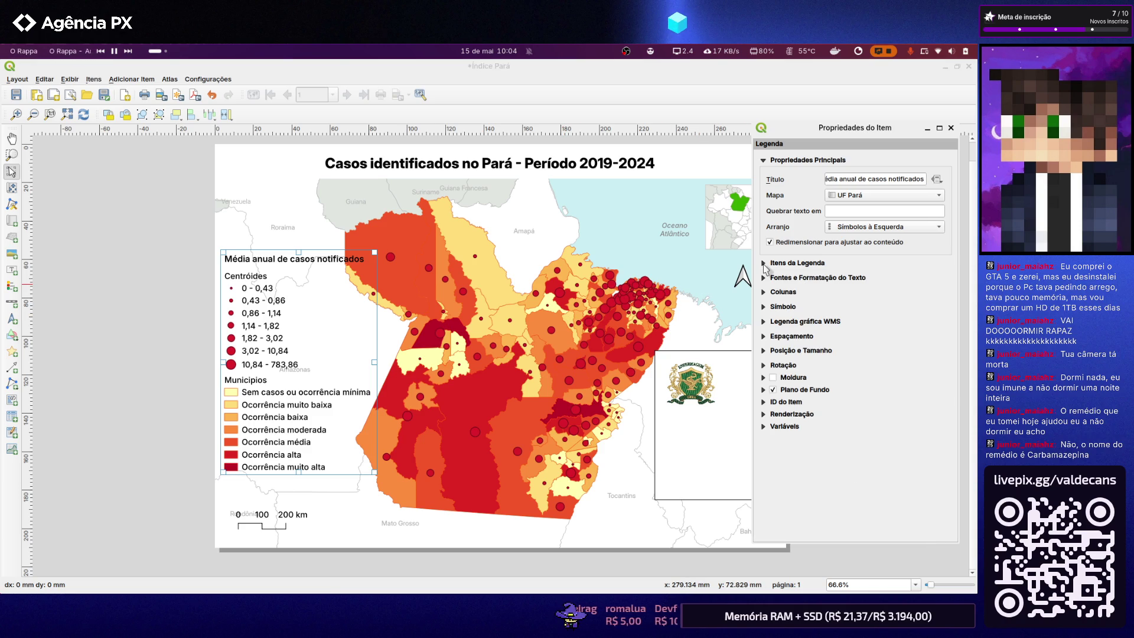
left_click(769, 277)
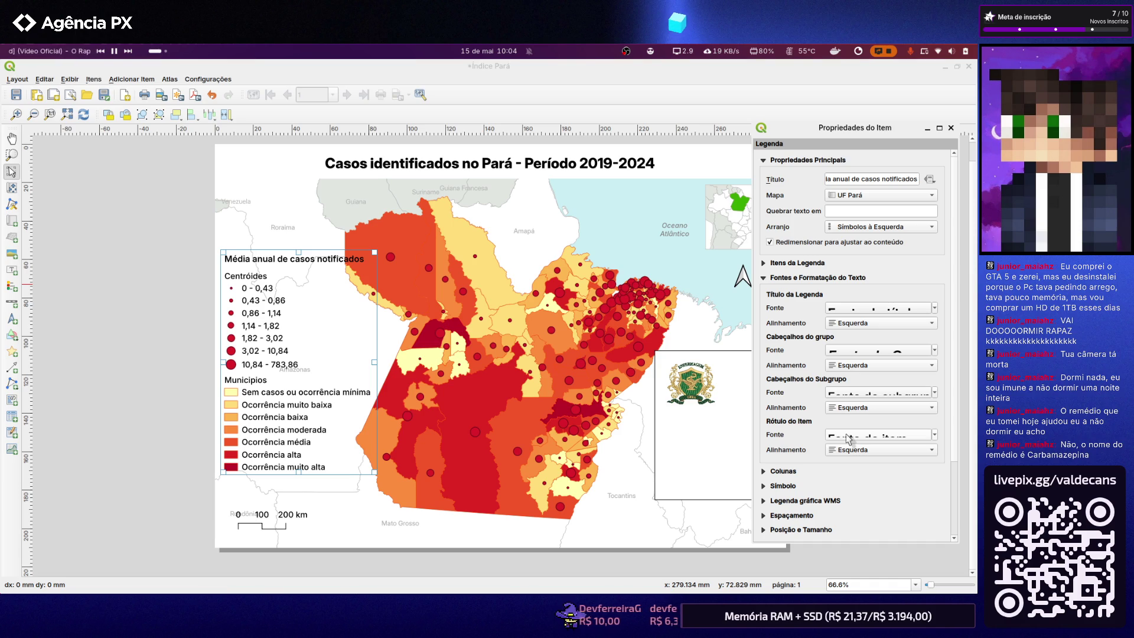
left_click(860, 310)
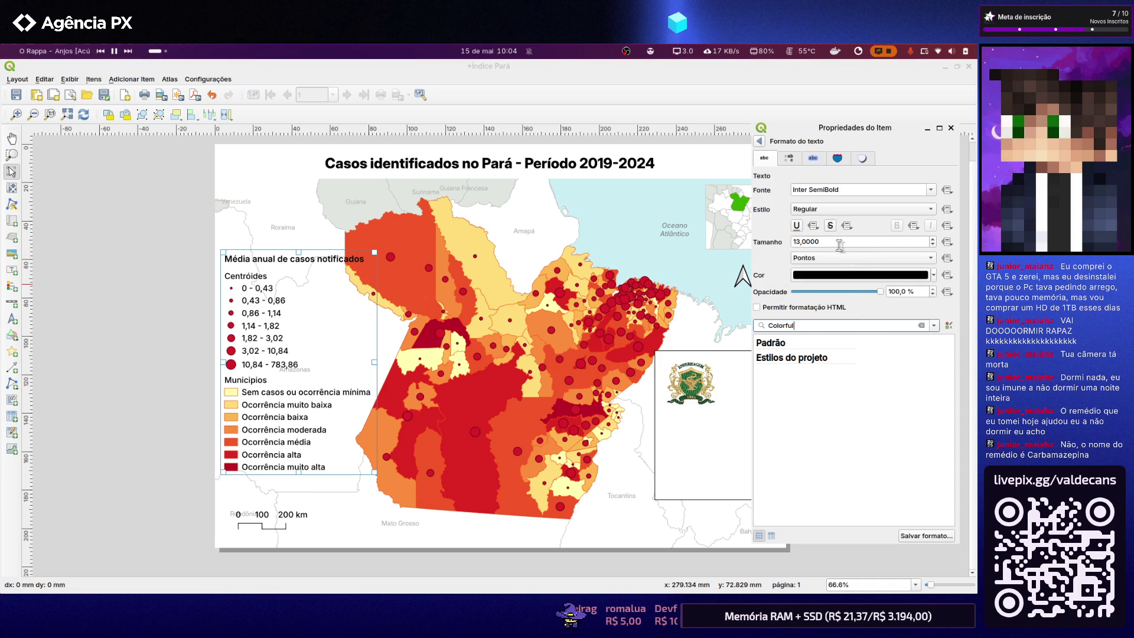
Set the legend group heading font size to 13 pt
left_click(761, 142)
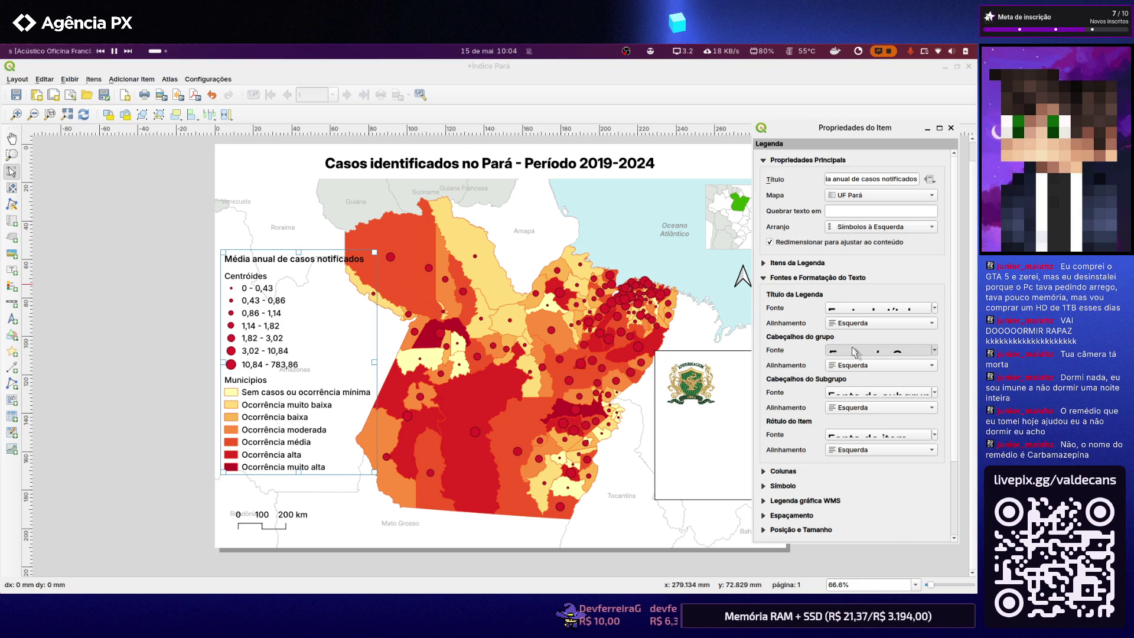
left_click(853, 350)
double_click(832, 242)
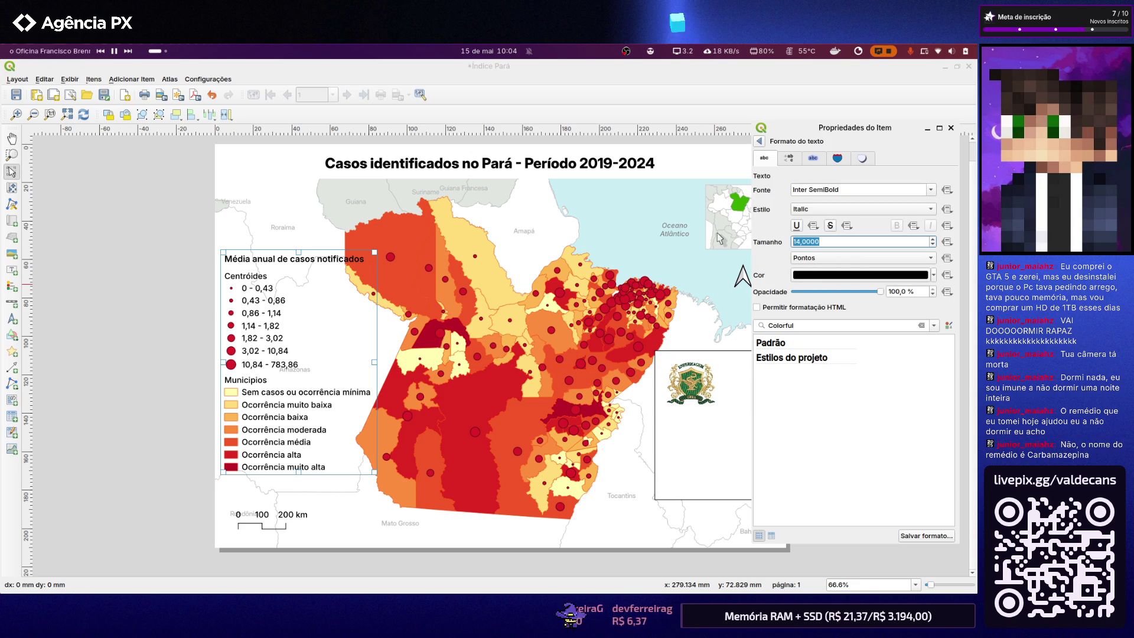
type("13")
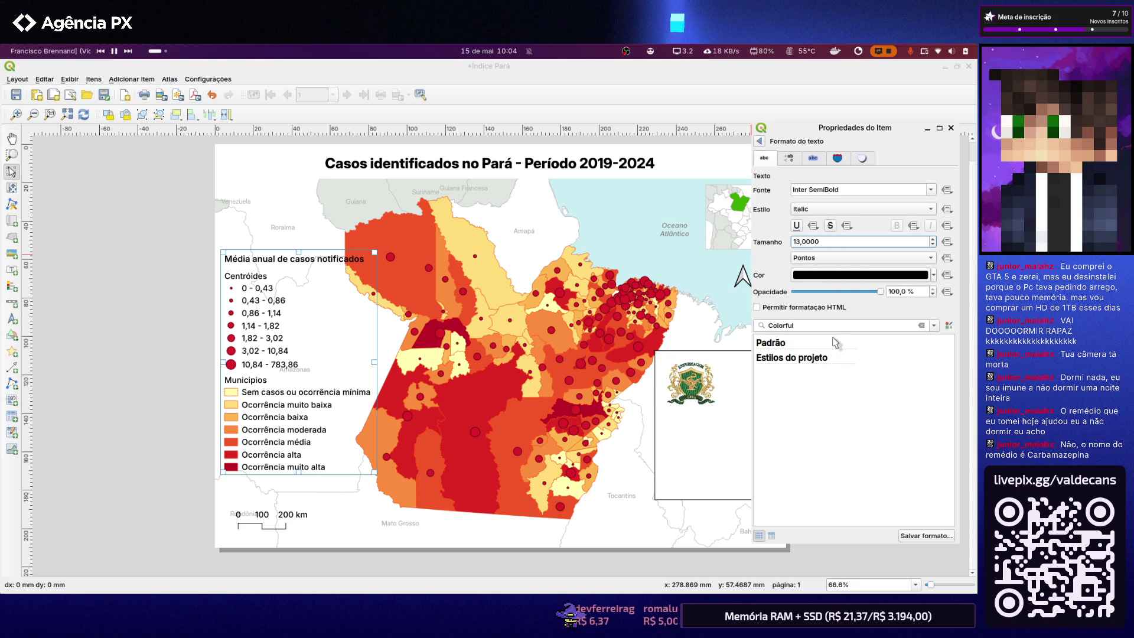
key("Return")
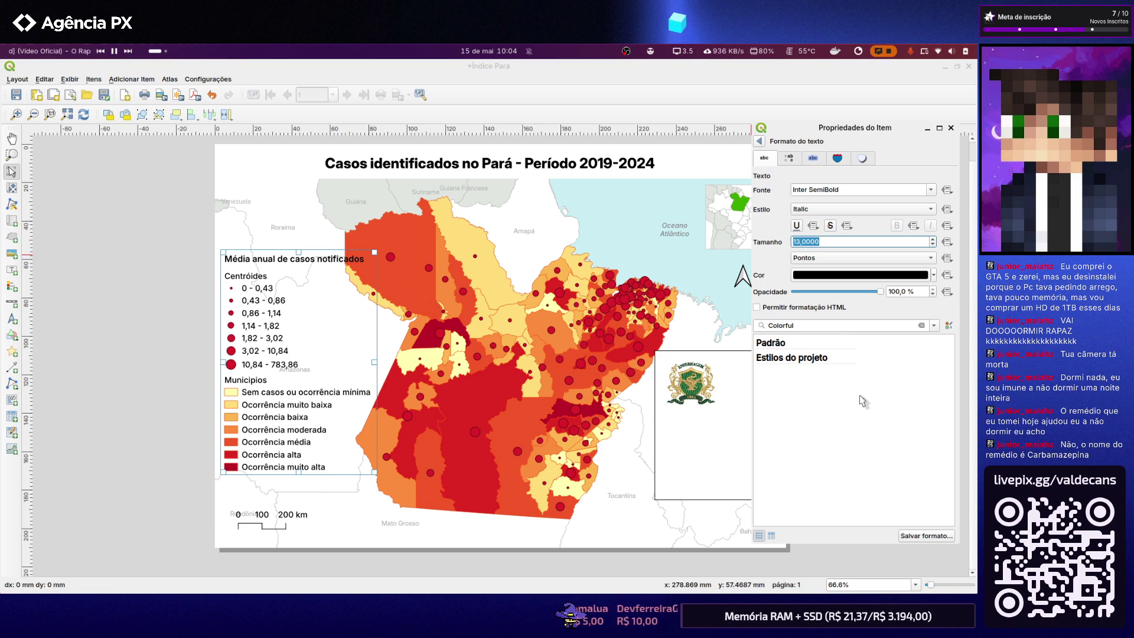
left_click(921, 537)
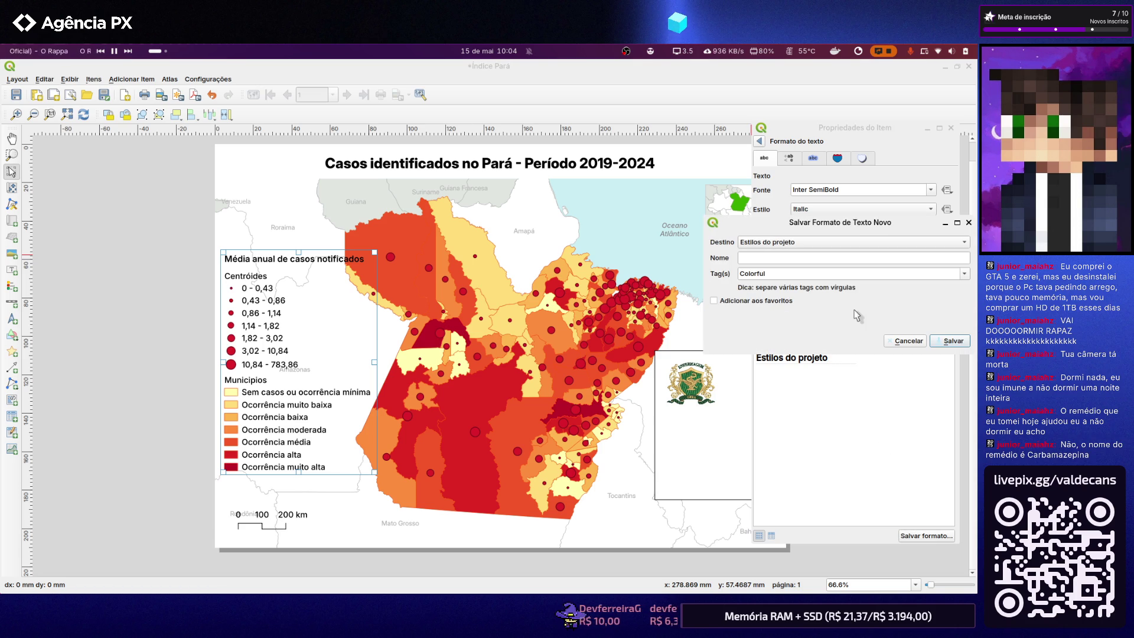
left_click(908, 341)
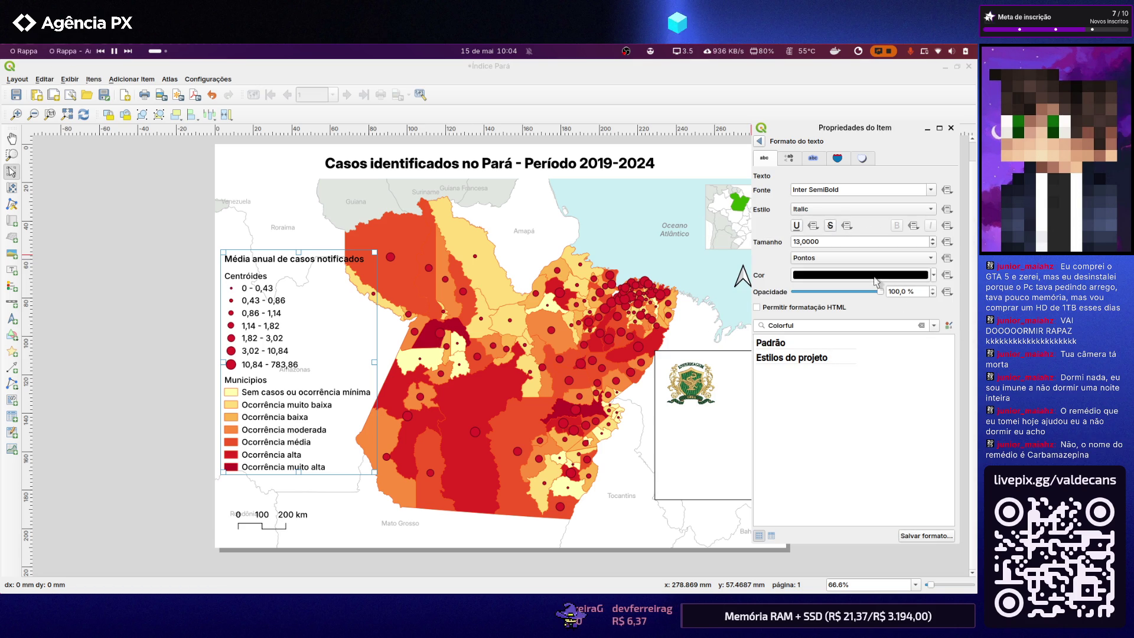
Set the subgroup heading (Centróides, Municípios) to upright Regular style at 12 pt
left_click(759, 141)
left_click(862, 392)
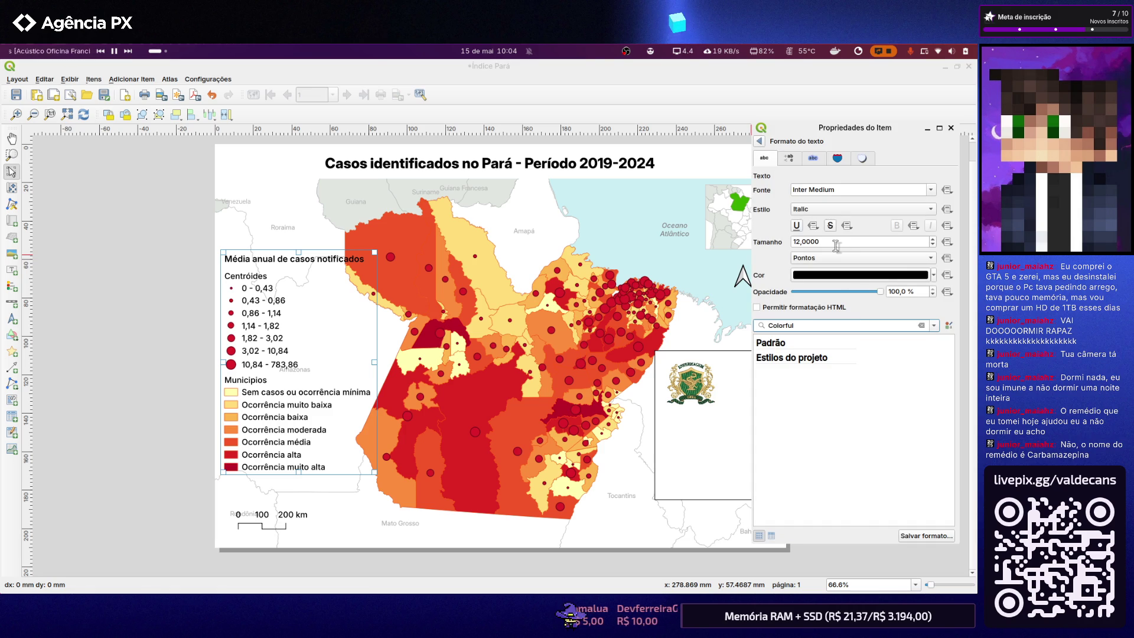
left_click(836, 241)
type("10")
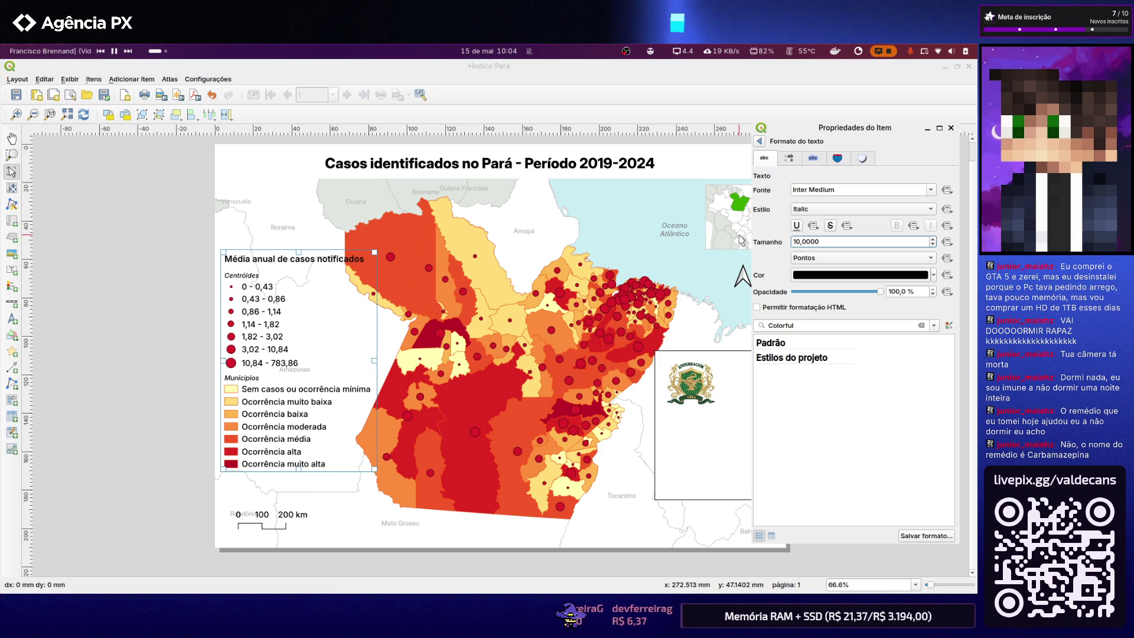
triple_click(833, 241)
type("1")
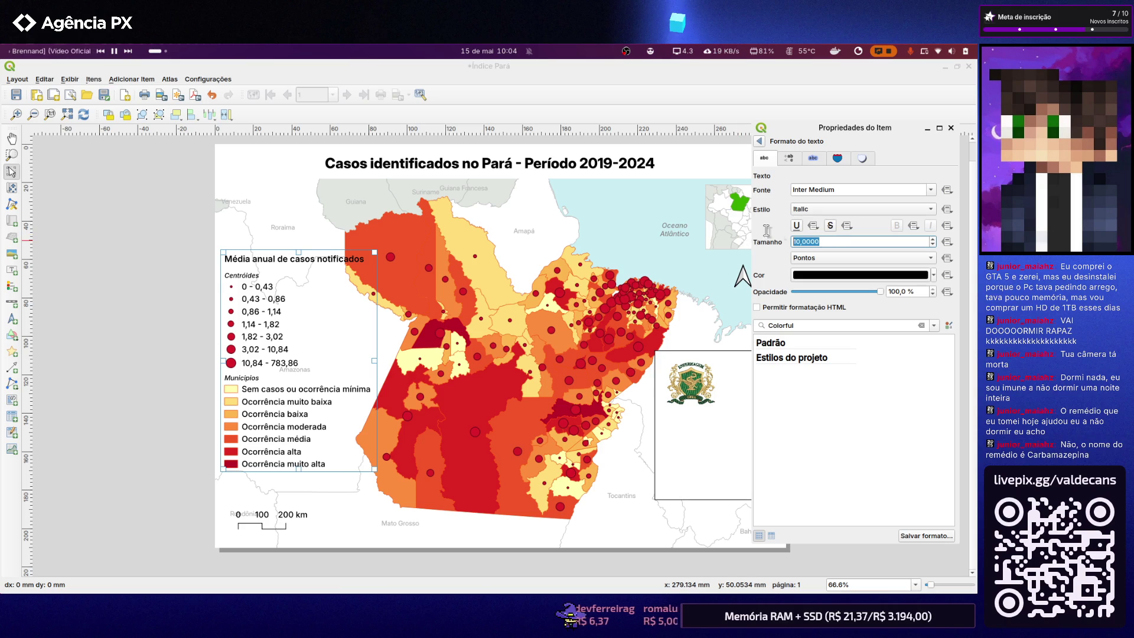
type("2")
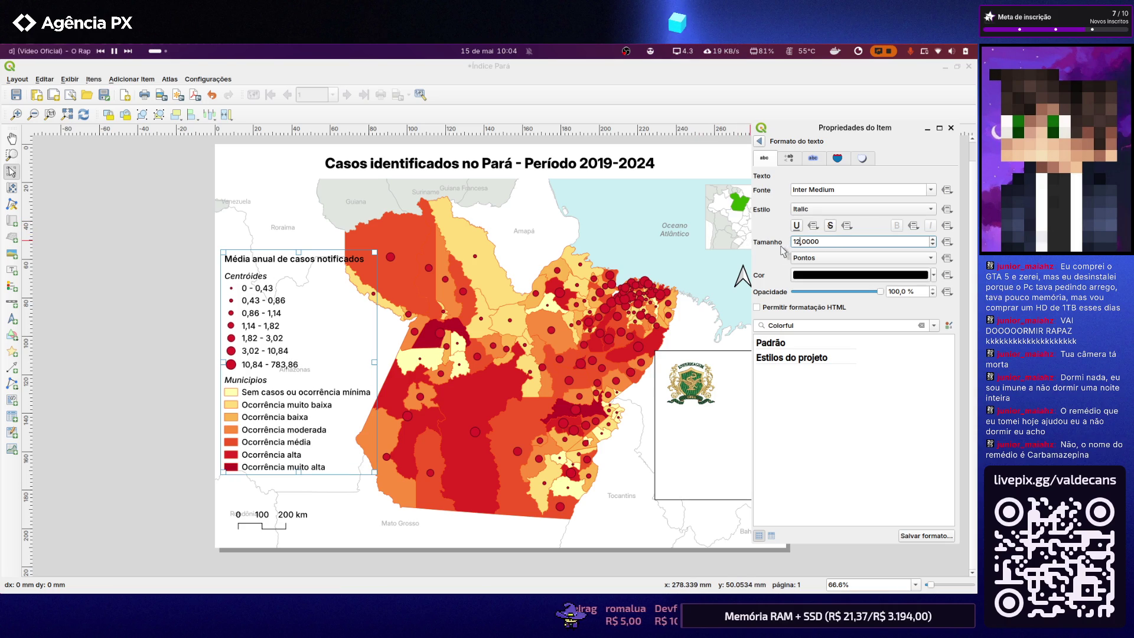
key("Return")
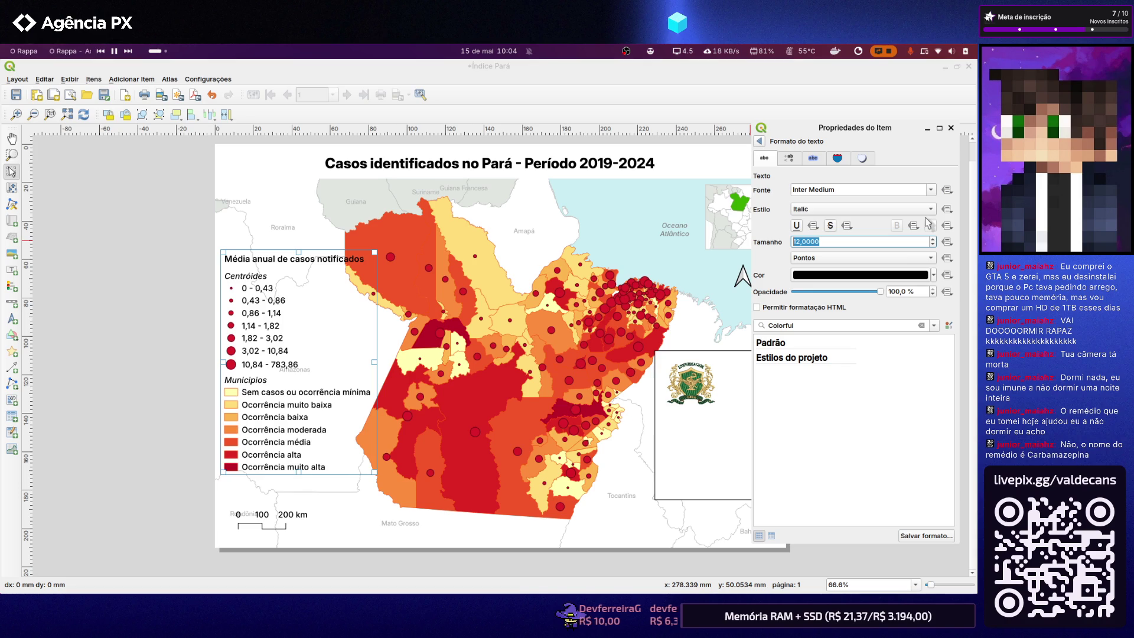
left_click(930, 216)
left_click(898, 221)
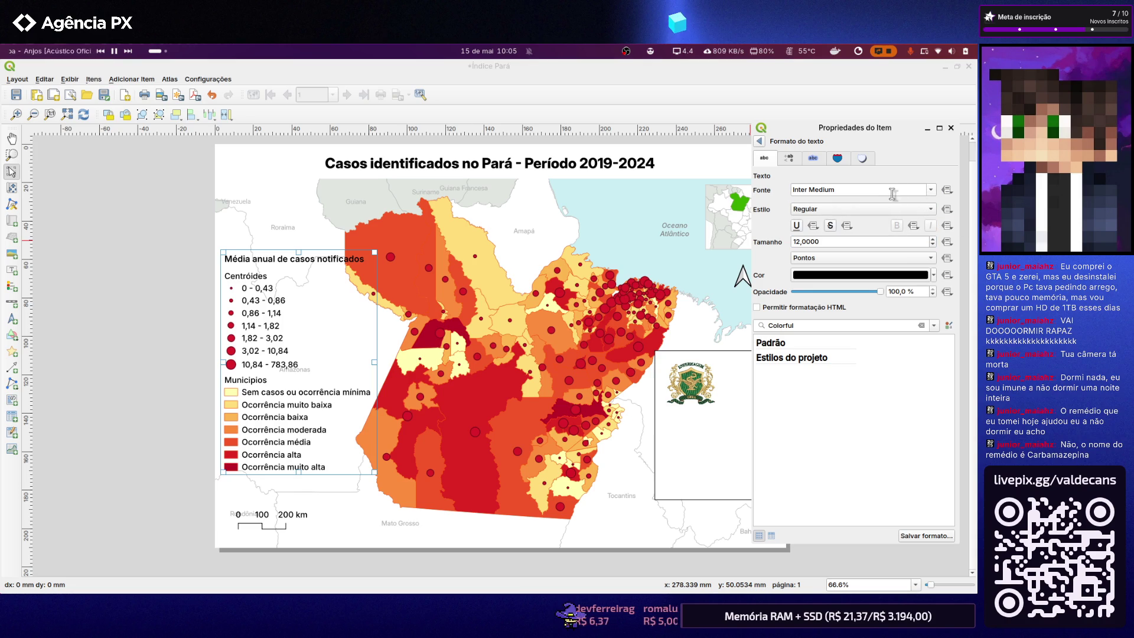
left_click(759, 141)
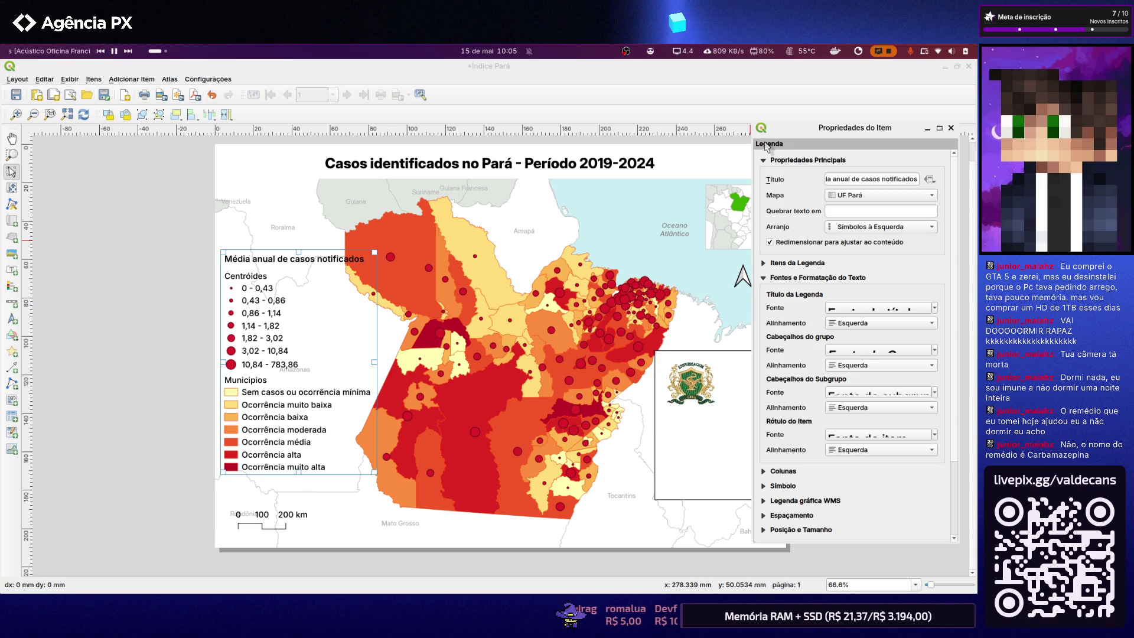
left_click(854, 433)
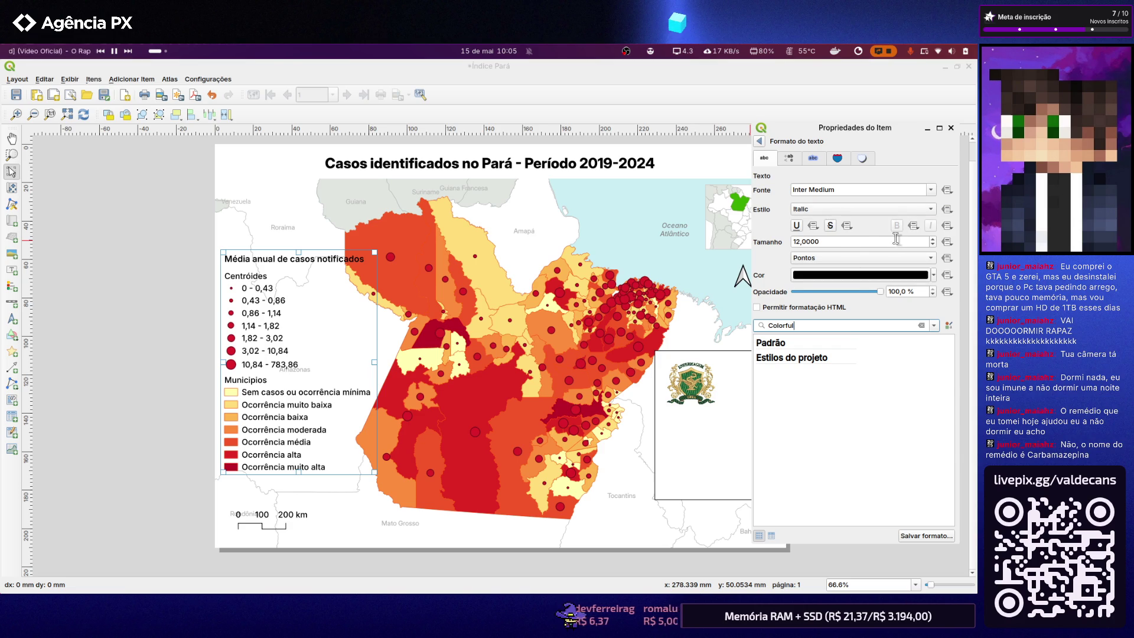
Recolour the legend class labels from cyan to dark gray (#343434)
left_click(856, 276)
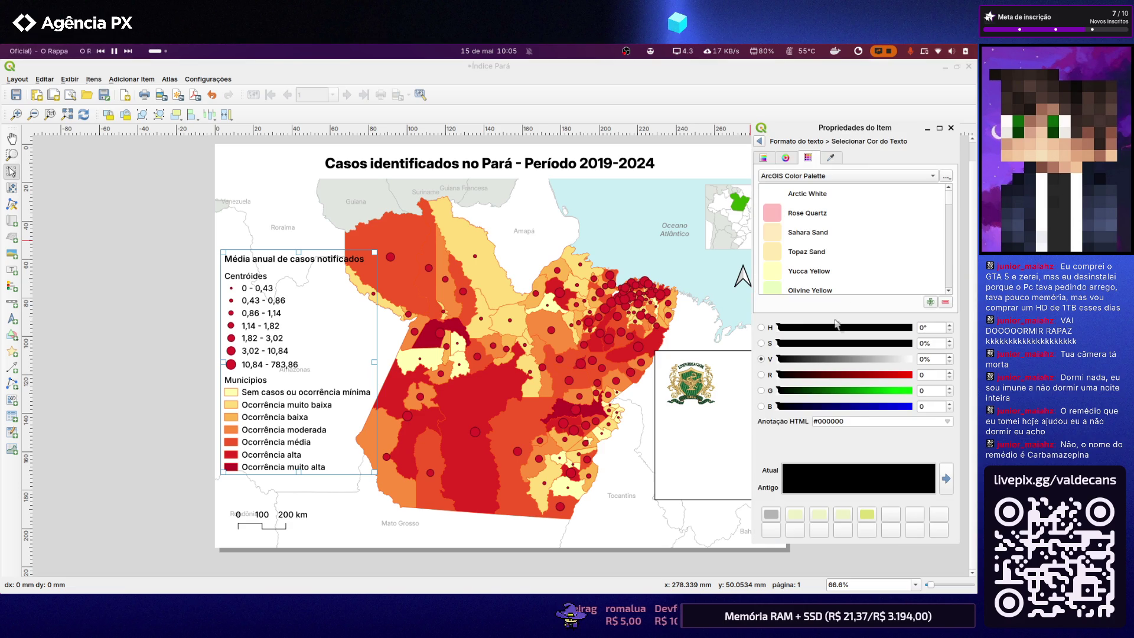
scroll(808, 280, "down", 3)
scroll(808, 254, "down", 3)
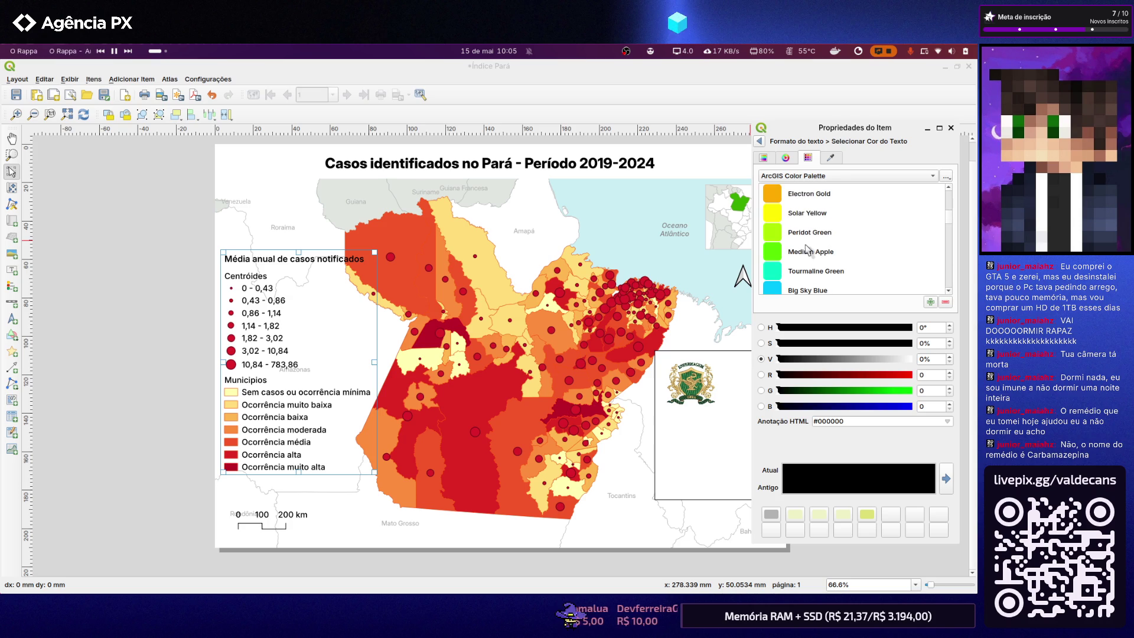
left_click(804, 253)
left_click(801, 268)
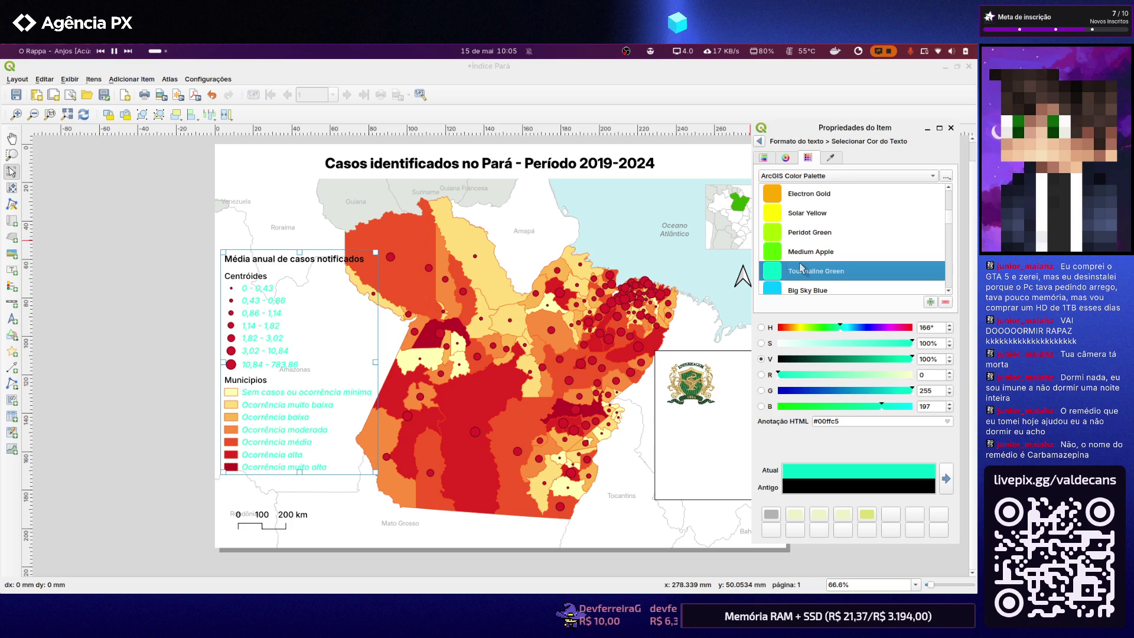
scroll(801, 268, "down", 3)
scroll(802, 267, "down", 3)
scroll(802, 266, "down", 3)
scroll(800, 265, "down", 3)
scroll(820, 269, "down", 3)
scroll(815, 251, "down", 3)
scroll(822, 254, "down", 3)
scroll(822, 253, "down", 3)
scroll(823, 254, "down", 3)
scroll(812, 238, "down", 3)
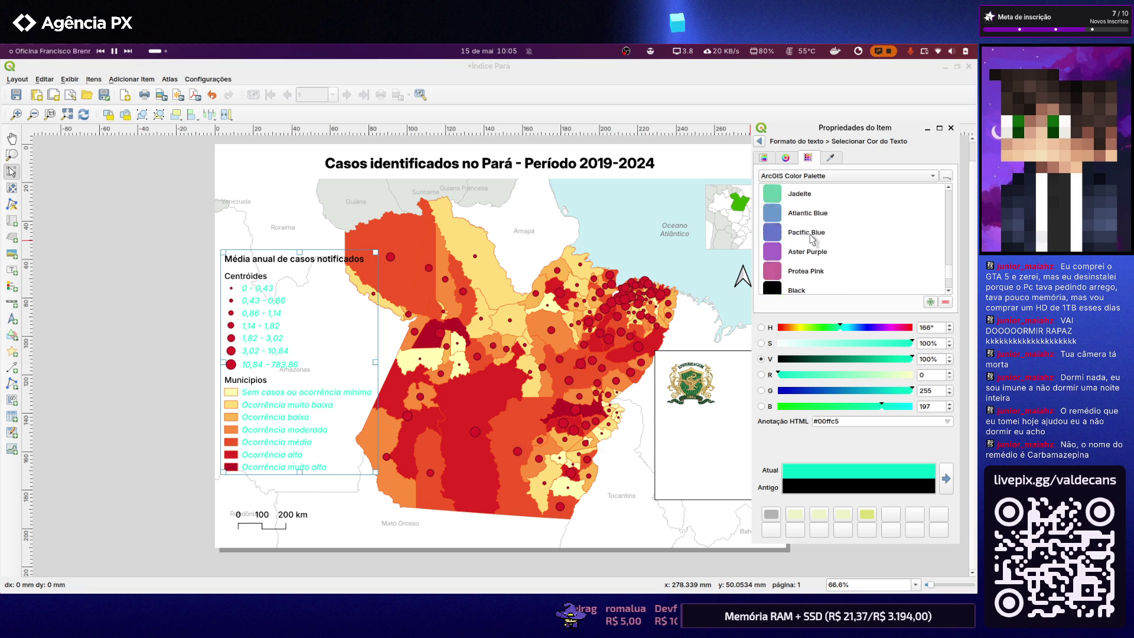
scroll(811, 239, "down", 3)
scroll(808, 249, "down", 1)
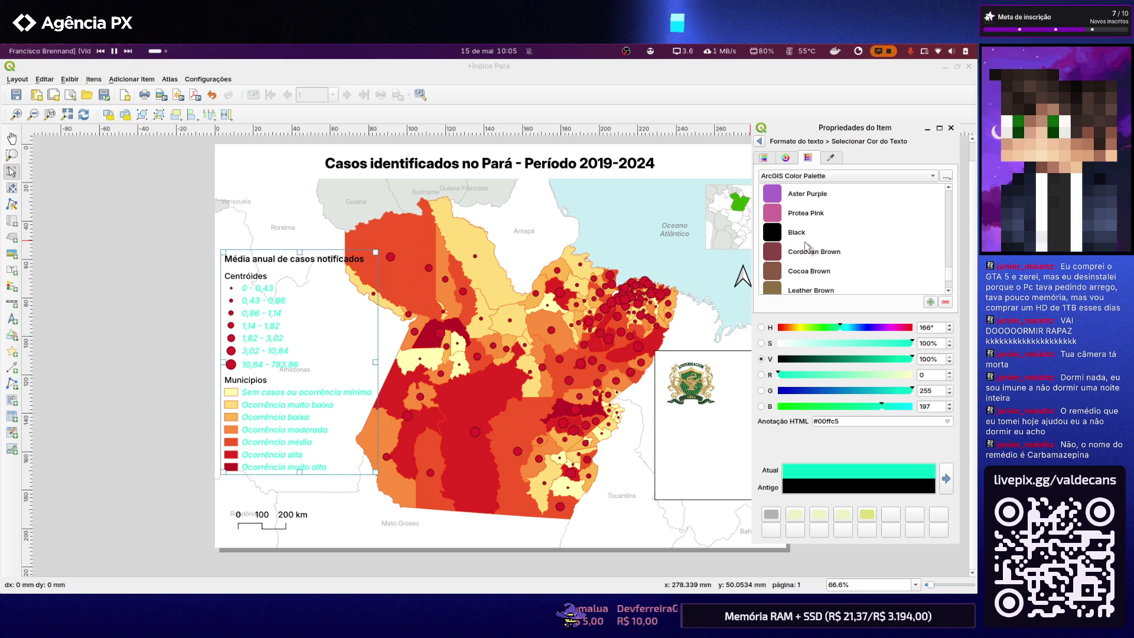
left_click(804, 235)
scroll(804, 236, "down", 3)
scroll(804, 235, "down", 1)
scroll(803, 236, "up", 3)
scroll(805, 235, "down", 3)
scroll(805, 235, "up", 5)
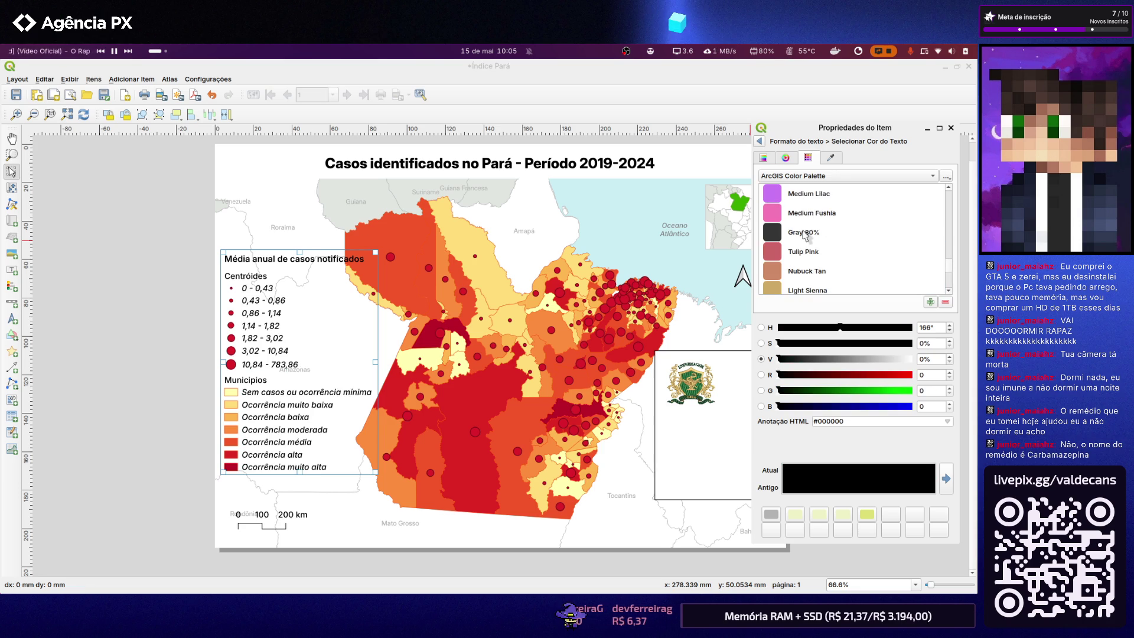
left_click(804, 233)
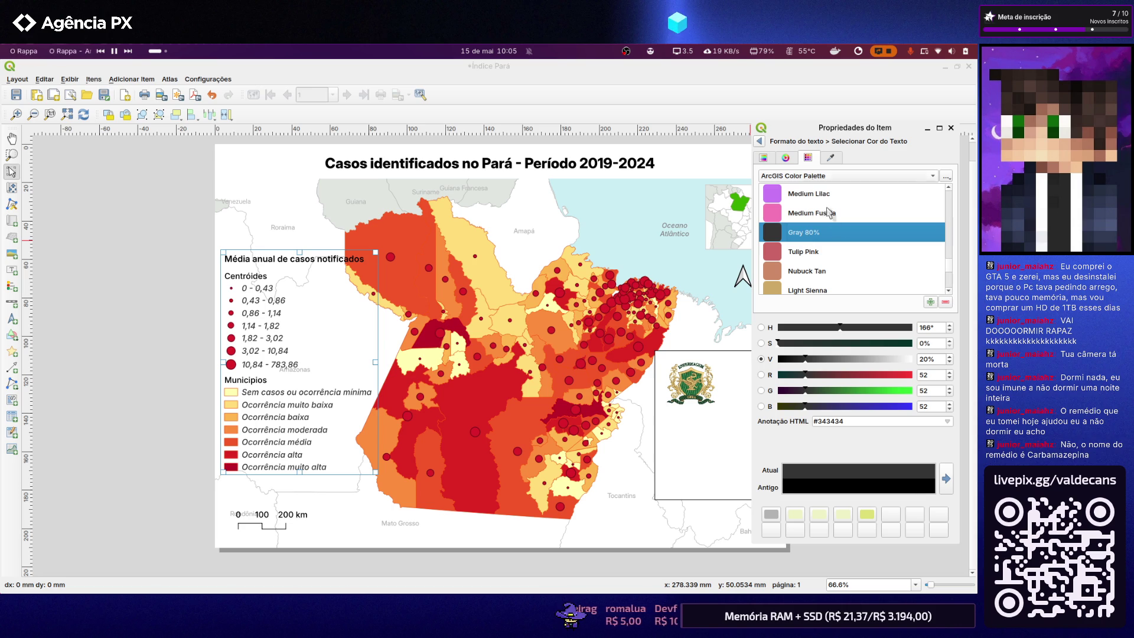
left_click(762, 141)
Reduce the legend class label text size to 10 pt
double_click(830, 242)
type("10")
key("Return")
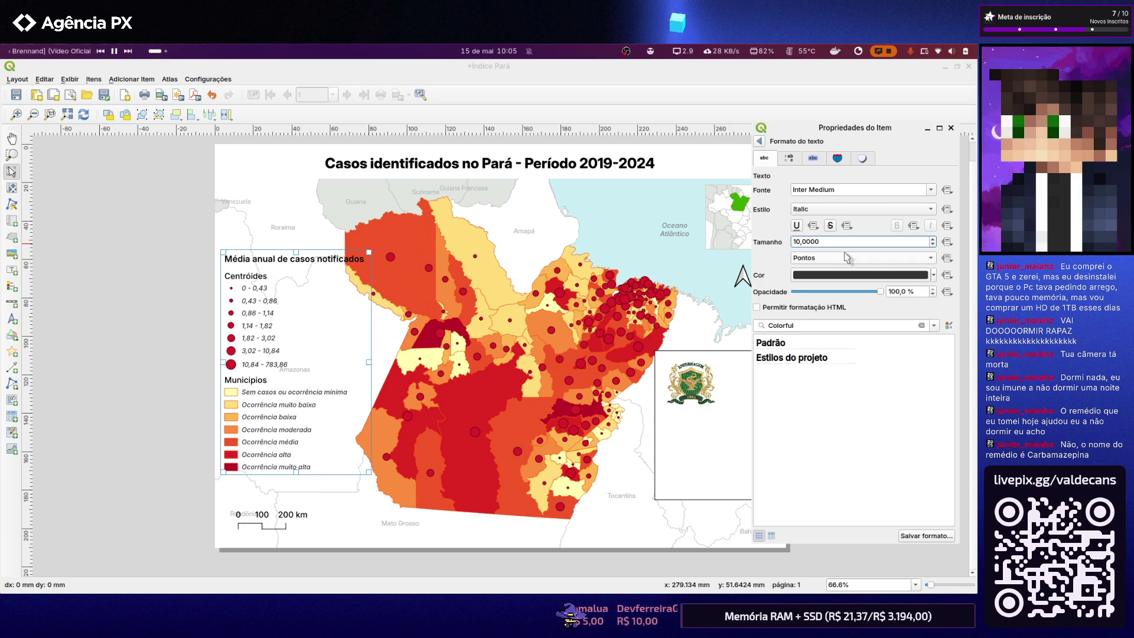
Keep Inter Medium as the class label font after browsing the font list
left_click(886, 397)
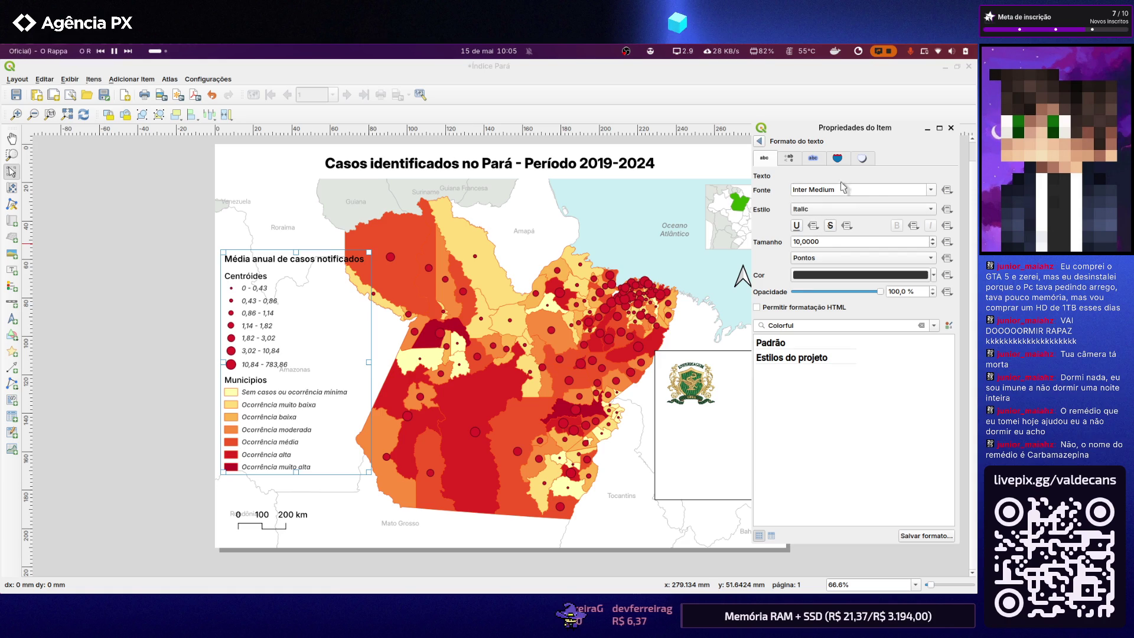
left_click(930, 191)
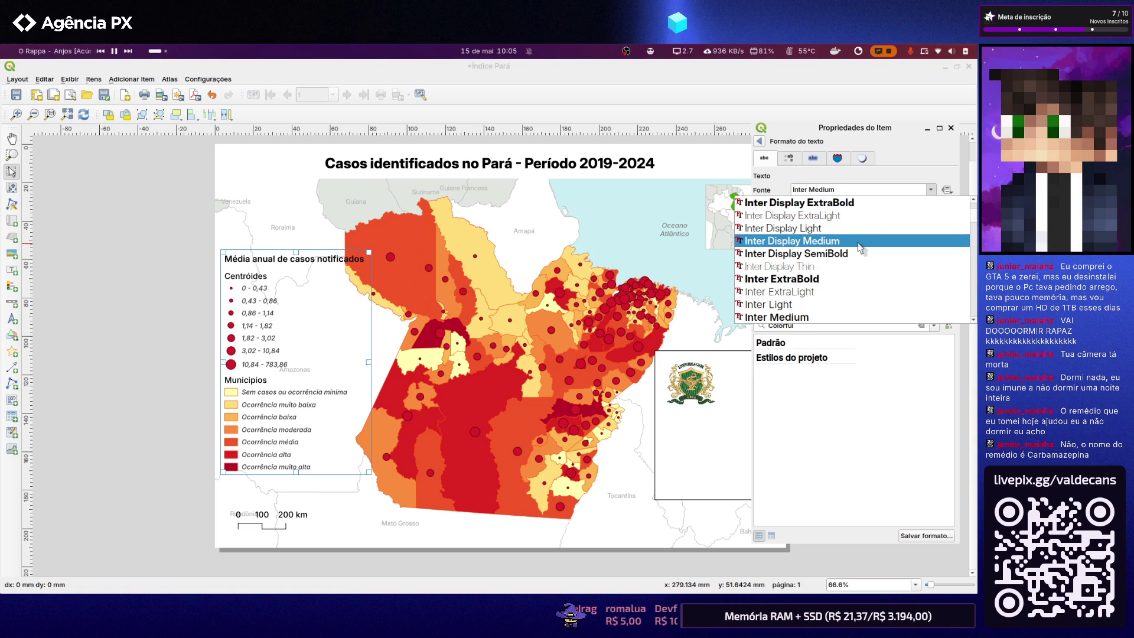
scroll(857, 242, "down", 1)
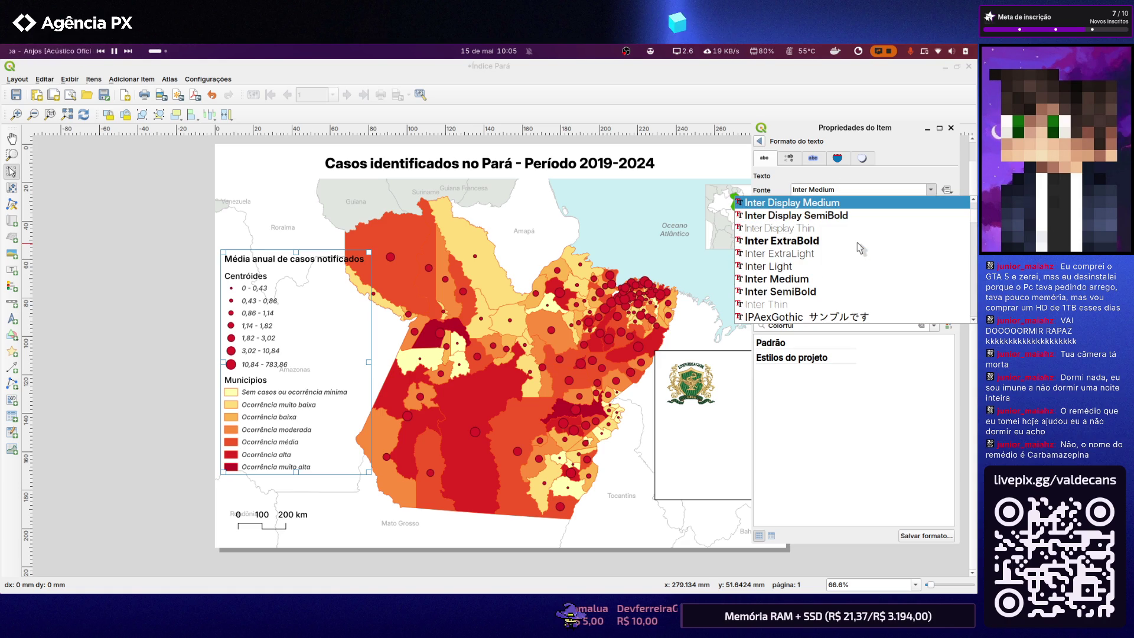
left_click(837, 286)
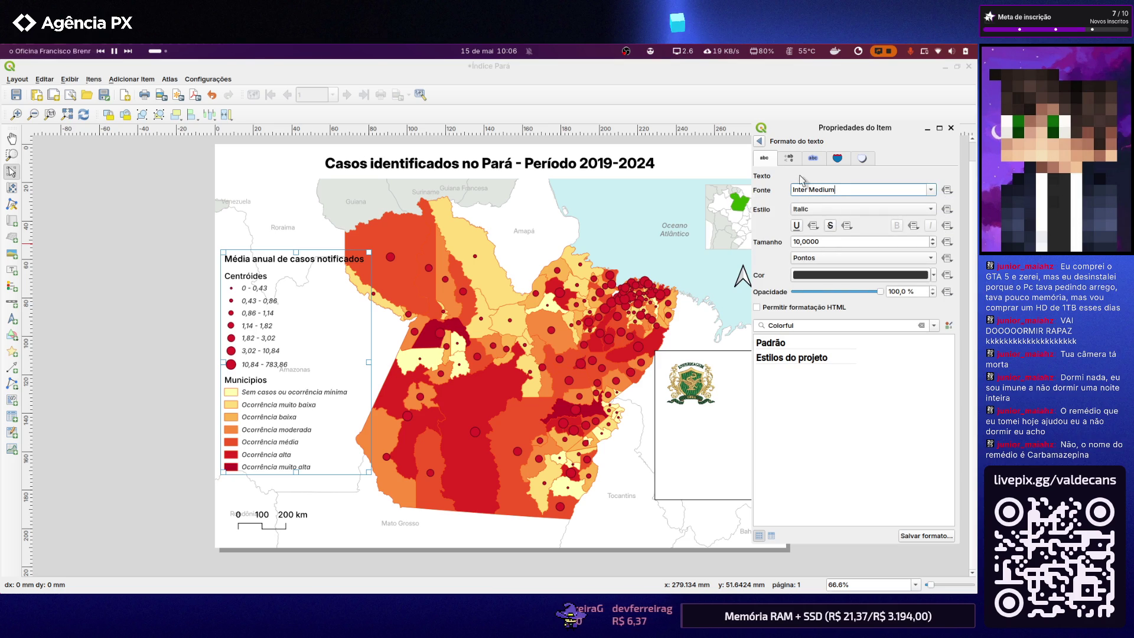
left_click(760, 142)
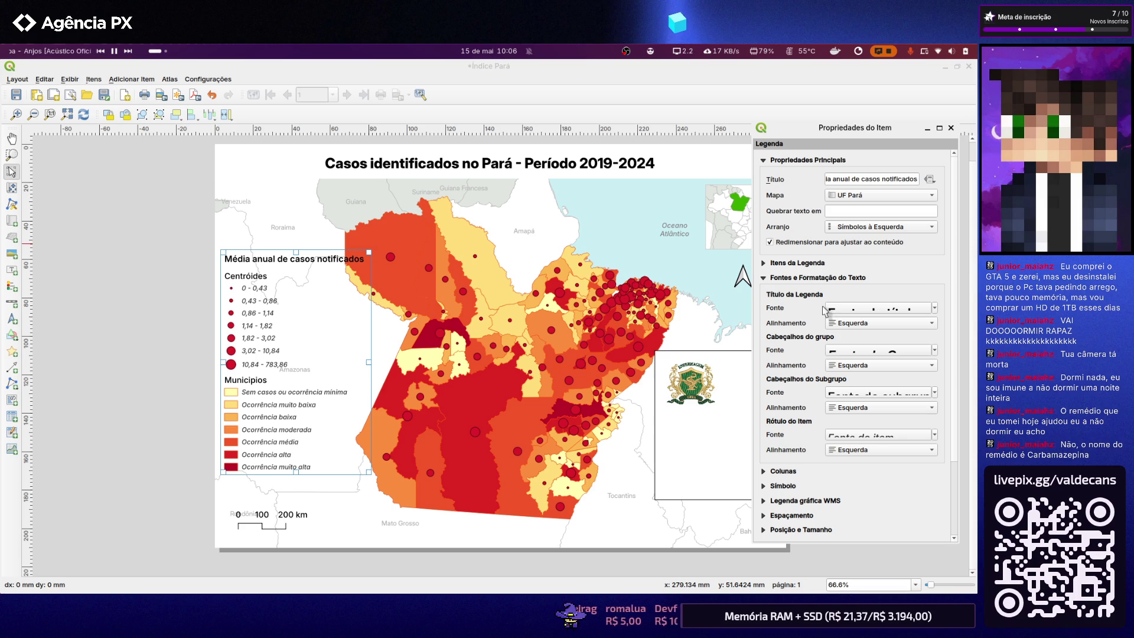
left_click(763, 277)
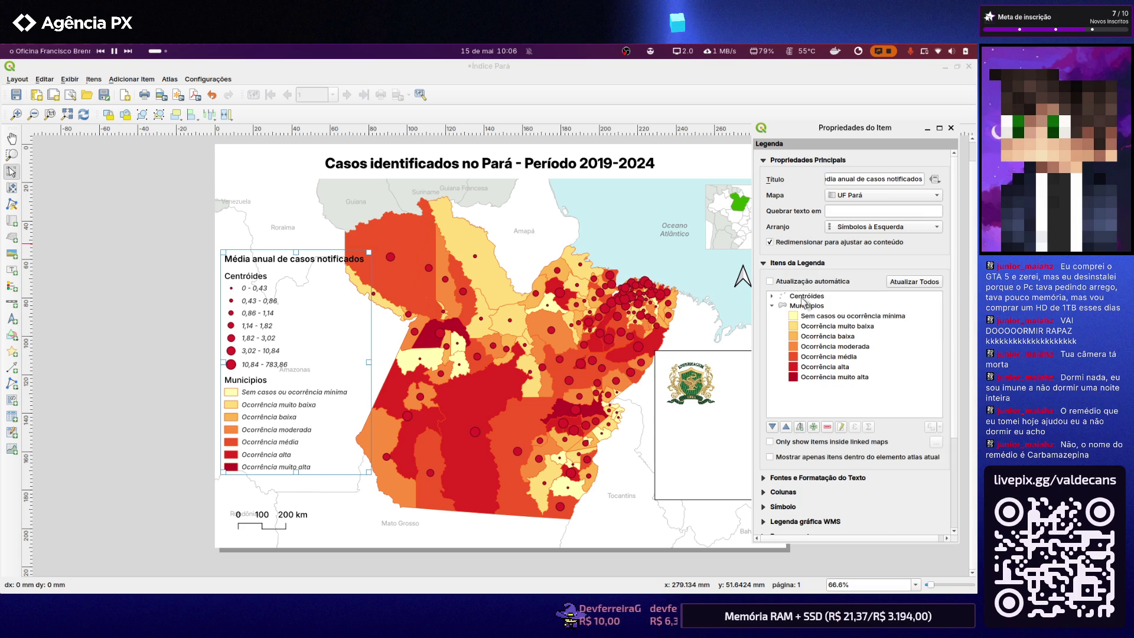
left_click(772, 297)
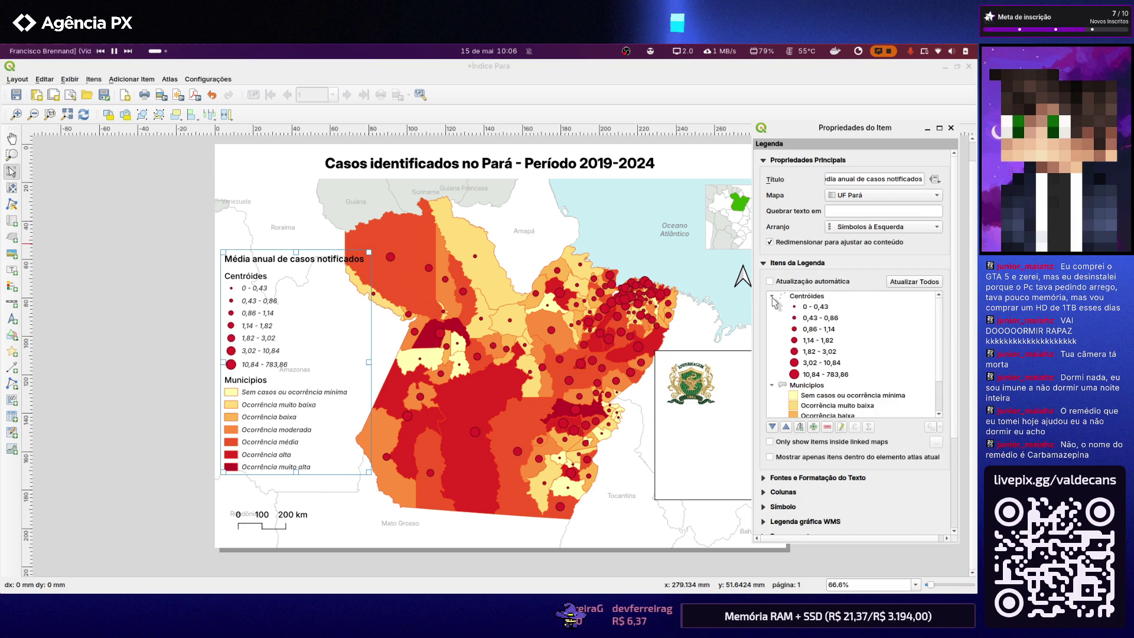
left_click(820, 306)
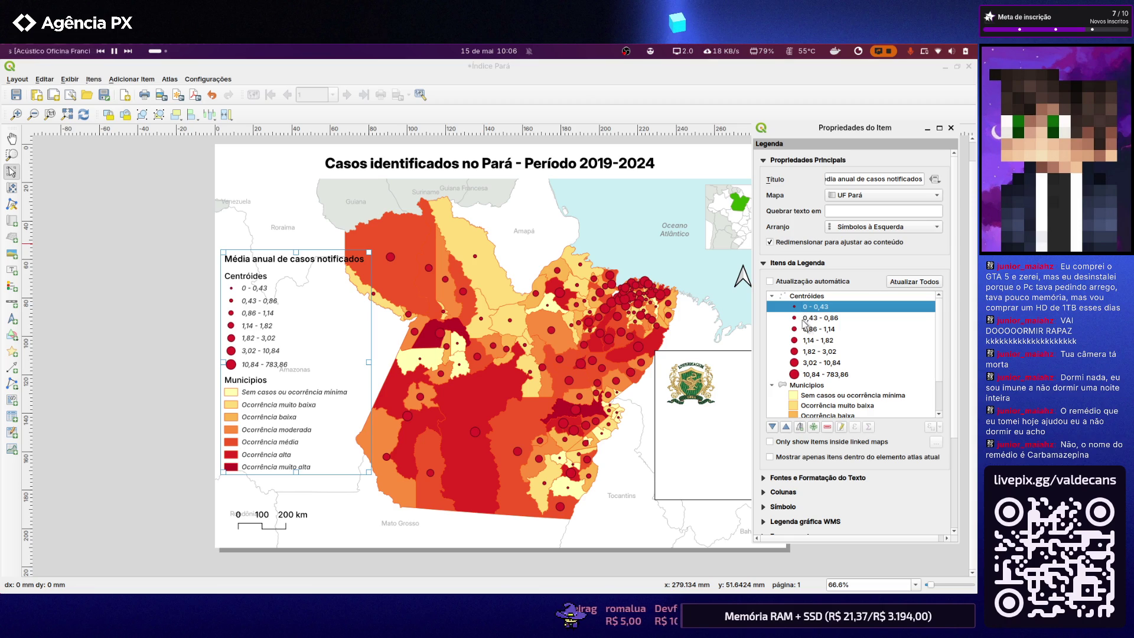
left_click(821, 386)
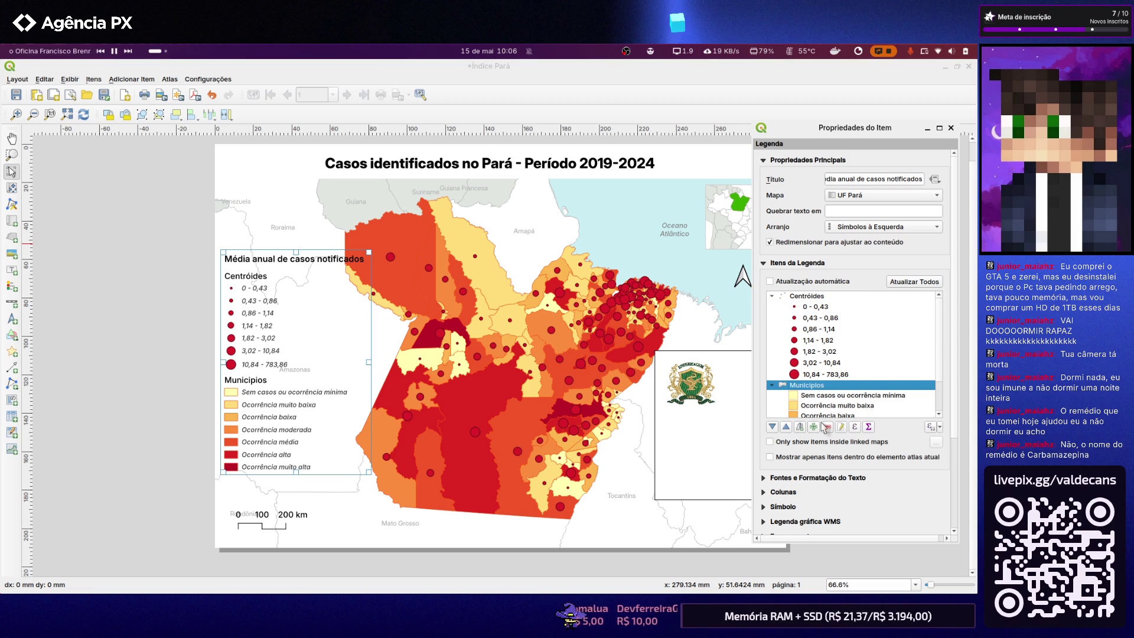
left_click(841, 428)
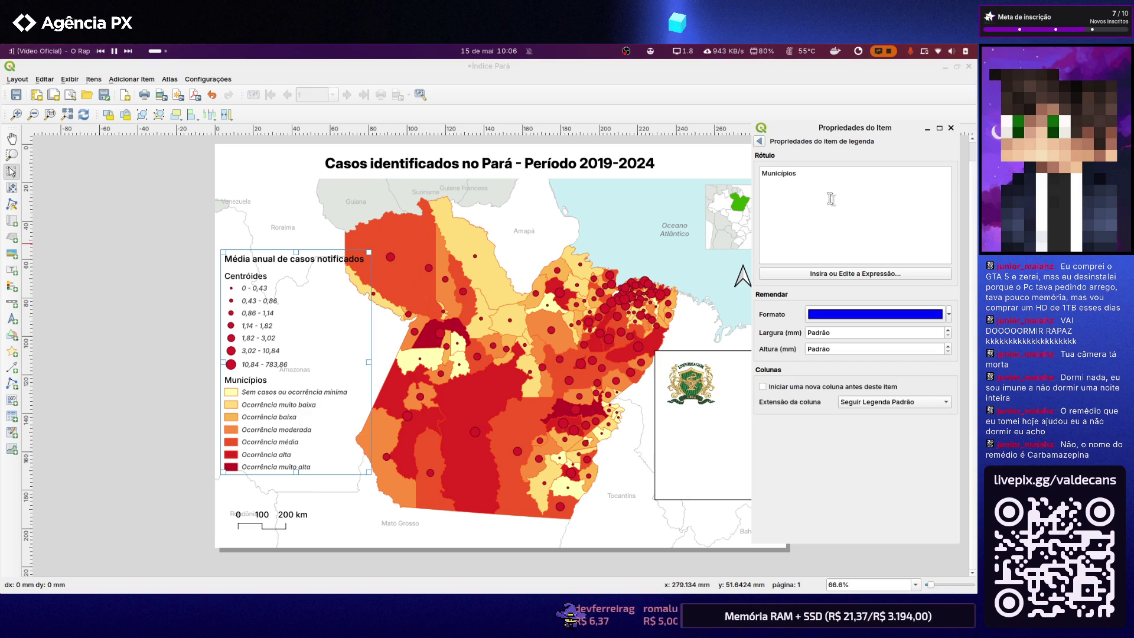
left_click(759, 141)
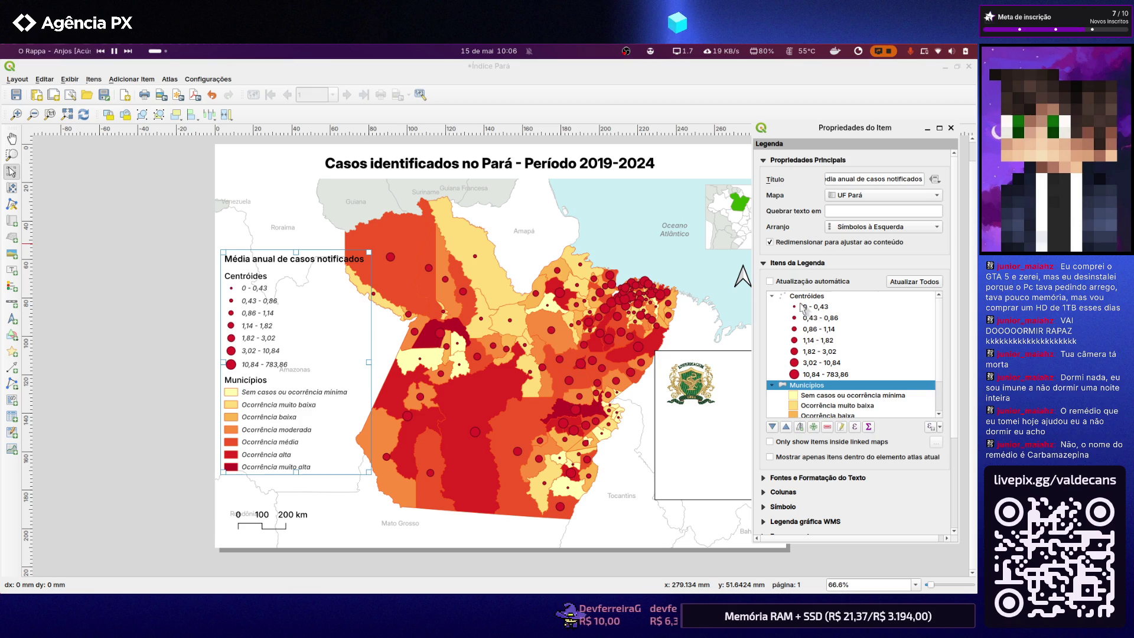
left_click(763, 263)
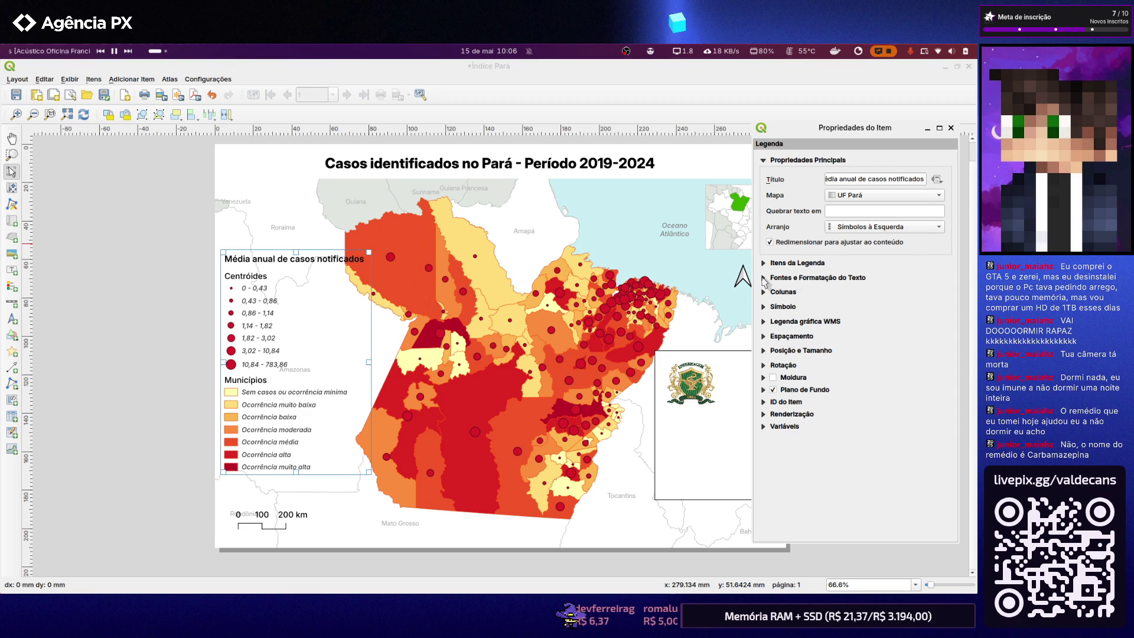
left_click(763, 279)
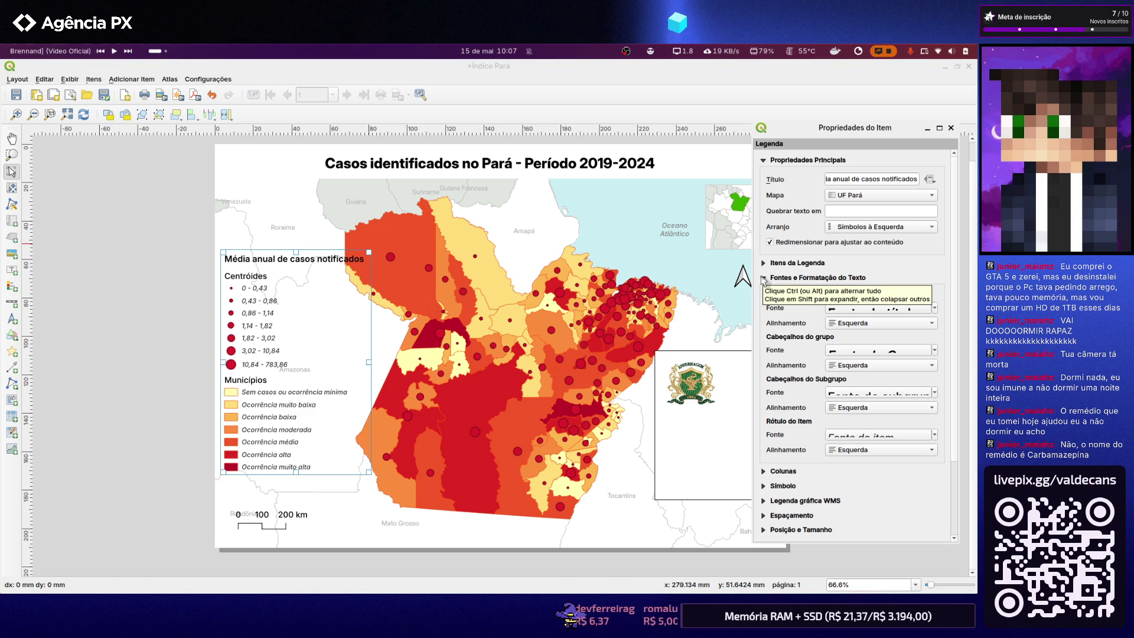
key("alt+Tab")
key("Tab")
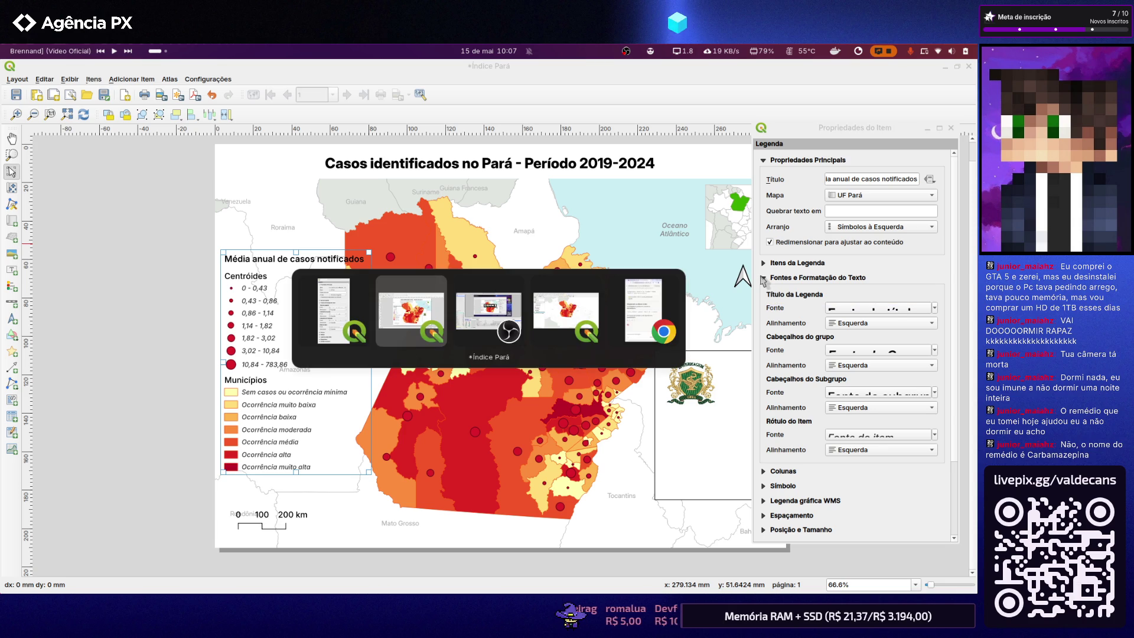
Return to QGIS and show the legend title's text format (Inter SemiBold, 13 pt)
key("alt+Tab")
key("alt+Tab")
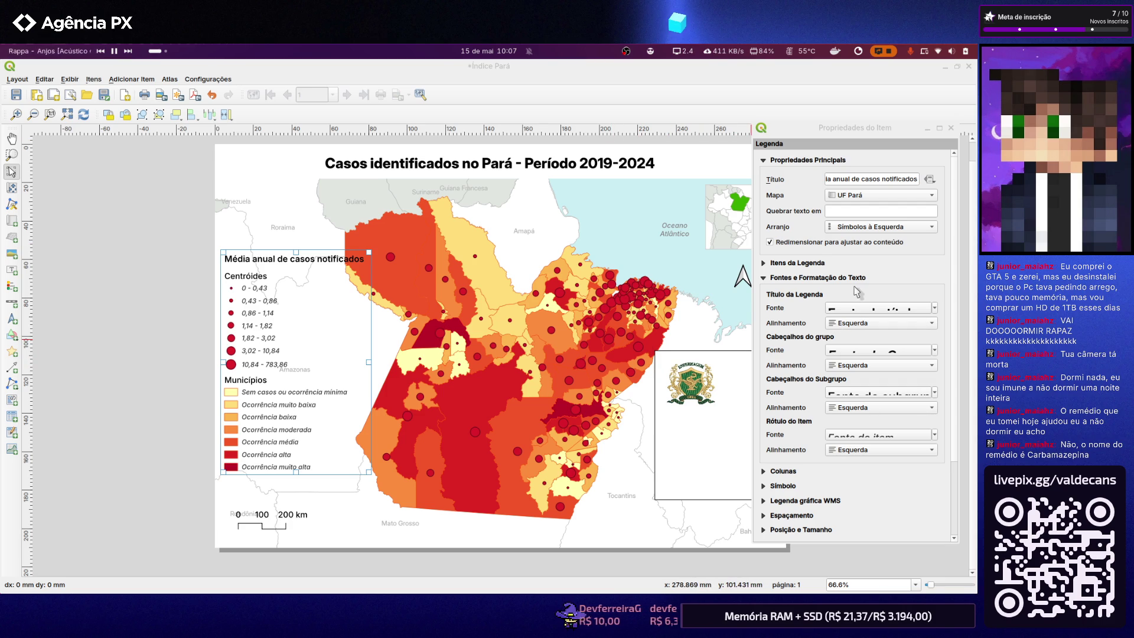
left_click(873, 310)
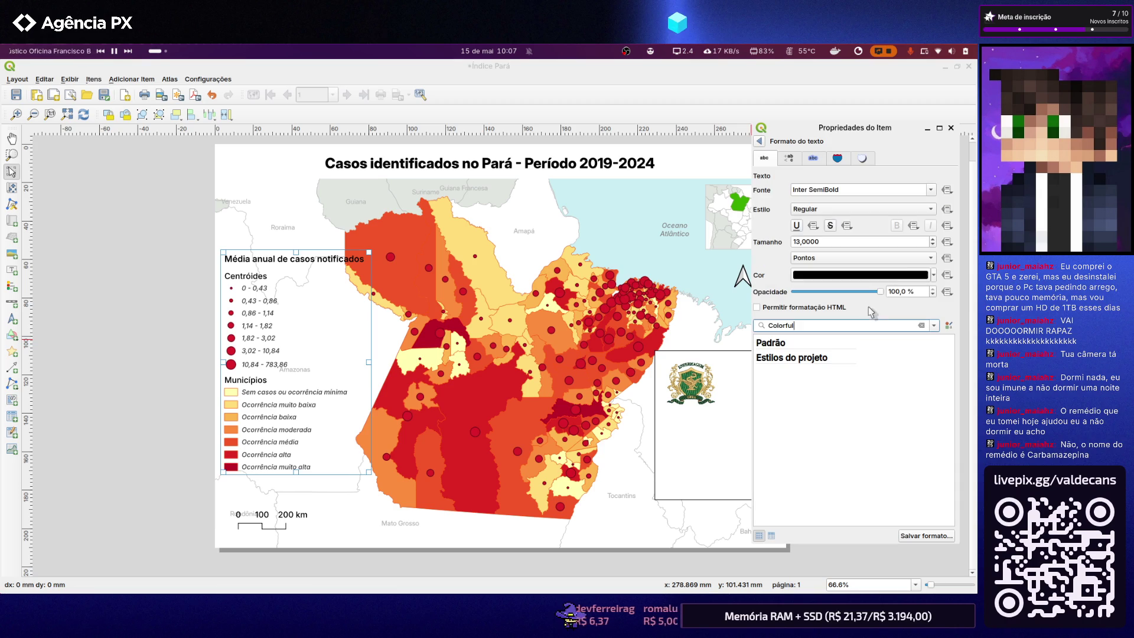
Try ExtraBold variants for the legend title font, then settle back on Inter SemiBold
left_click(930, 189)
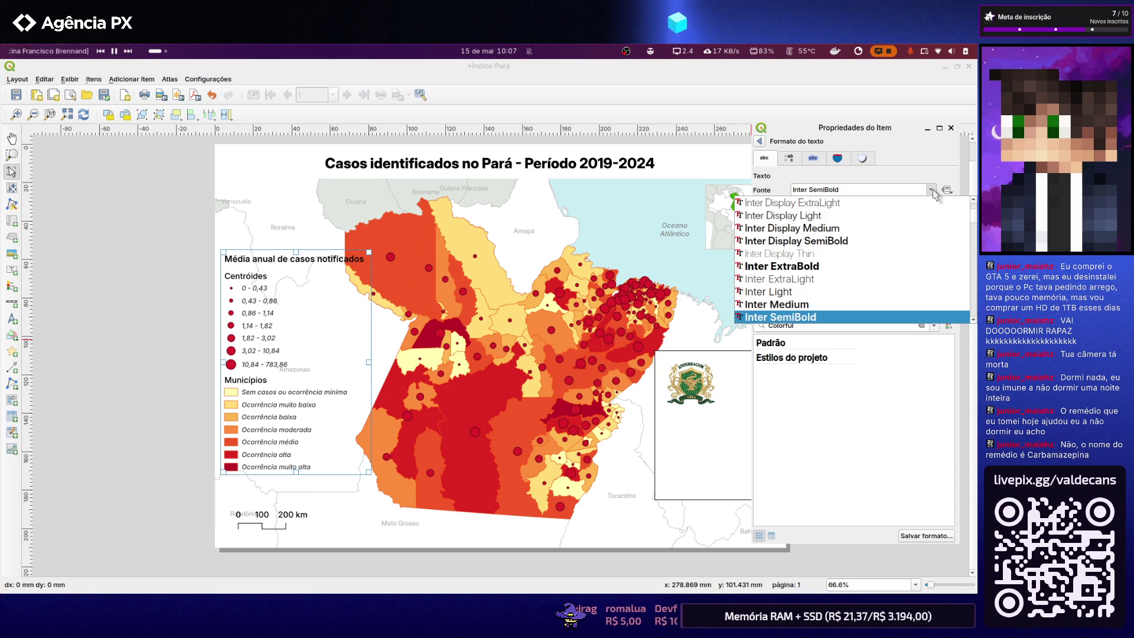
scroll(903, 240, "down", 1)
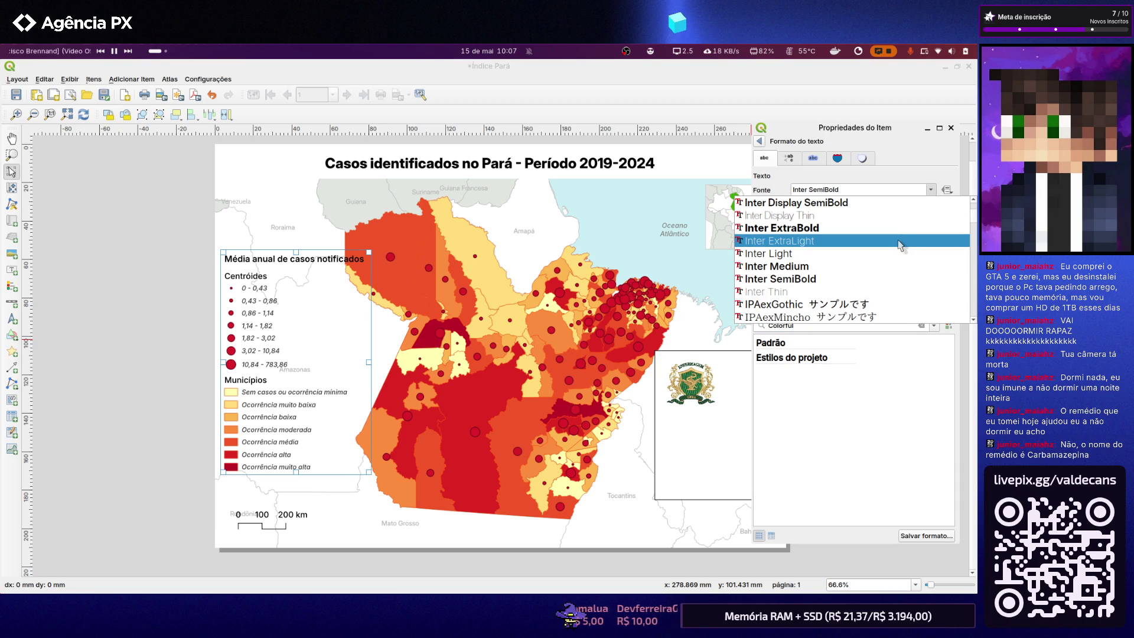
scroll(897, 240, "down", 1)
scroll(897, 241, "down", 2)
scroll(898, 241, "up", 3)
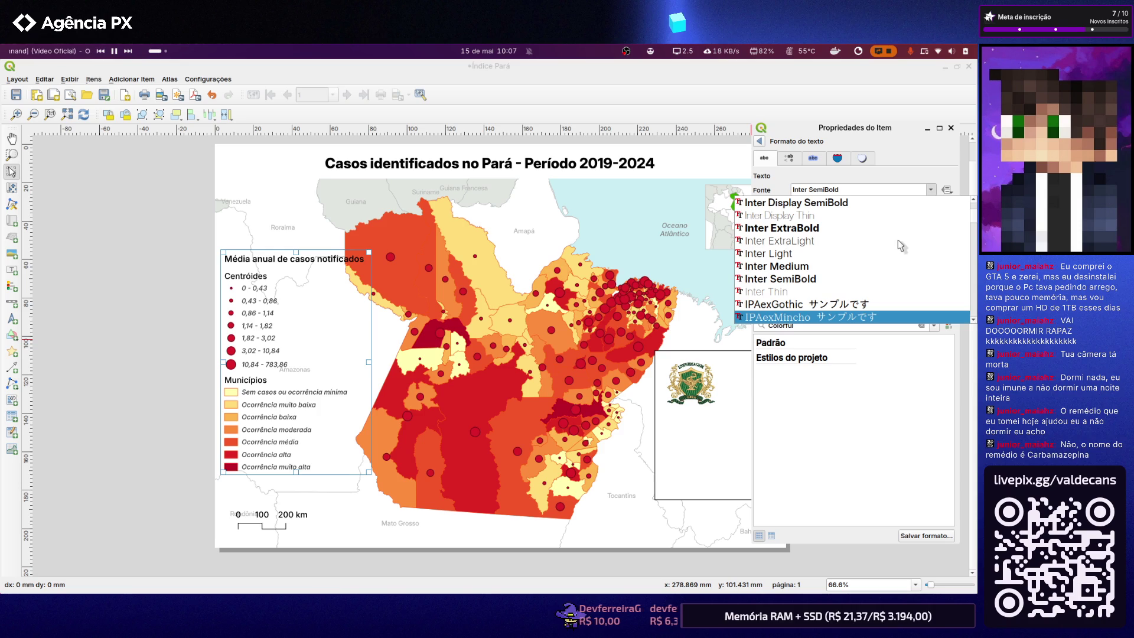
scroll(898, 241, "up", 1)
scroll(896, 243, "up", 1)
scroll(895, 244, "up", 1)
scroll(895, 244, "up", 1)
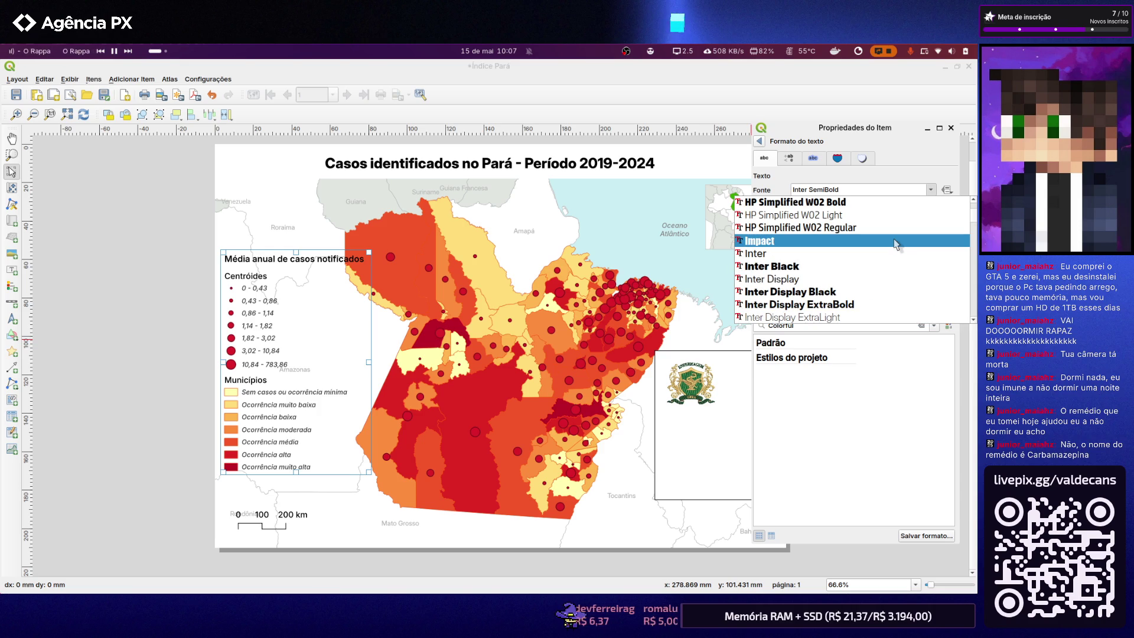
scroll(895, 242, "down", 1)
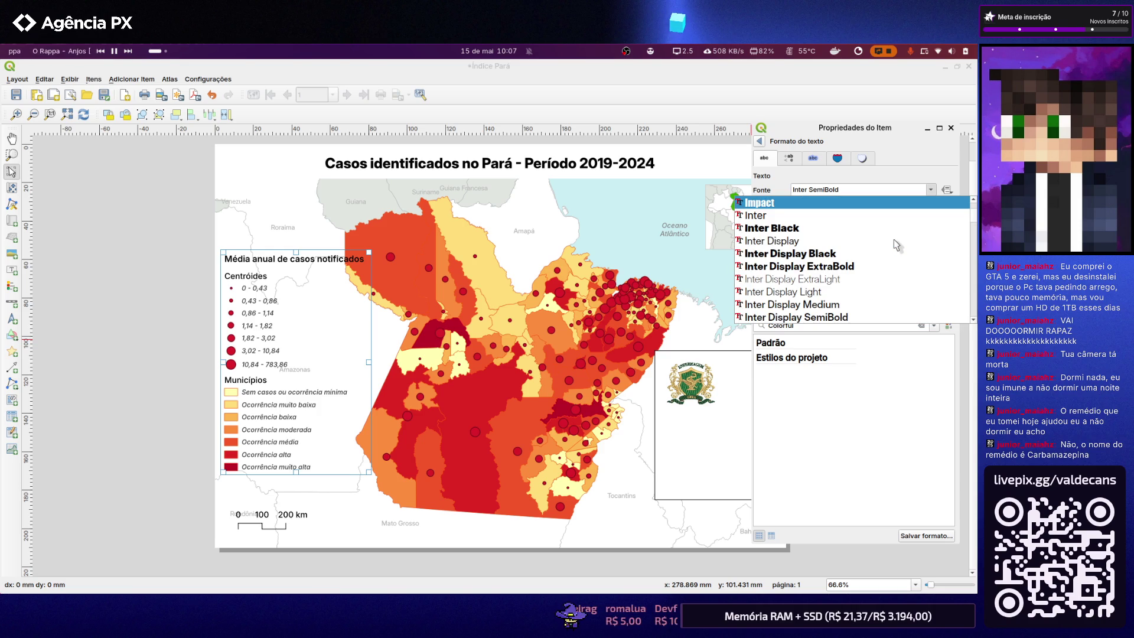
left_click(867, 269)
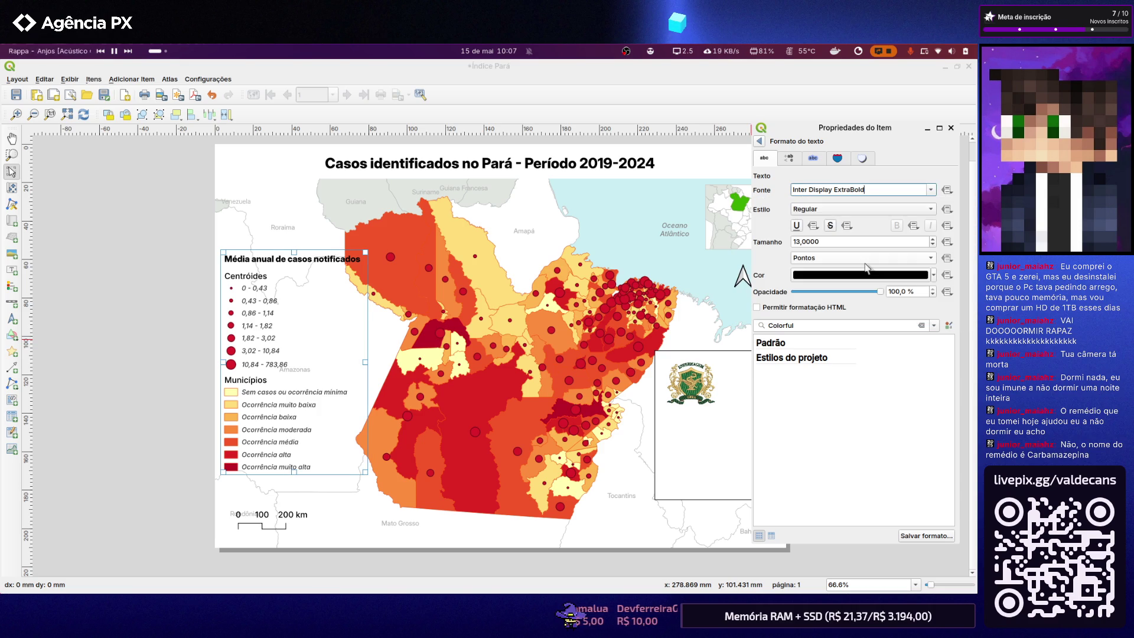
left_click(930, 189)
scroll(853, 276, "down", 2)
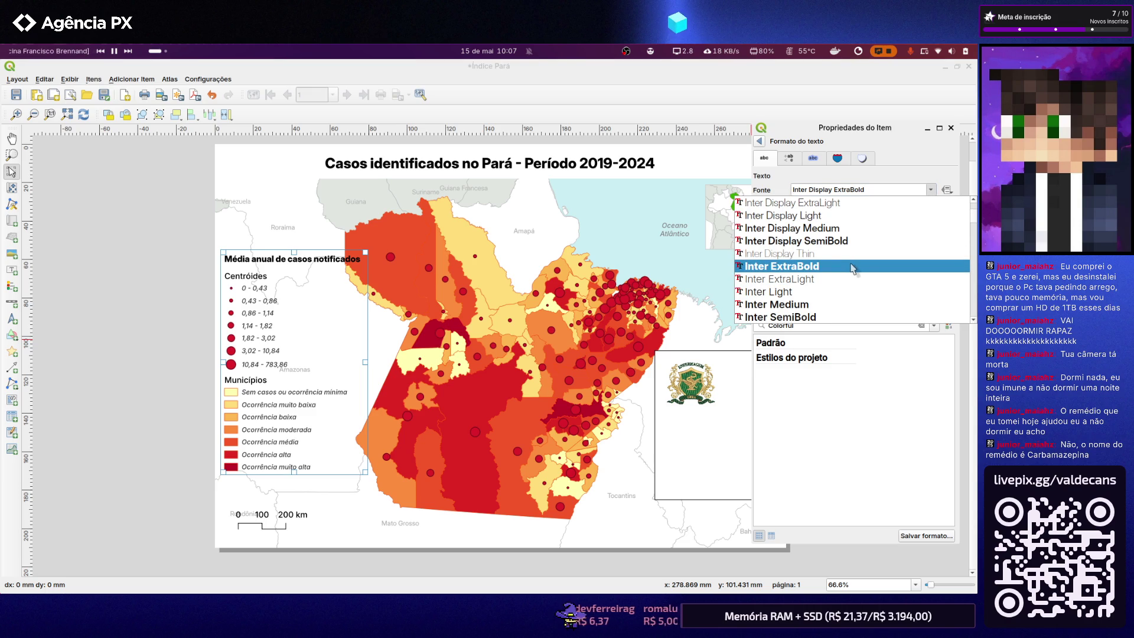
left_click(854, 267)
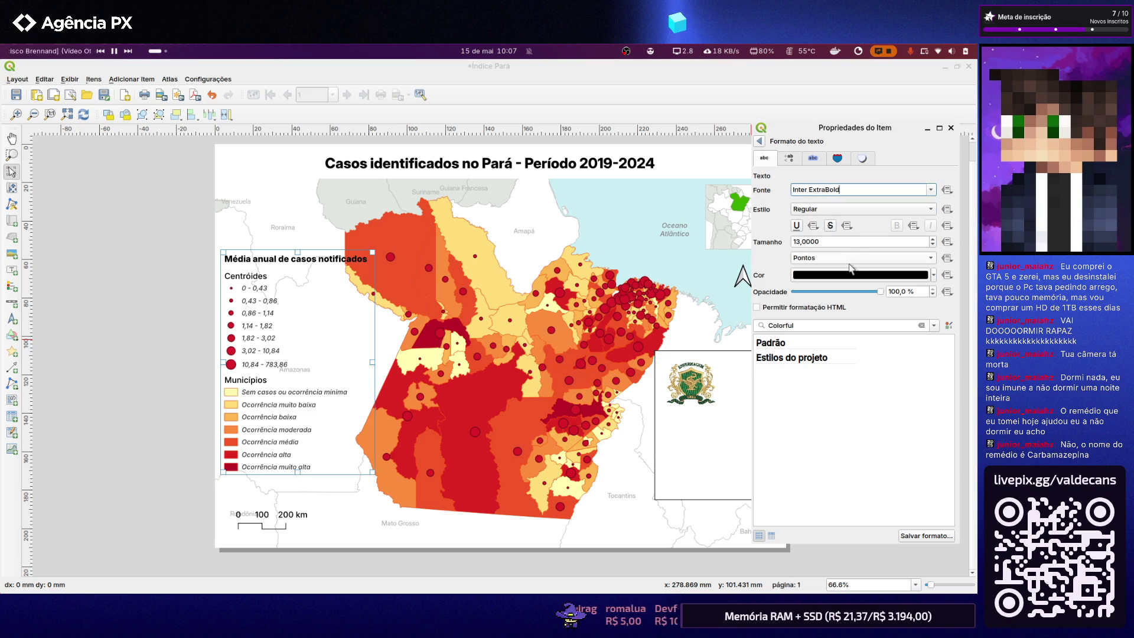
left_click(930, 191)
scroll(851, 241, "down", 1)
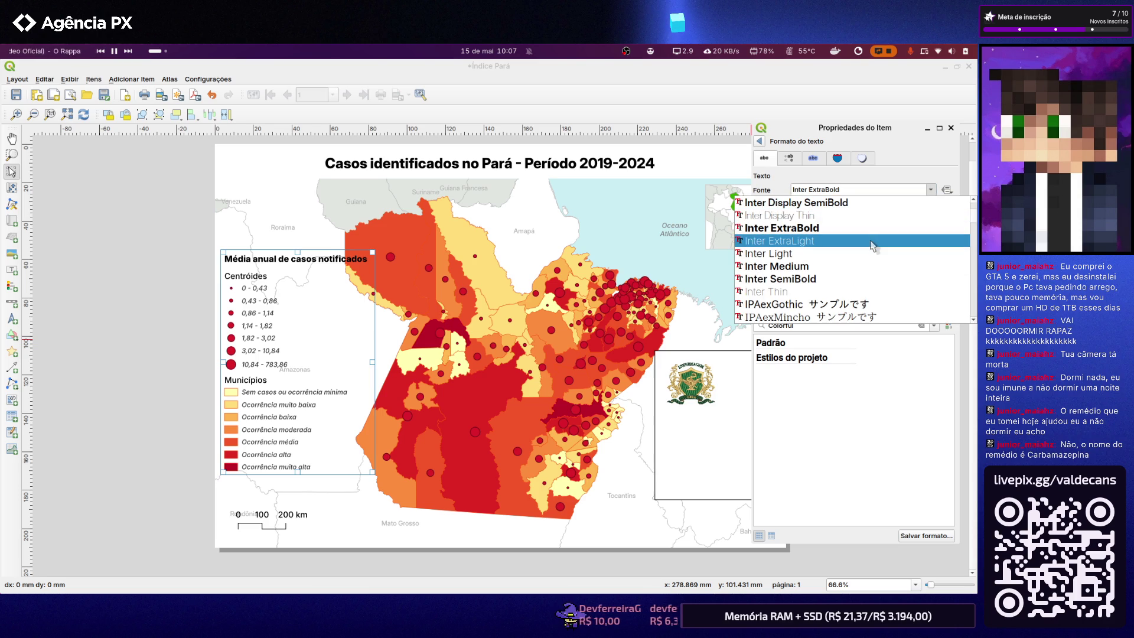
left_click(845, 280)
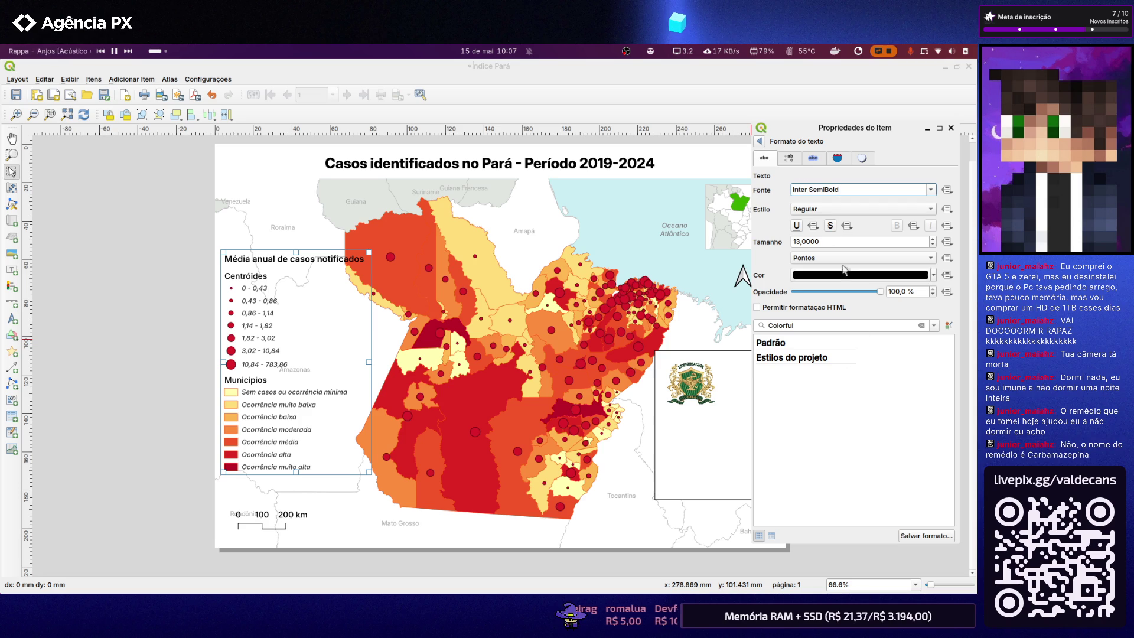
Review the title's formatting options and return to the legend properties
left_click(788, 158)
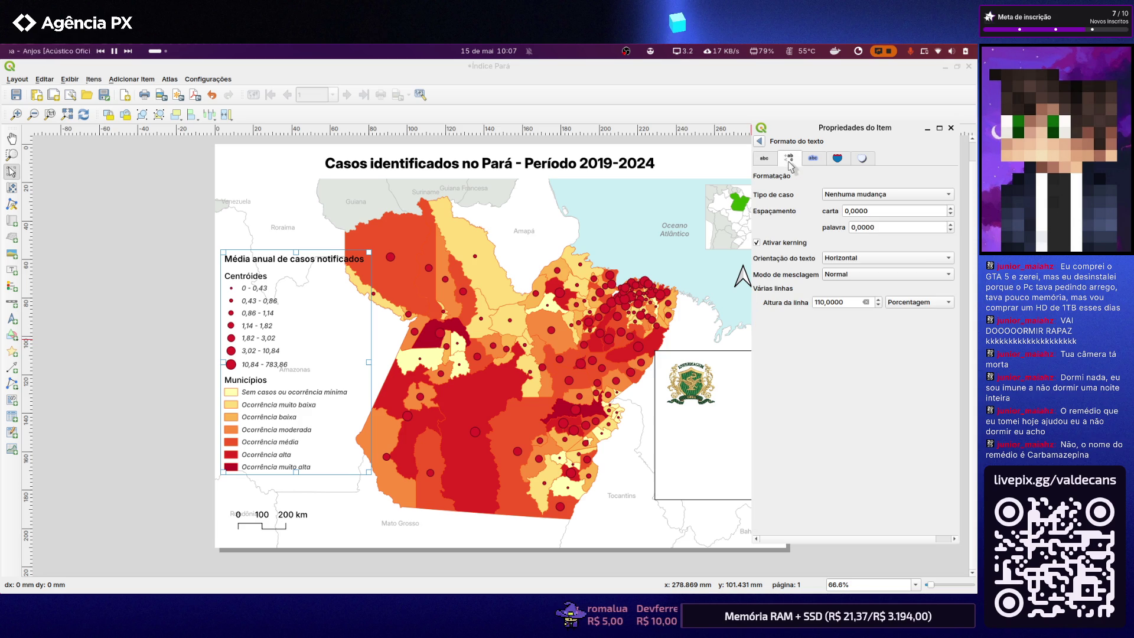
left_click(760, 141)
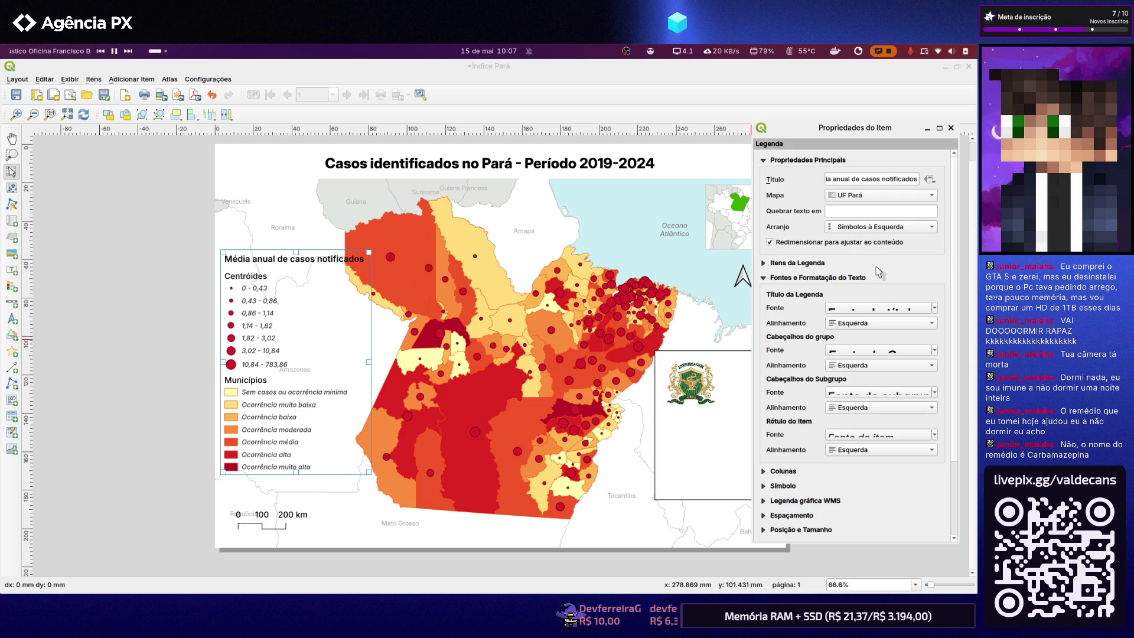
left_click_drag(918, 180, 890, 179)
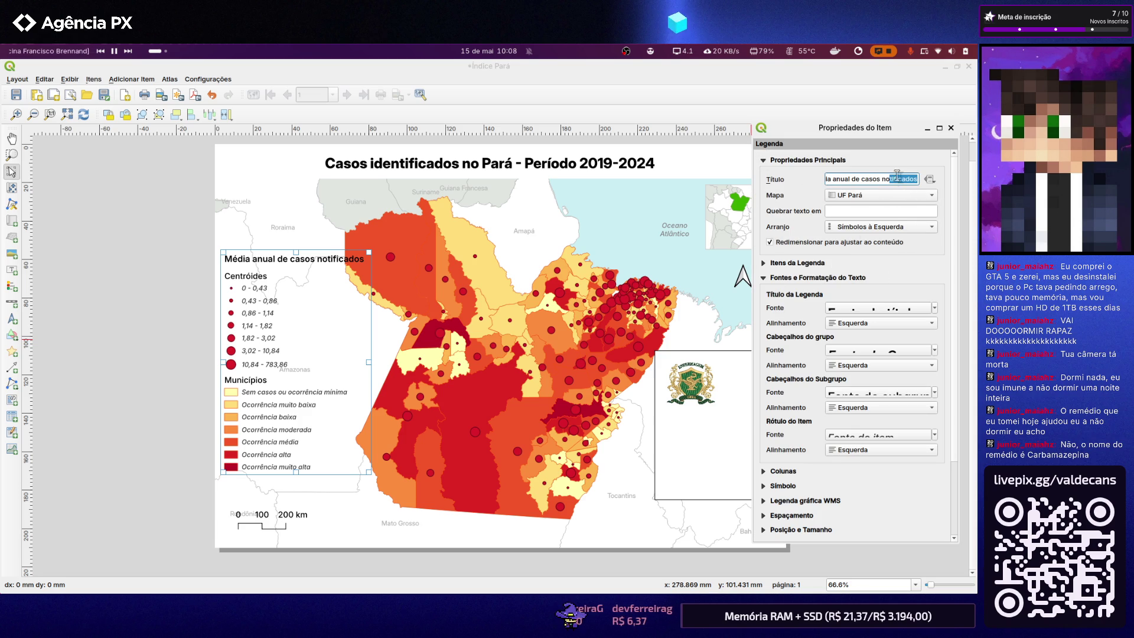
left_click(928, 180)
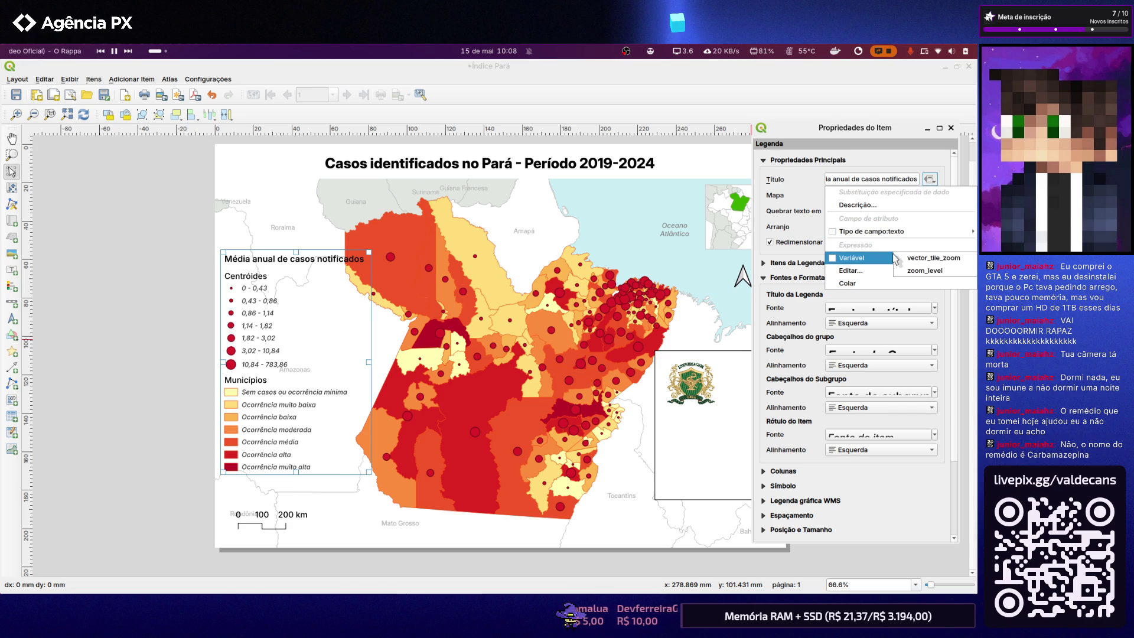
left_click(870, 205)
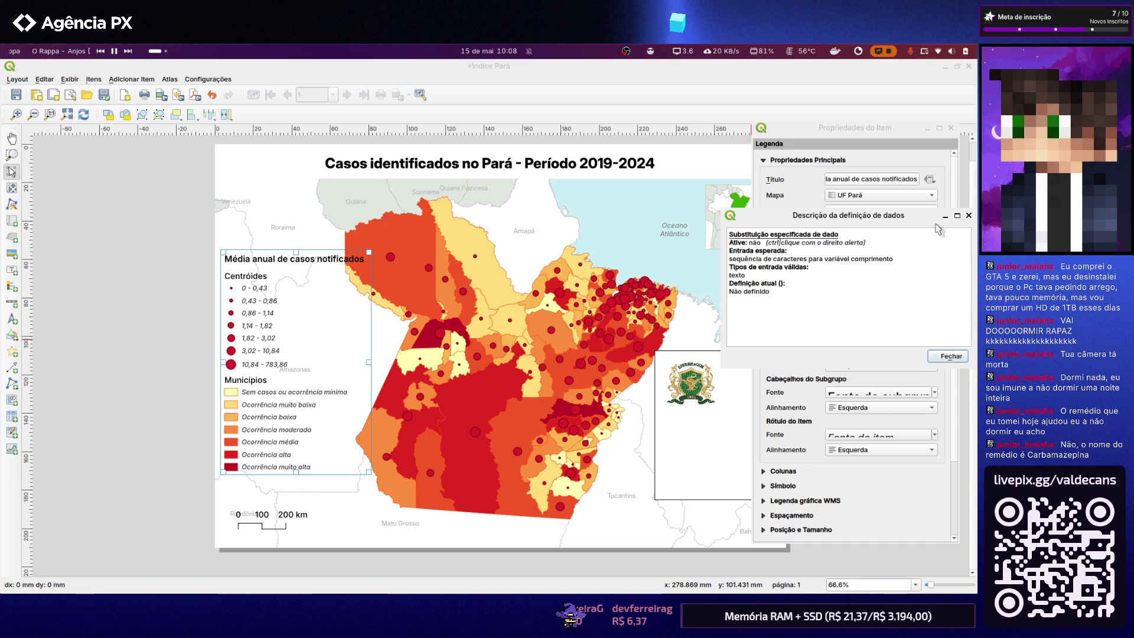
left_click(969, 216)
left_click_drag(875, 177, 824, 179)
left_click(868, 180)
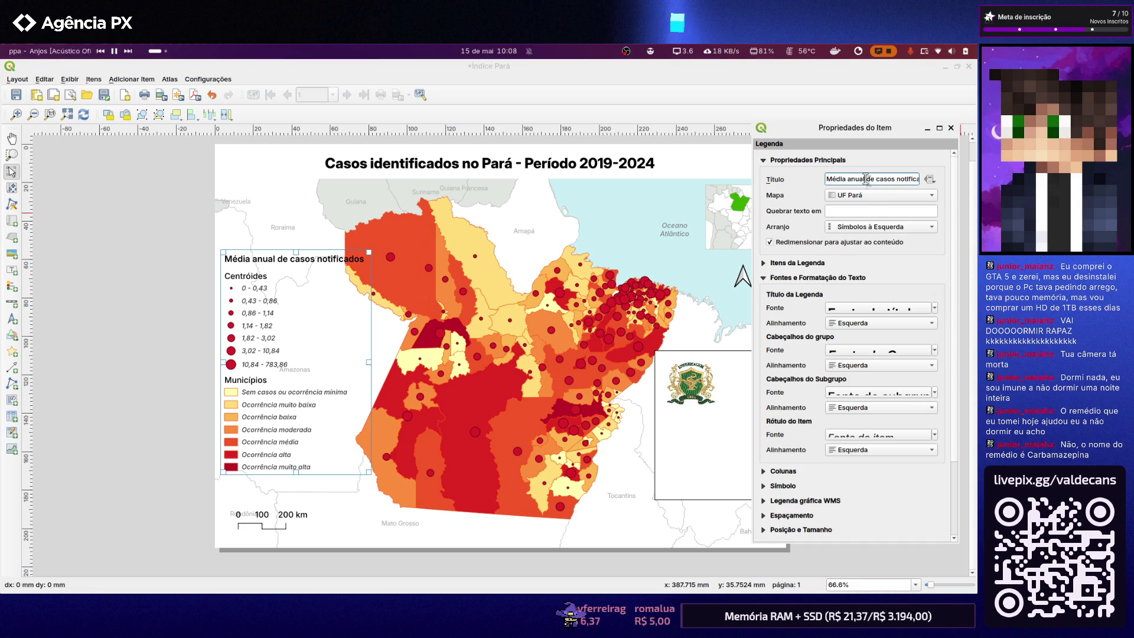
Shorten the legend title to 'Média anual de casos' and save the project
double_click(897, 181)
key("BackSpace")
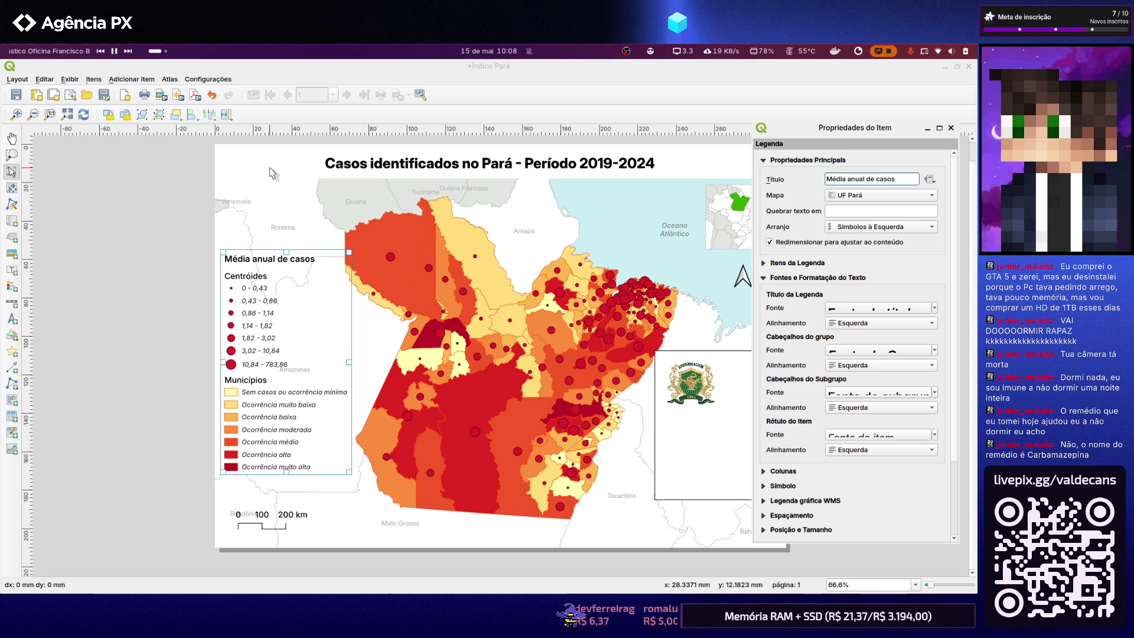
left_click(15, 96)
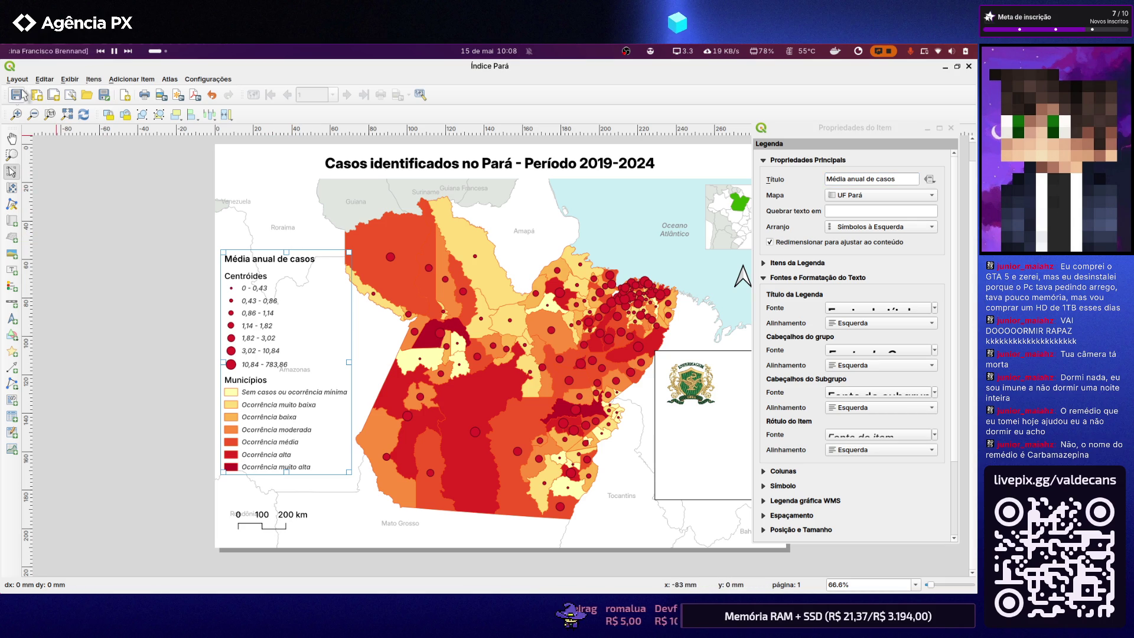
key("alt+Tab")
key("alt+Tab")
key("alt+Tab")
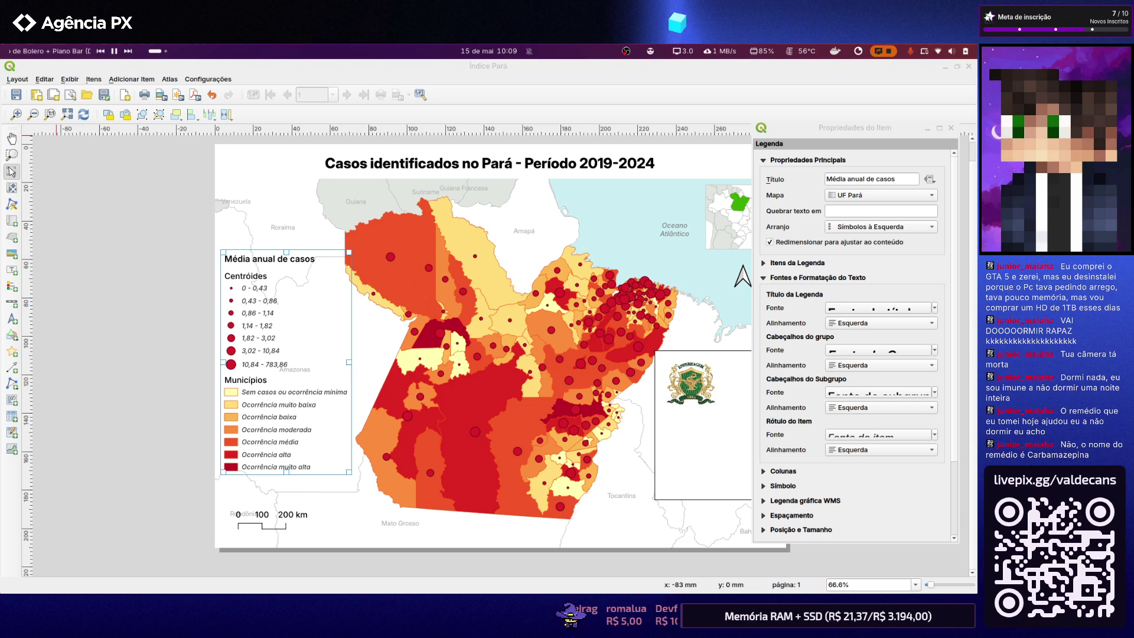
key("alt+Tab")
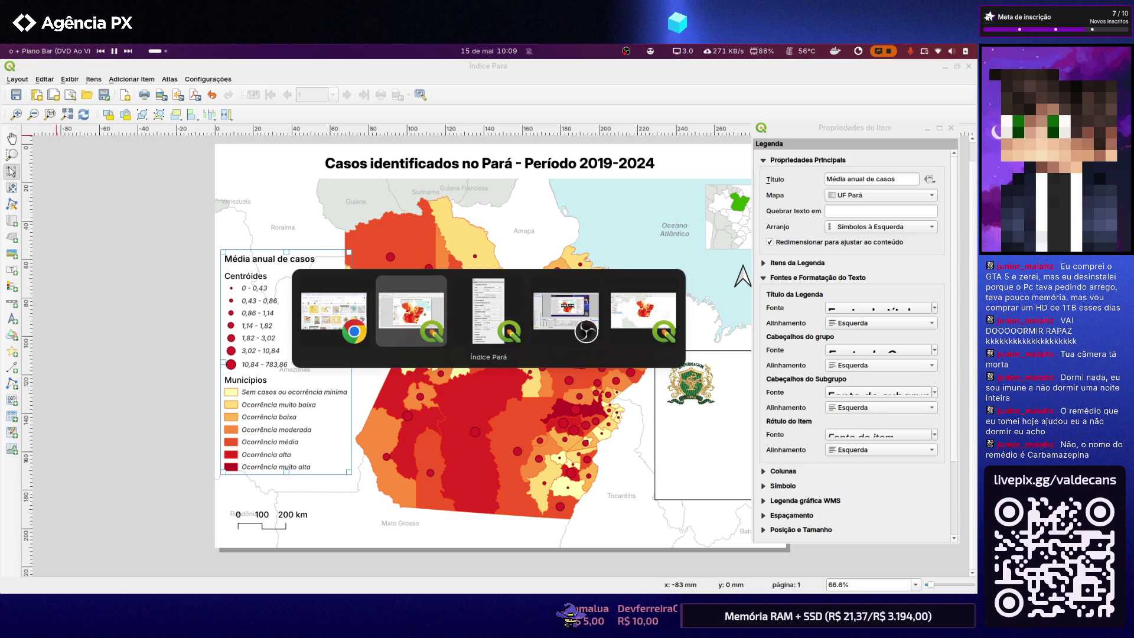
key("alt+Tab")
key("alt+Tab")
key("alt+Tab")
key("alt+Tab")
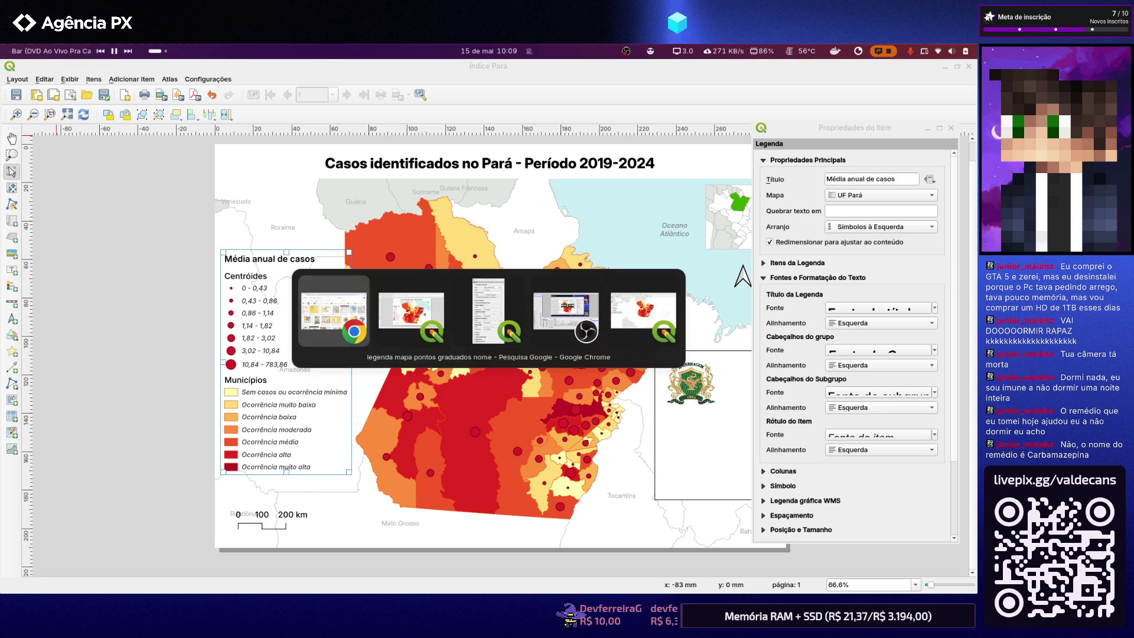
key("alt+Tab")
key("alt+Tab")
key("alt+Tab")
key("alt+Tab")
key("alt+Tab")
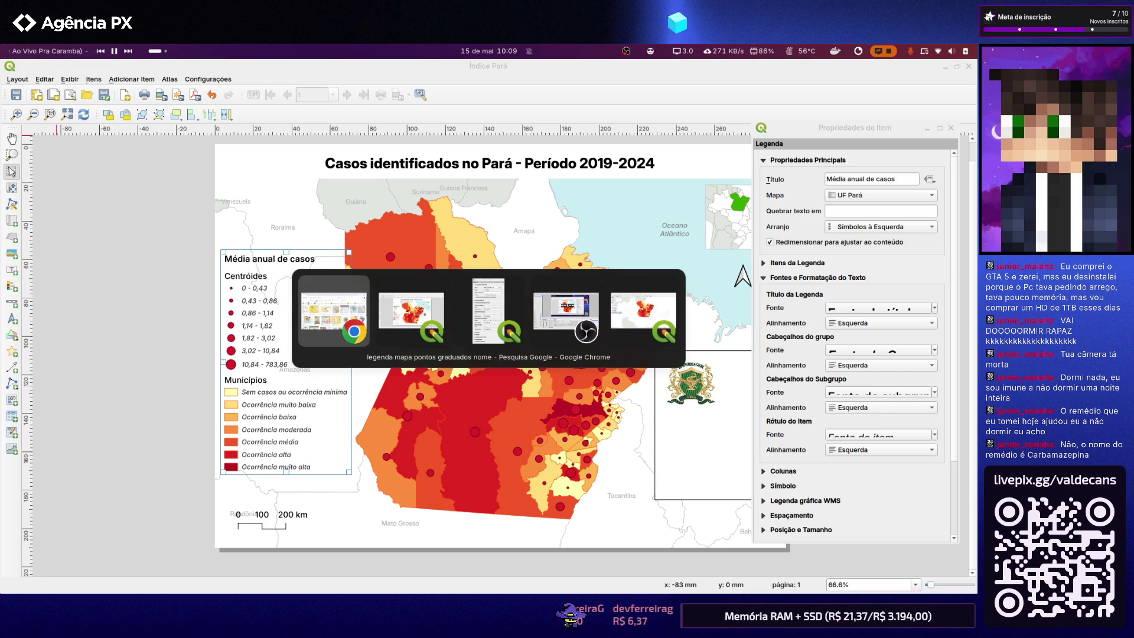
key("Escape")
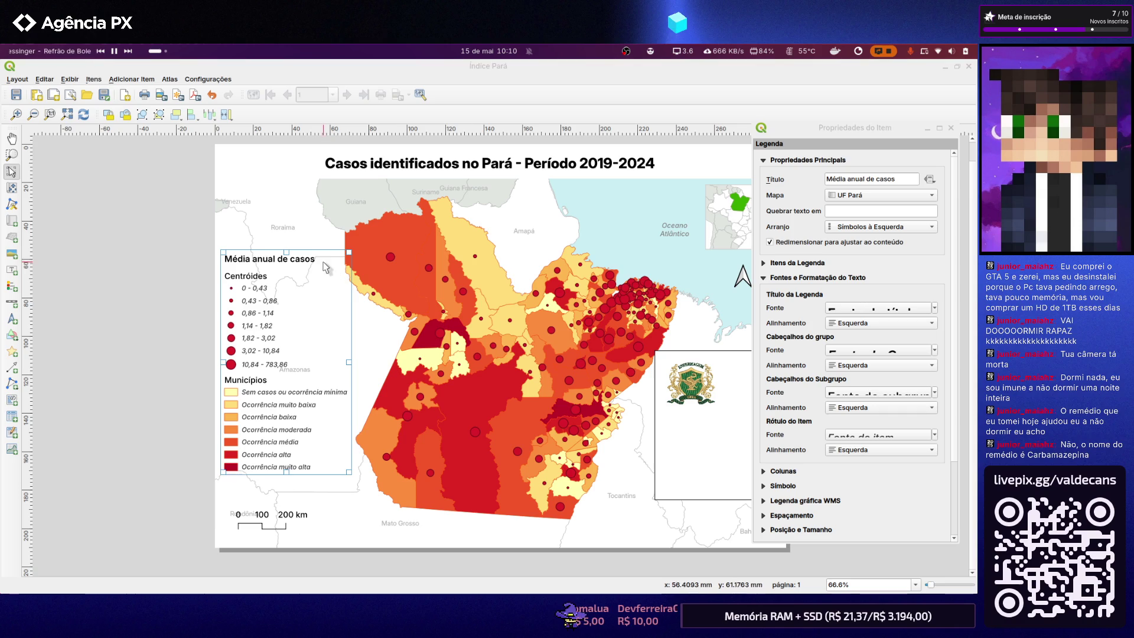
Retitle the legend 'Legenda' and set its title size to 16 pt
triple_click(901, 180)
type("Legenda")
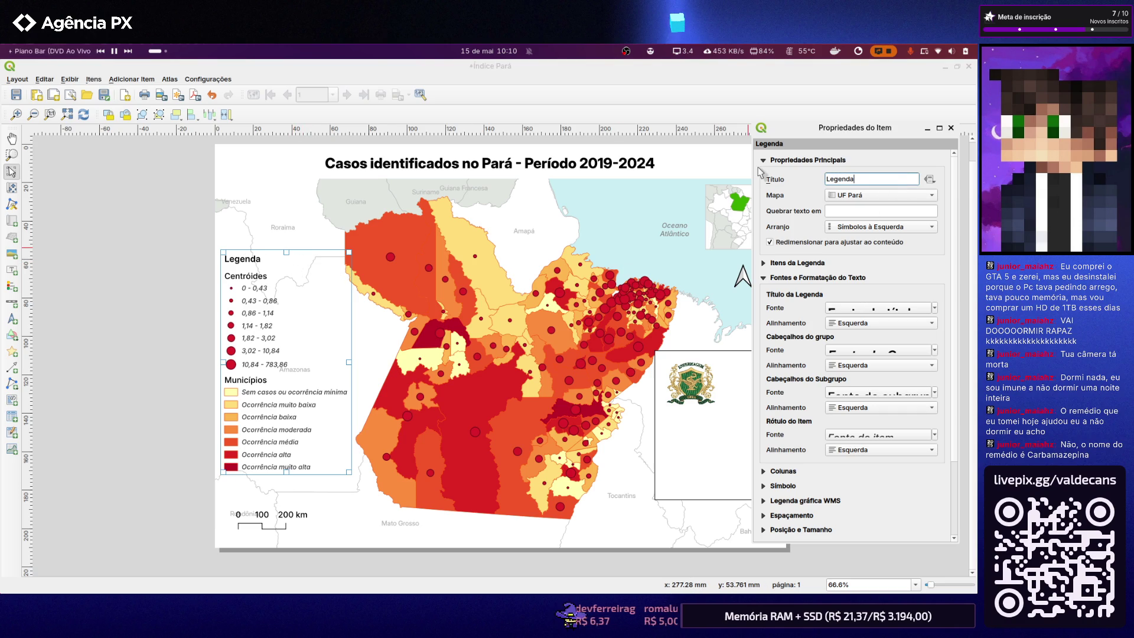
left_click(884, 308)
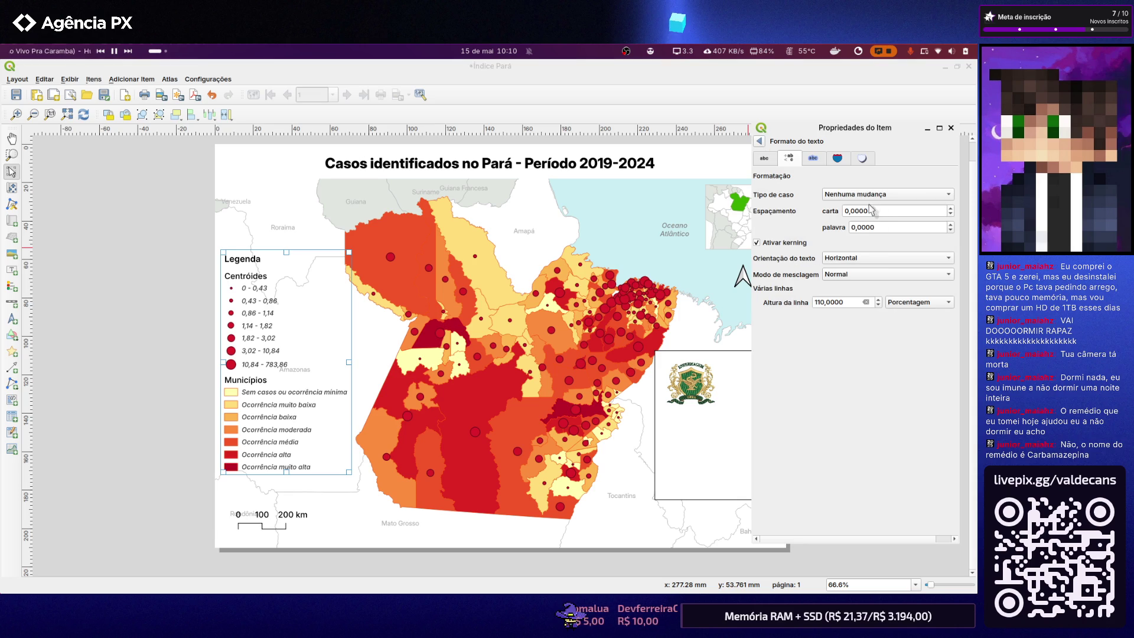
left_click(763, 158)
left_click_drag(850, 242, 805, 237)
type("6")
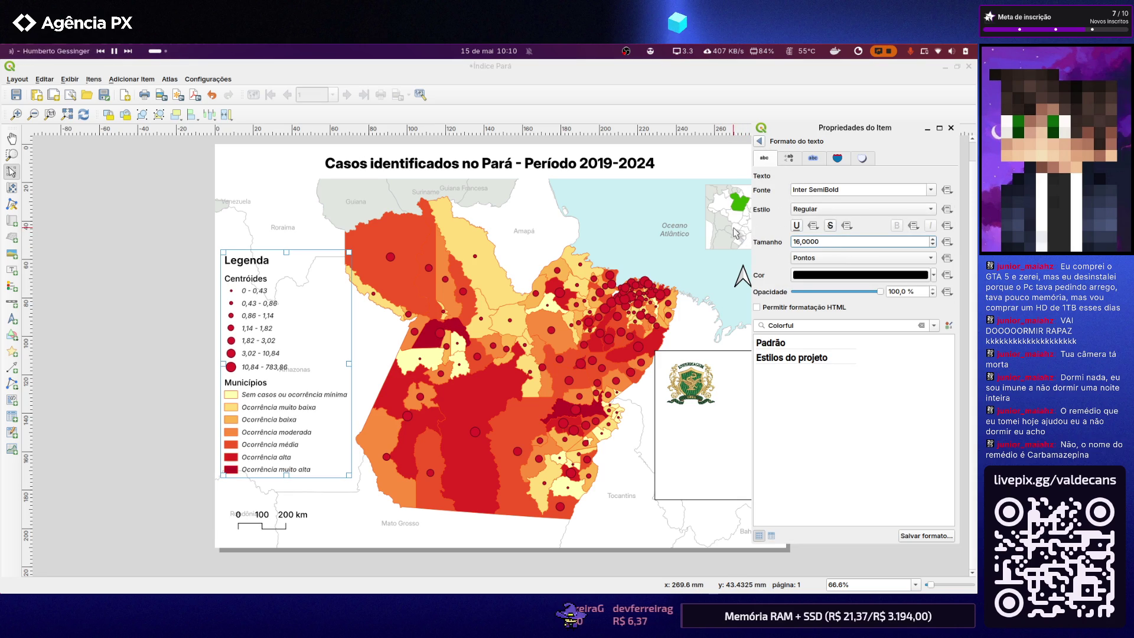
key("Return")
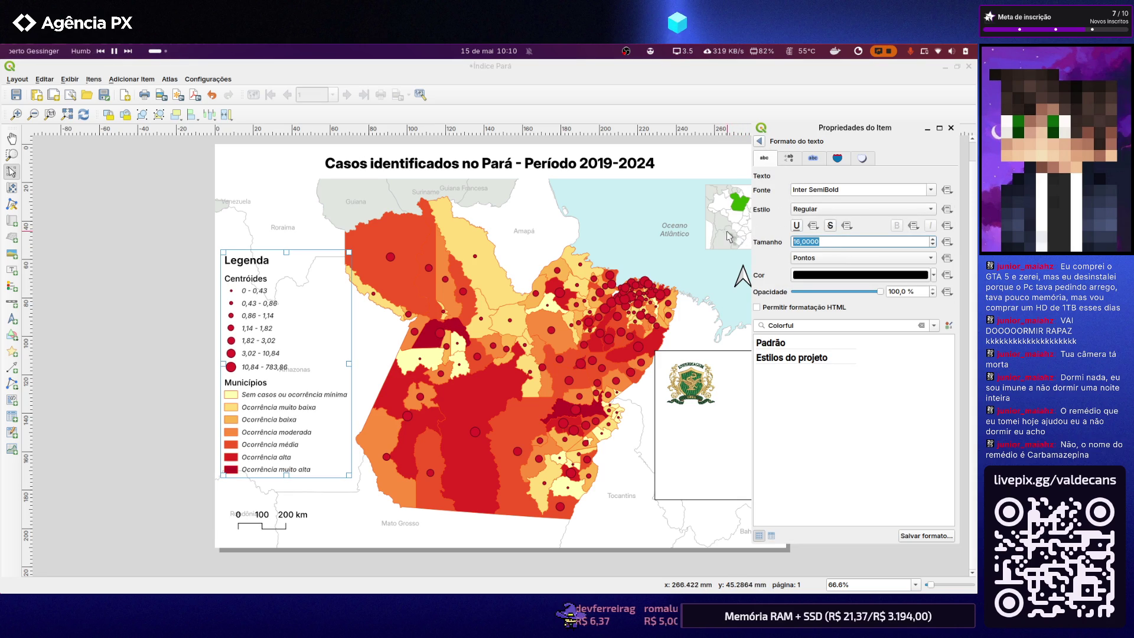
left_click(759, 141)
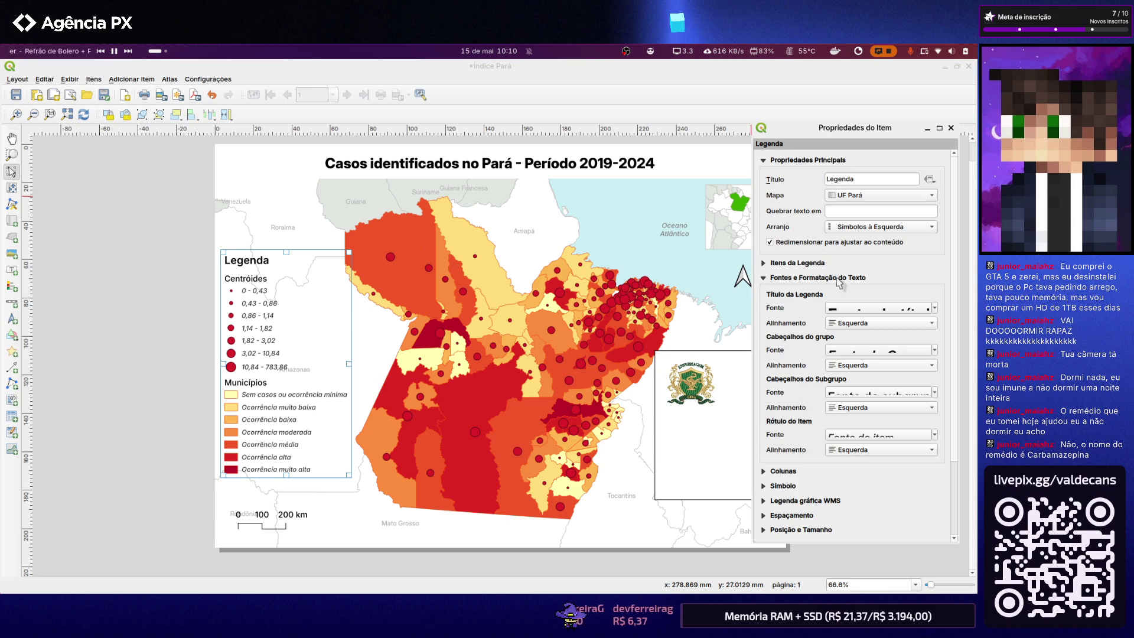
Check the group heading text settings and expand the list of legend items
left_click(853, 351)
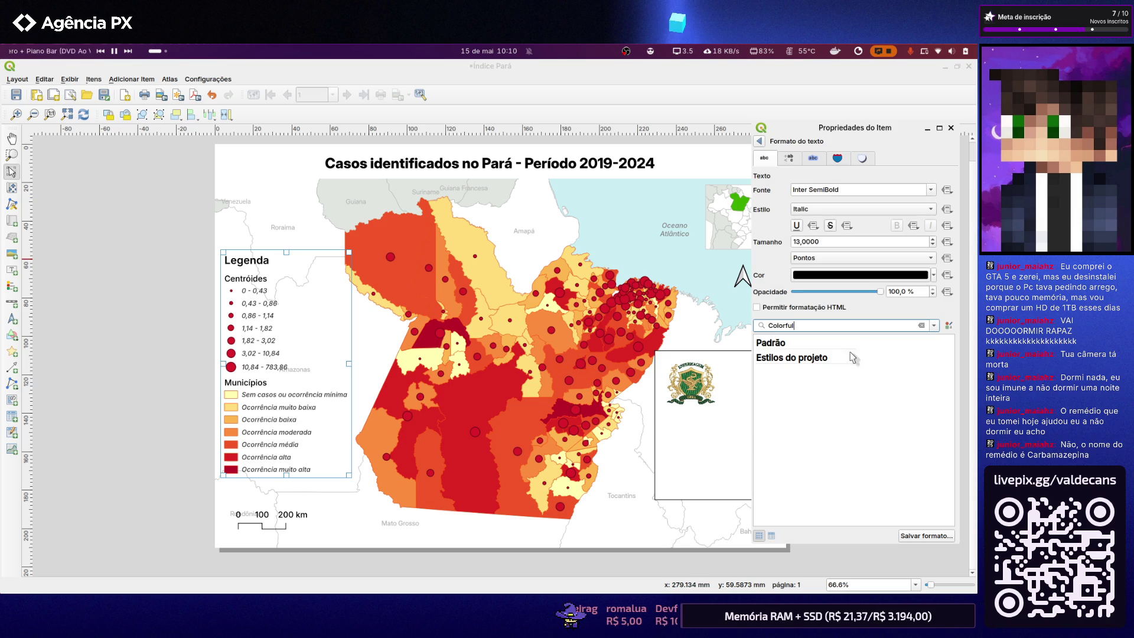
left_click(788, 158)
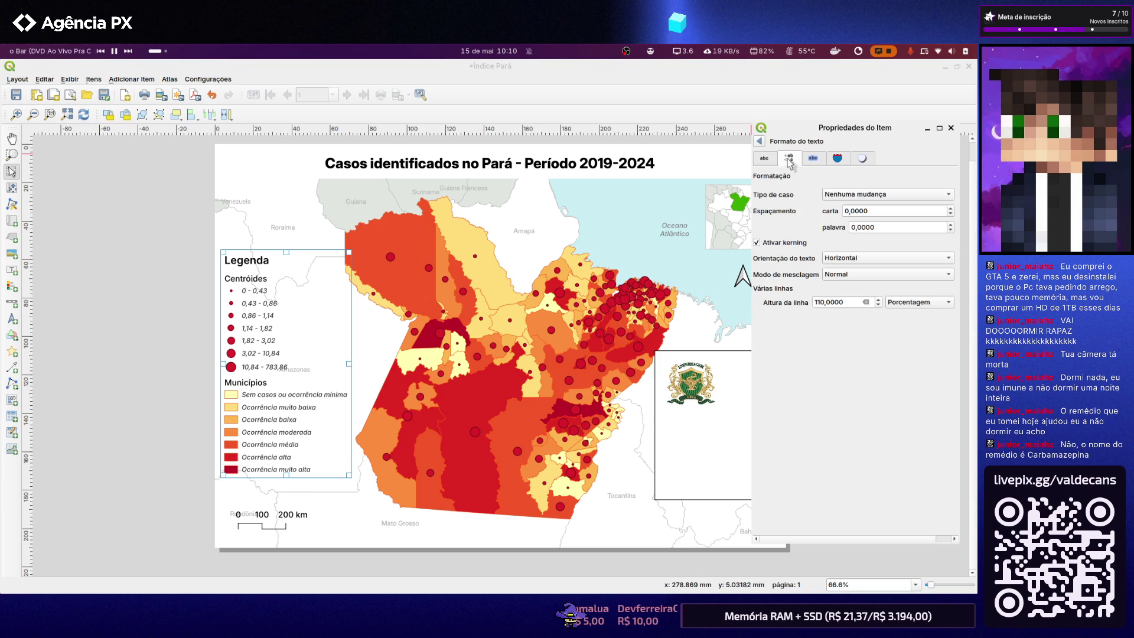
left_click(763, 157)
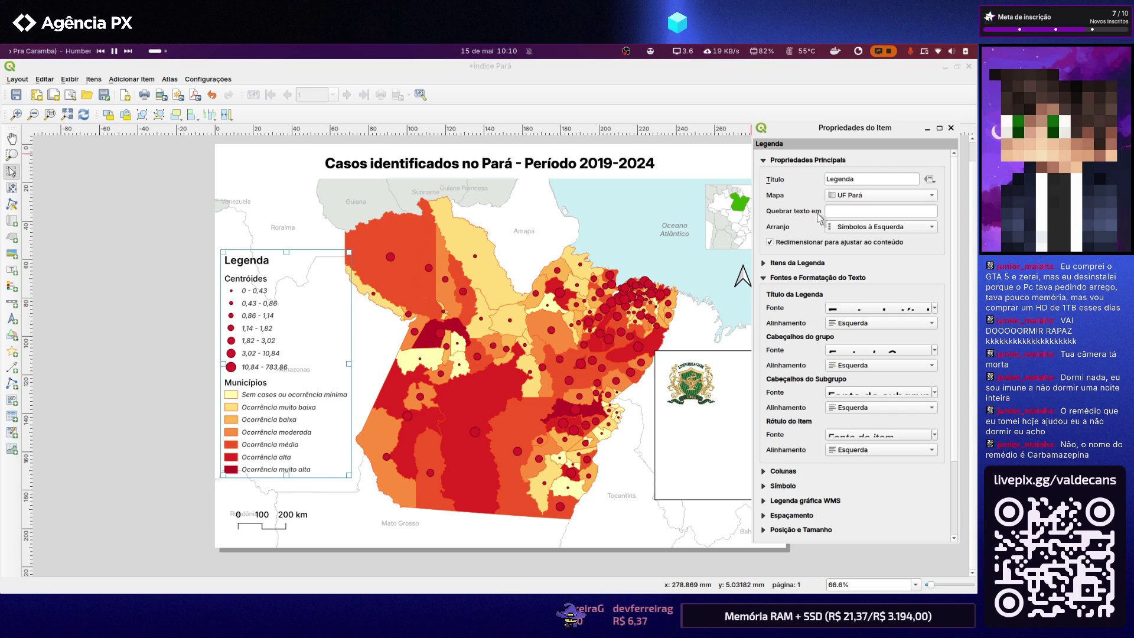
left_click(764, 278)
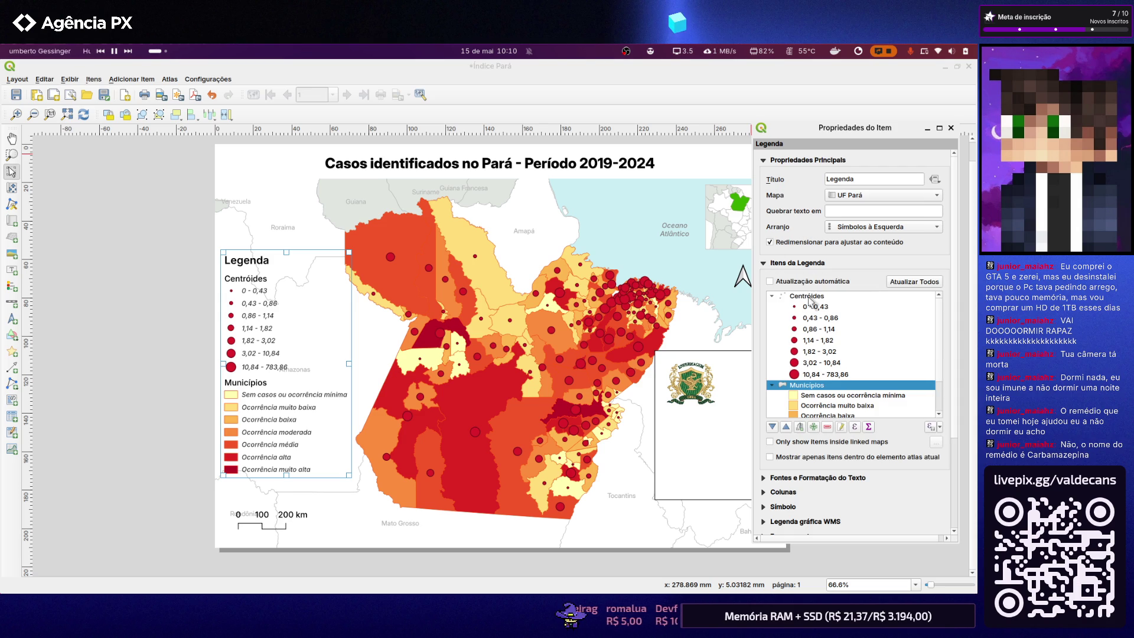
Rename the Centróides legend group to 'Média de casos notificados'
left_click(812, 297)
double_click(816, 299)
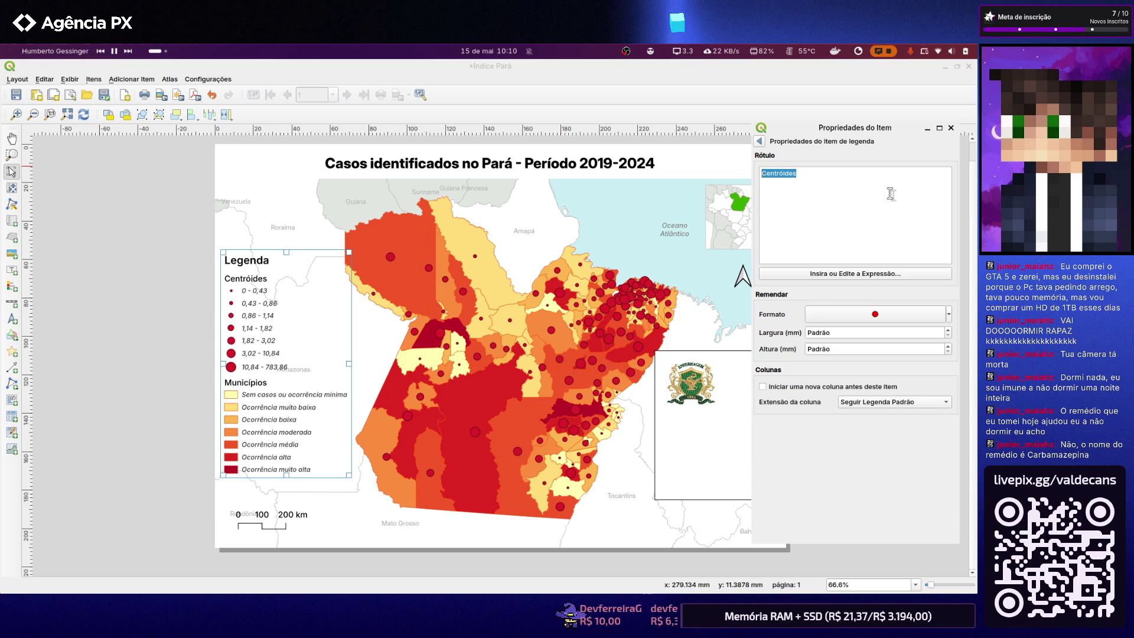
type("Média")
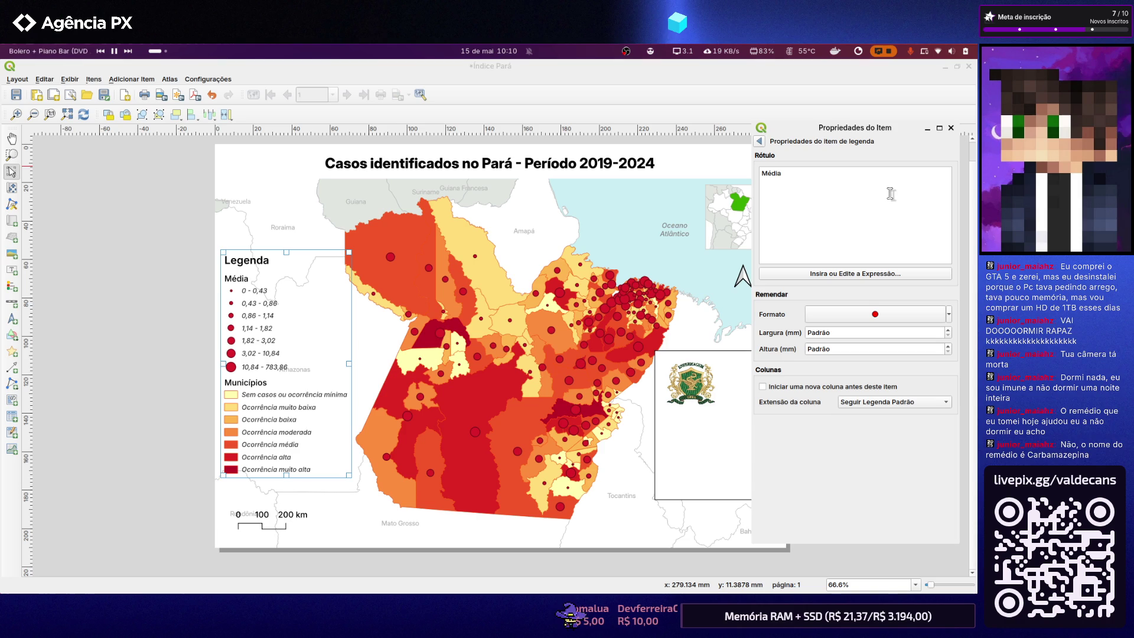
type(" de")
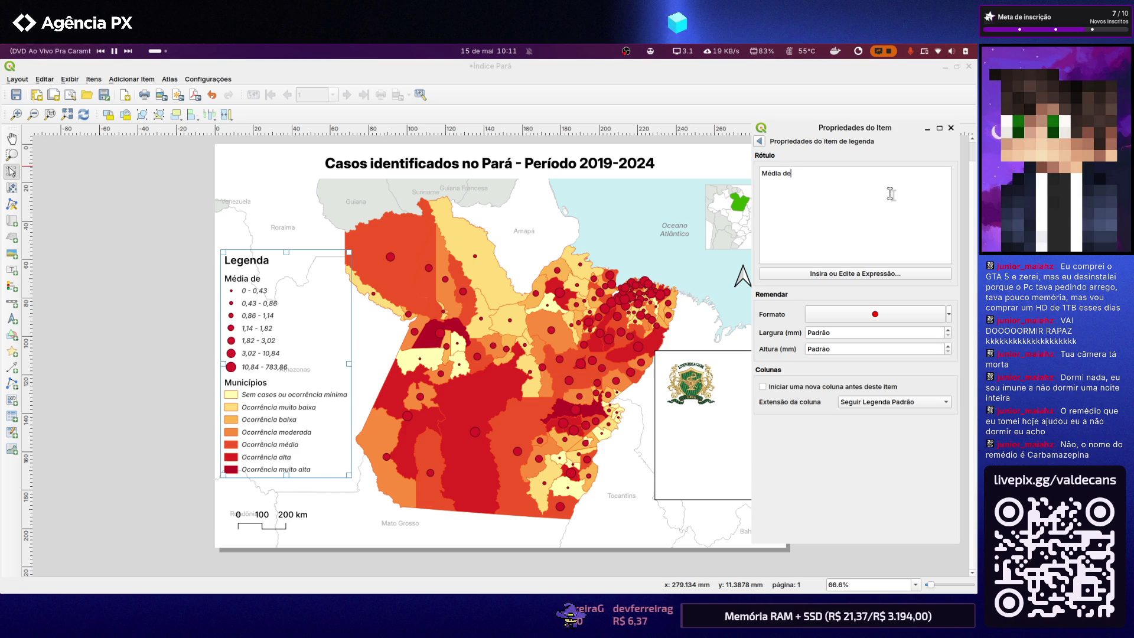
type(" casos")
key("BackSpace")
key("BackSpace")
key("BackSpace")
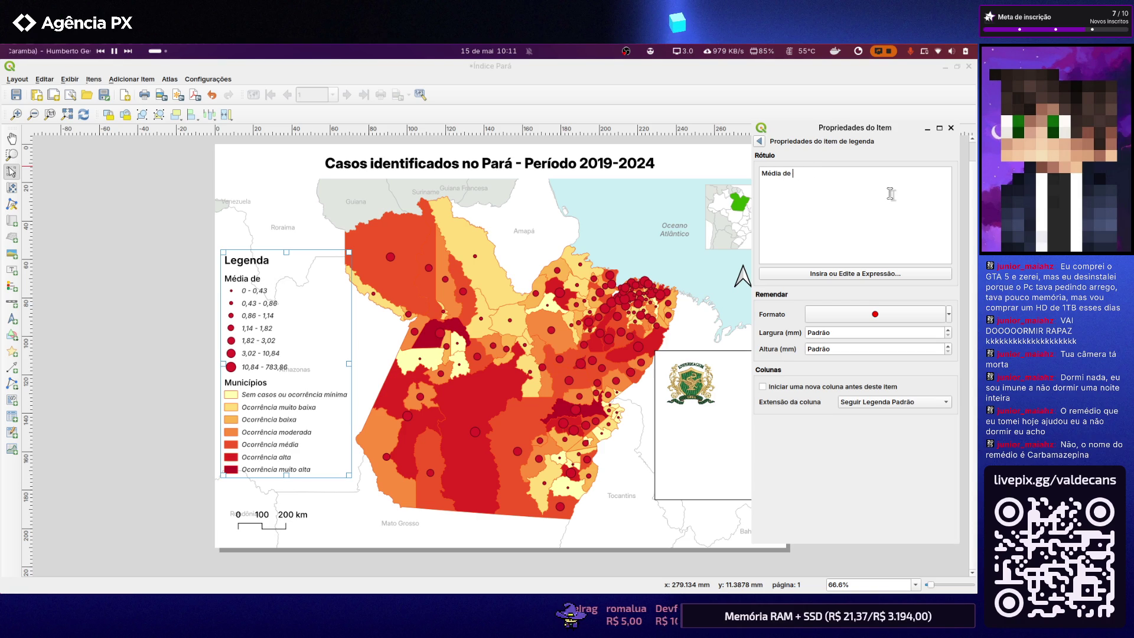
type("casos notificados")
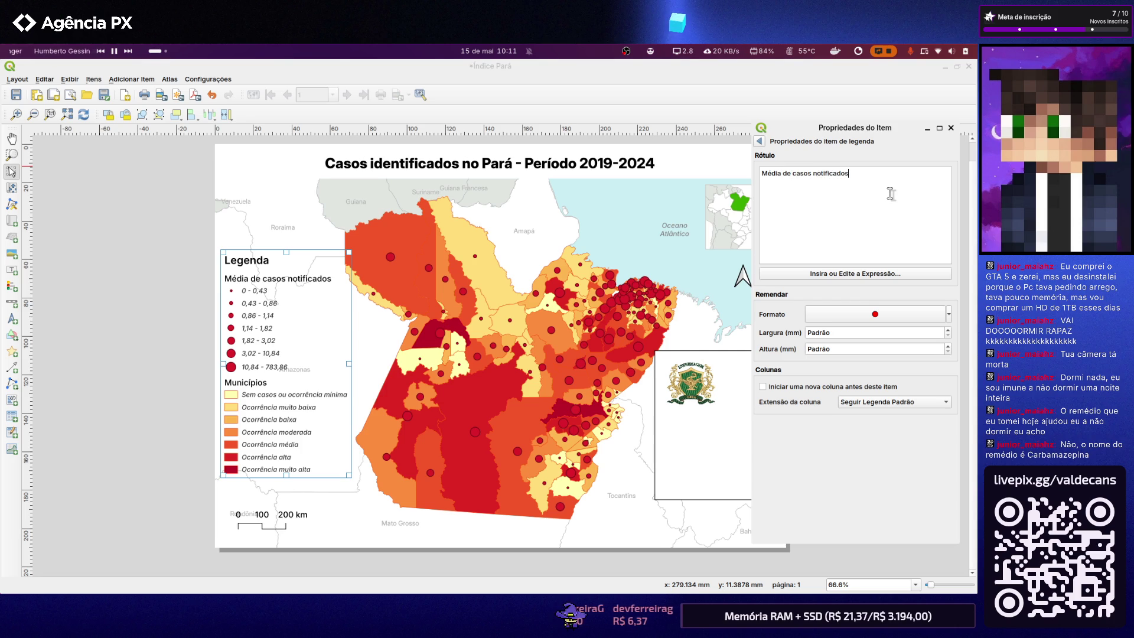
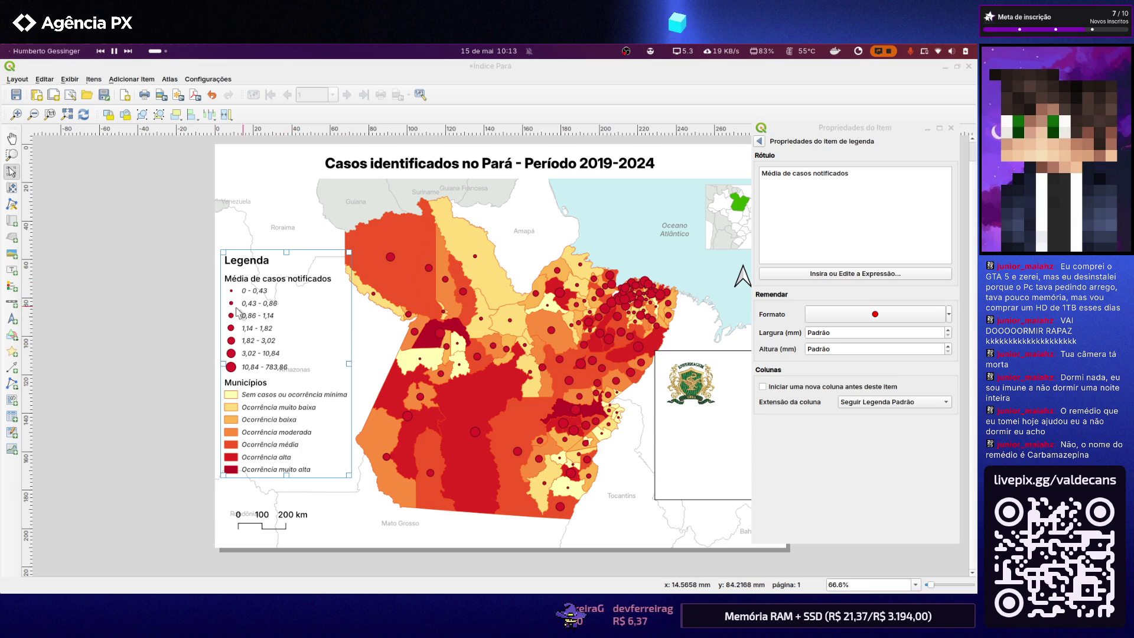
Nudge the legend slightly lower on the page and check its placement
left_click(180, 319)
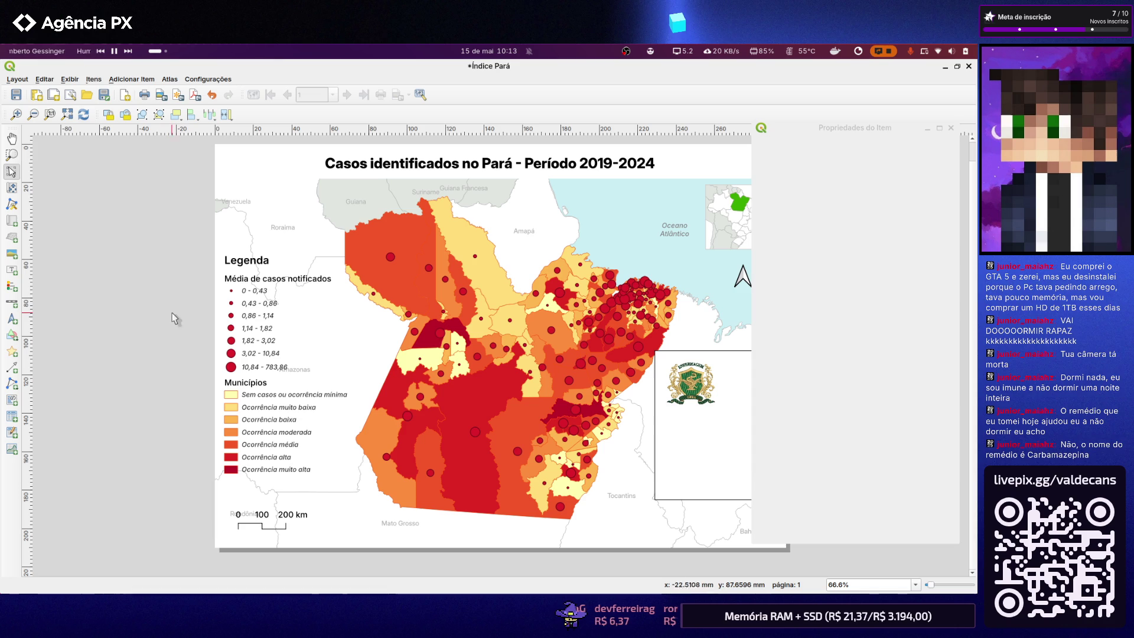
left_click(274, 285)
left_click_drag(273, 285, 283, 295)
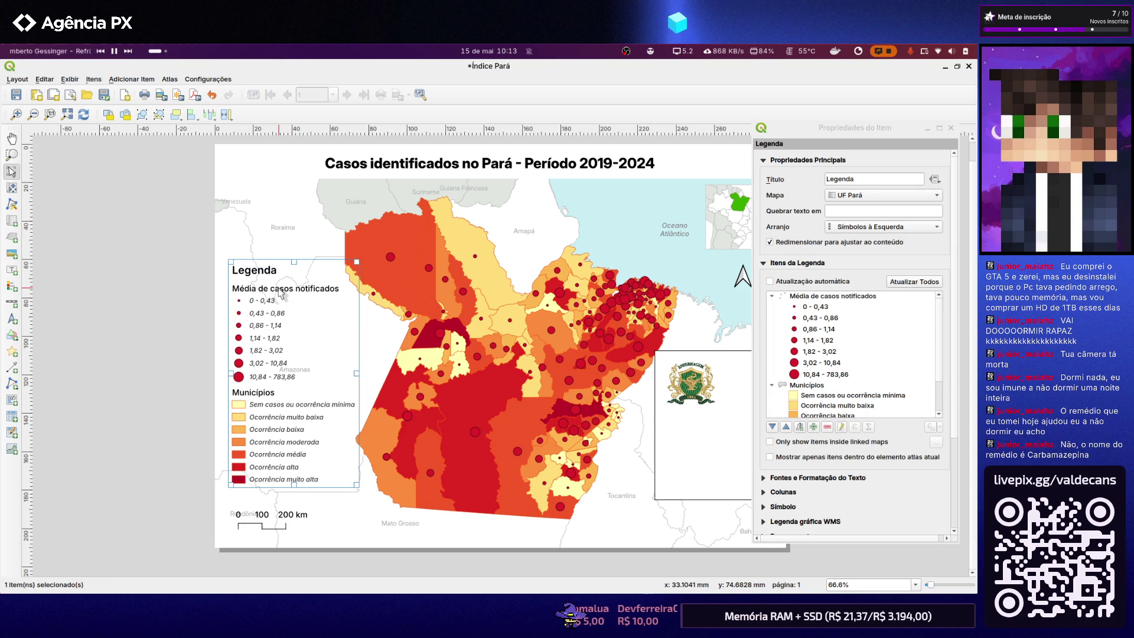
left_click(196, 294)
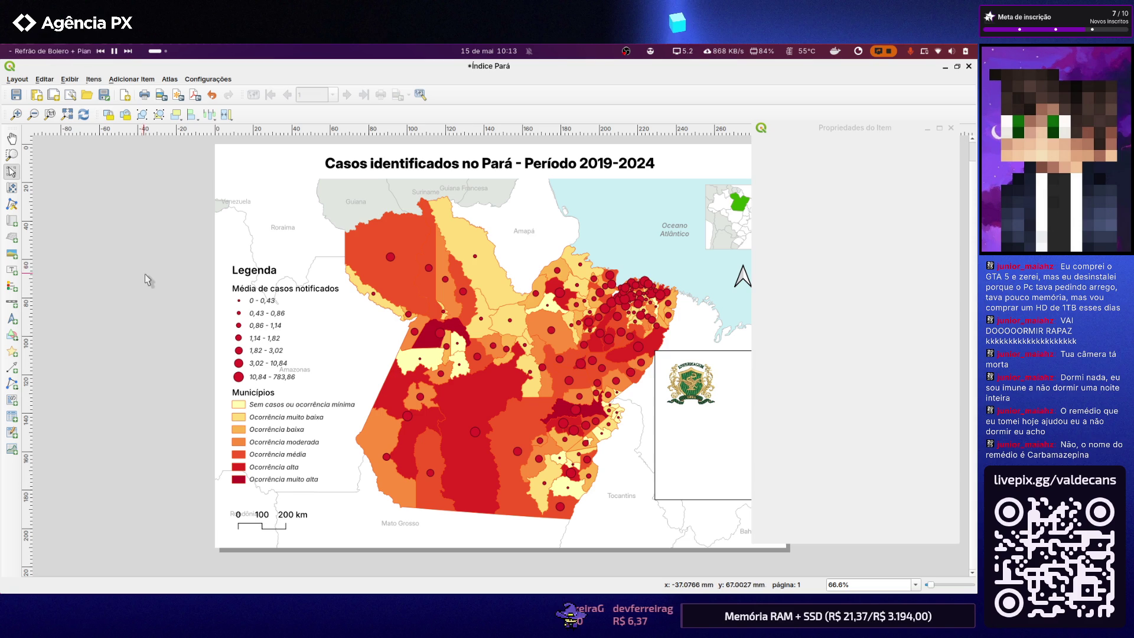
left_click_drag(244, 275, 241, 280)
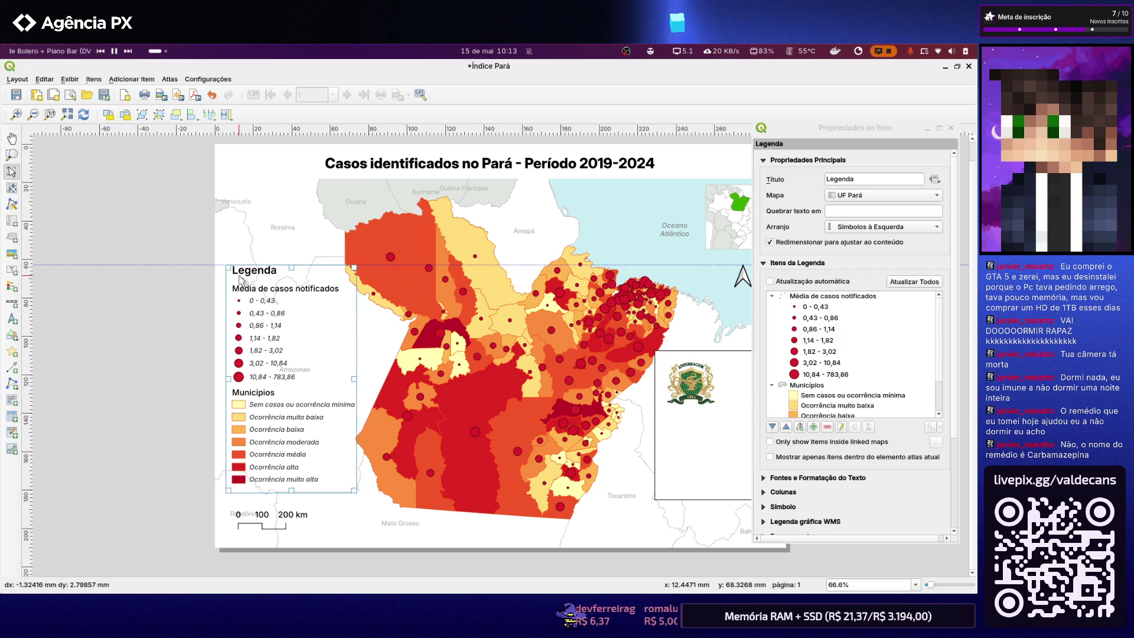
left_click(170, 285)
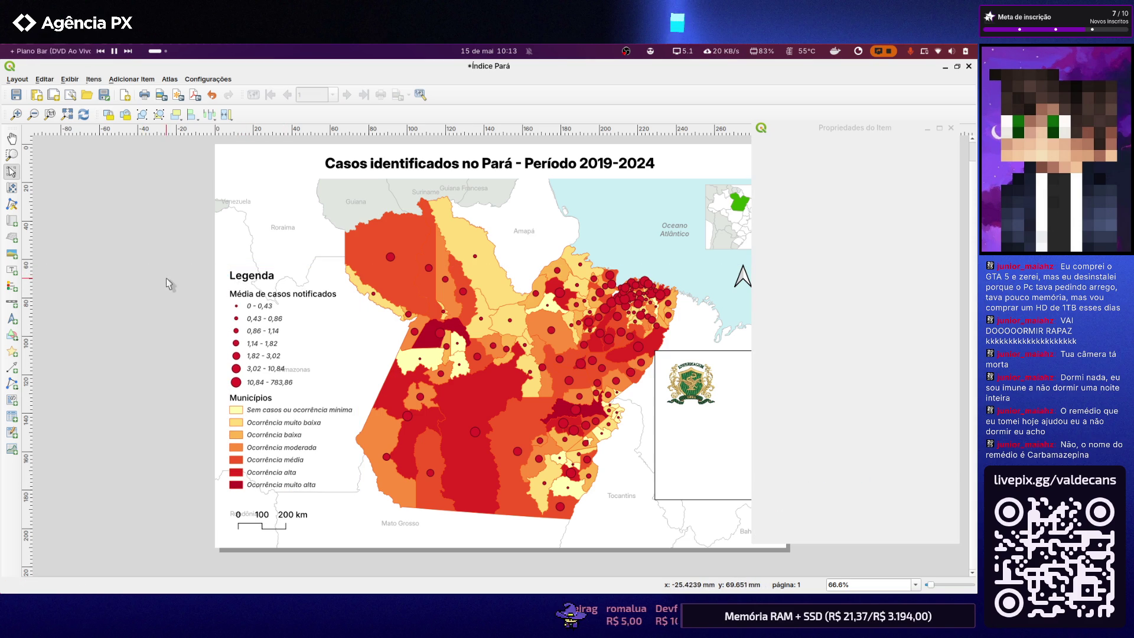
scroll(214, 256, "down", 1)
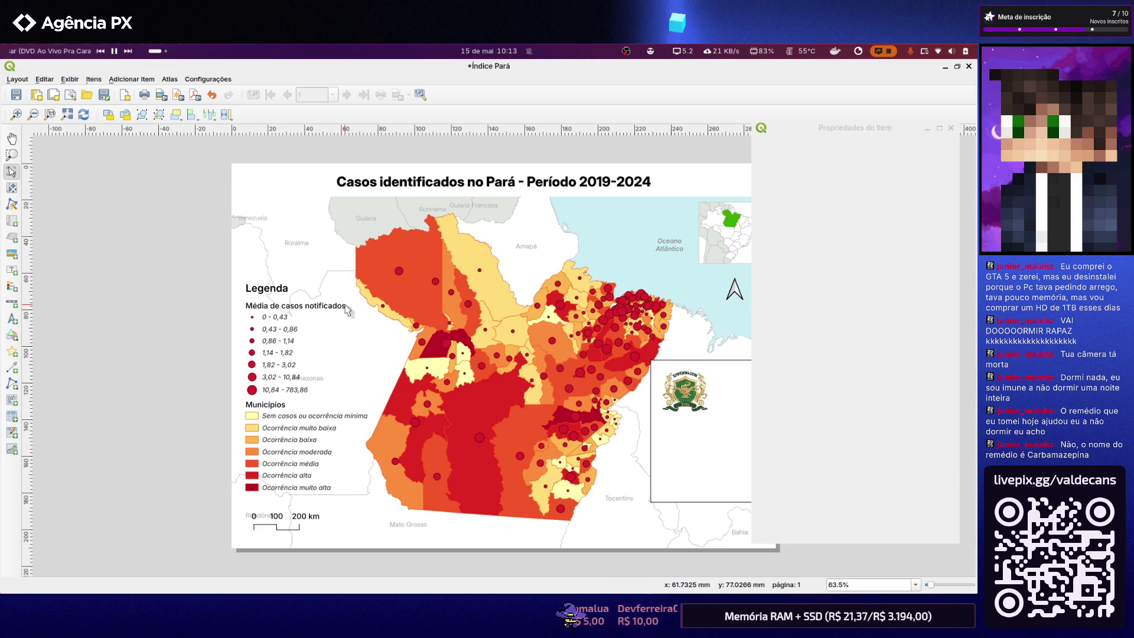
scroll(214, 257, "down", 1)
scroll(463, 399, "down", 1)
scroll(506, 364, "up", 1)
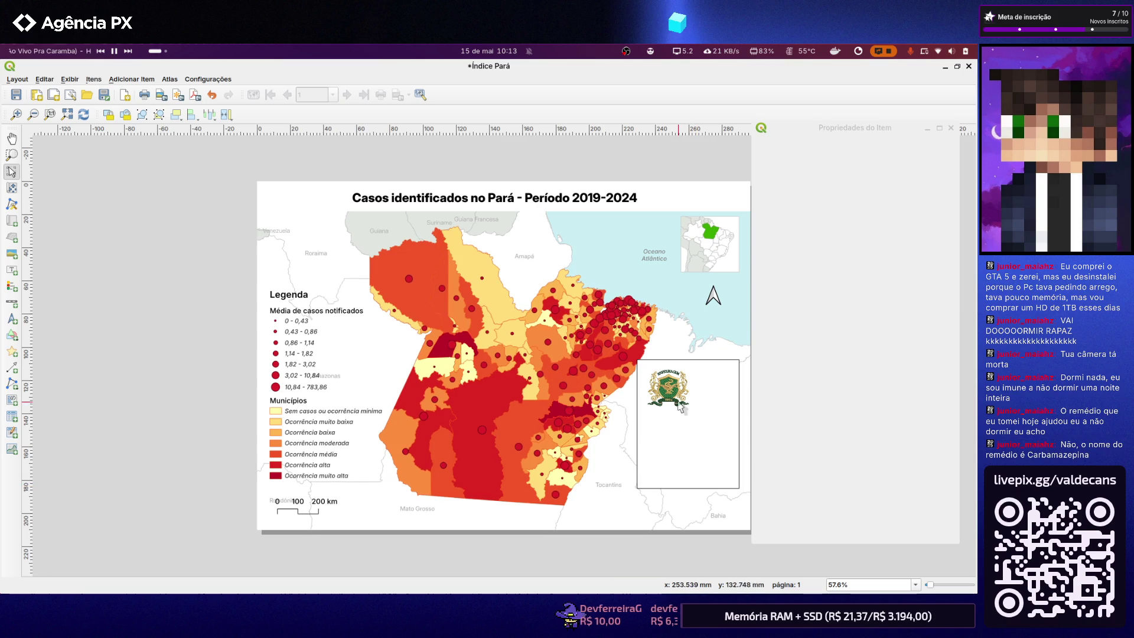
Remove the emblem image with its frame from the layout
left_click(684, 405)
key("Delete")
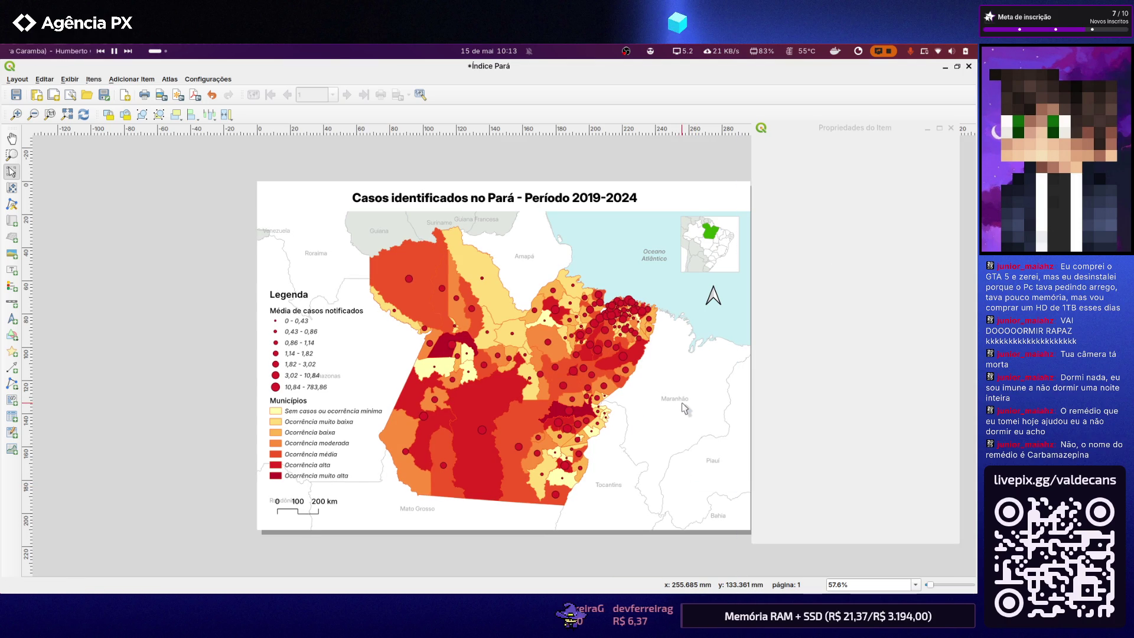
left_click(475, 383)
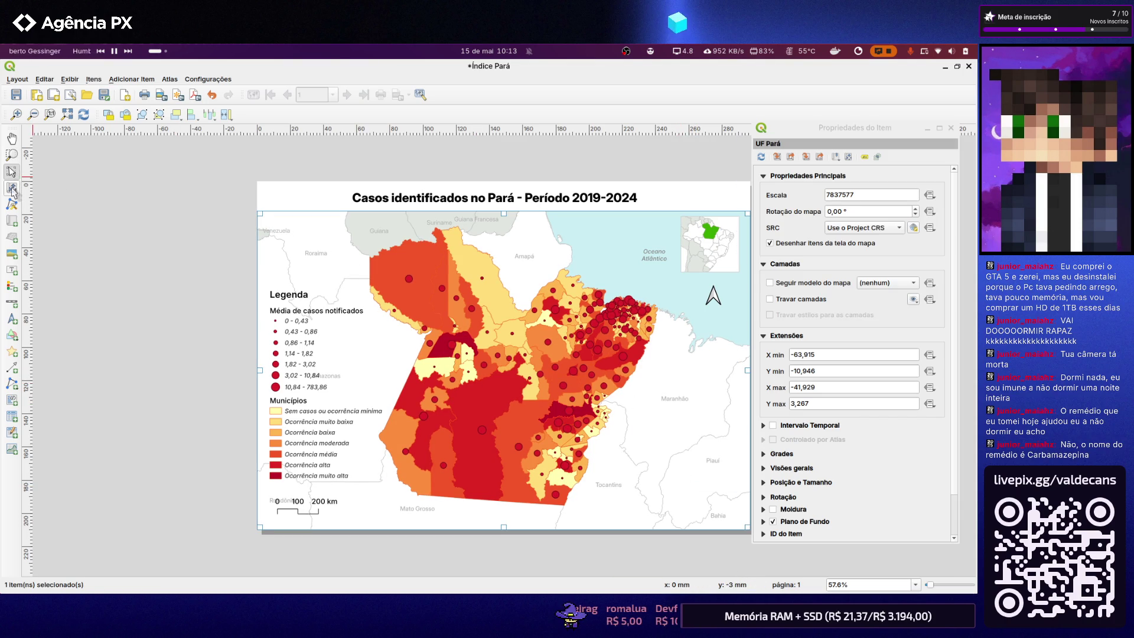
Pan the Pará map right and down inside its frame and raise the frame's top edge
left_click_drag(537, 382, 548, 385)
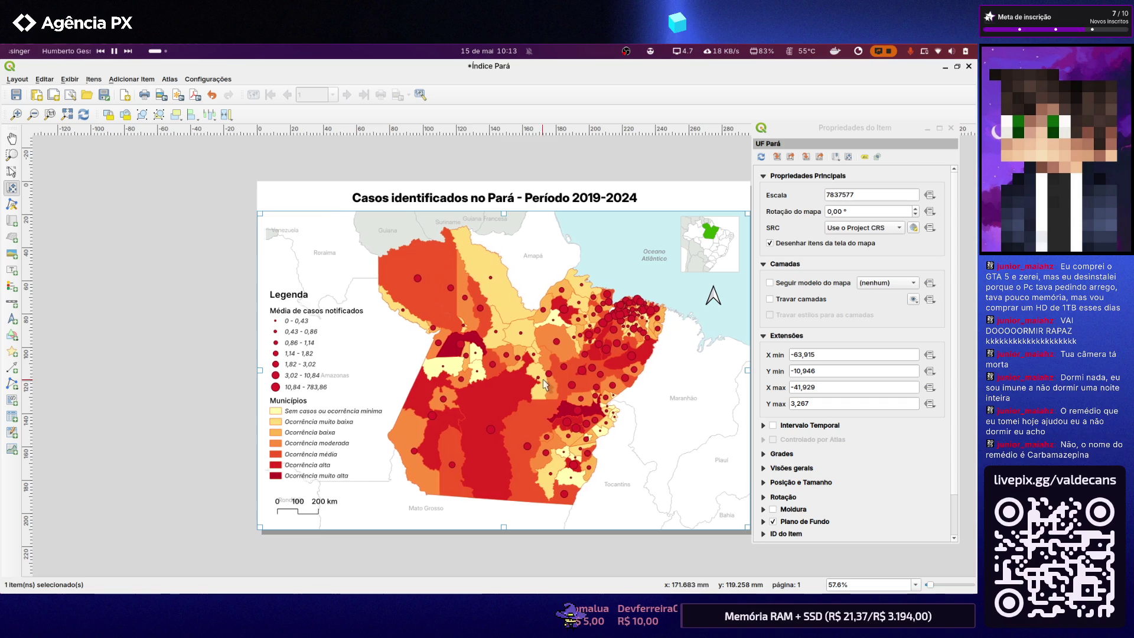
scroll(548, 385, "up", 1)
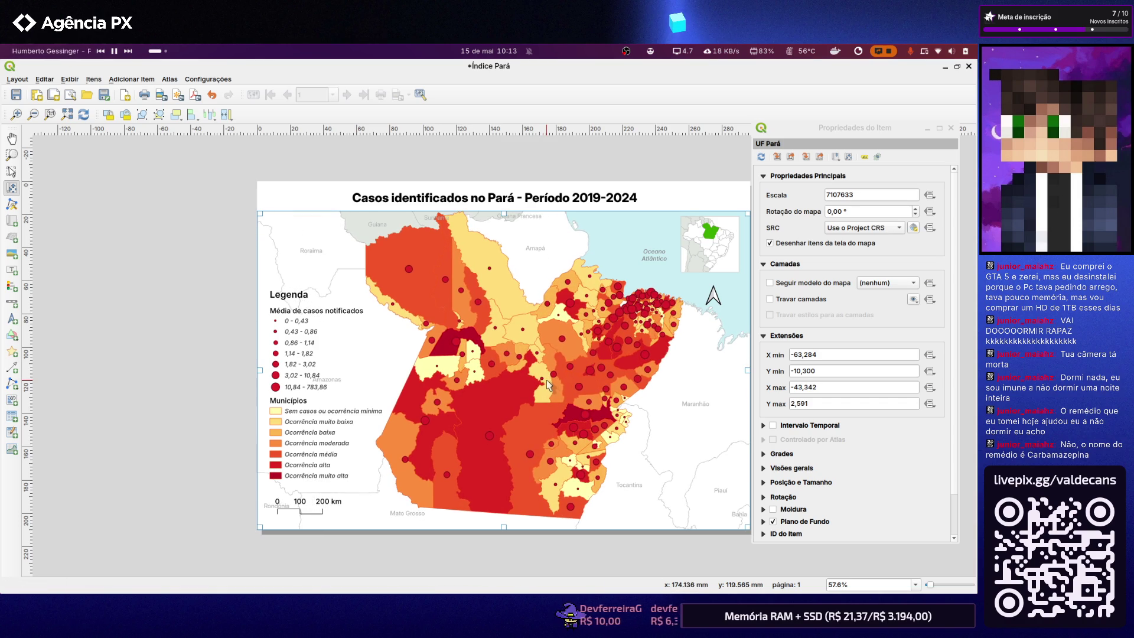
left_click_drag(548, 385, 550, 388)
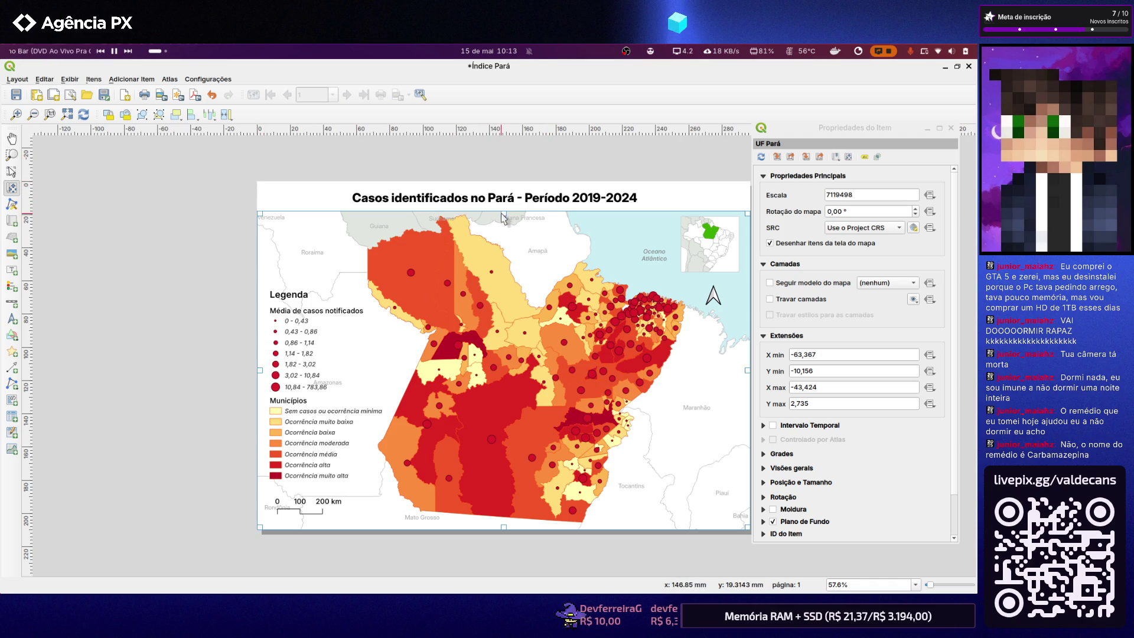
left_click_drag(502, 215, 509, 216)
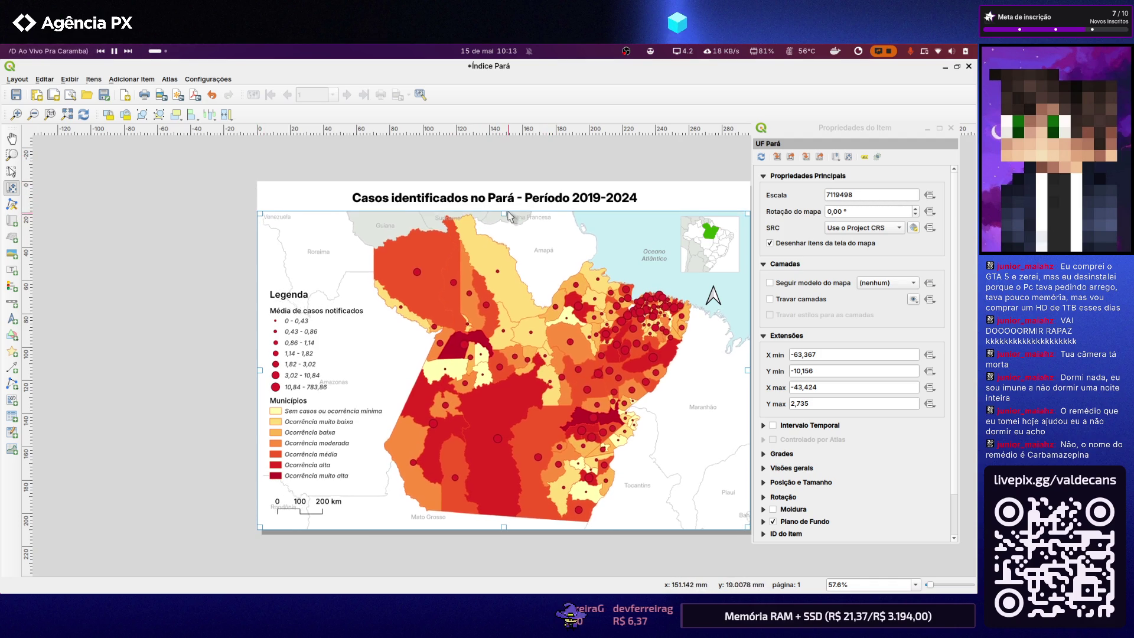
left_click(13, 138)
left_click(13, 171)
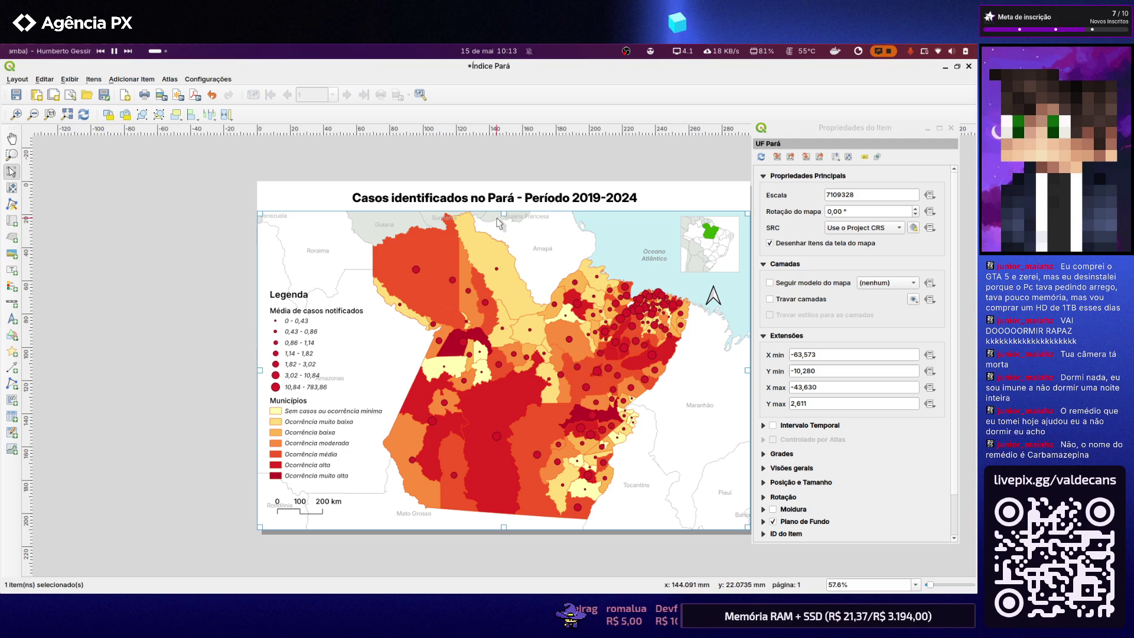
left_click_drag(505, 220, 508, 199)
left_click(507, 202)
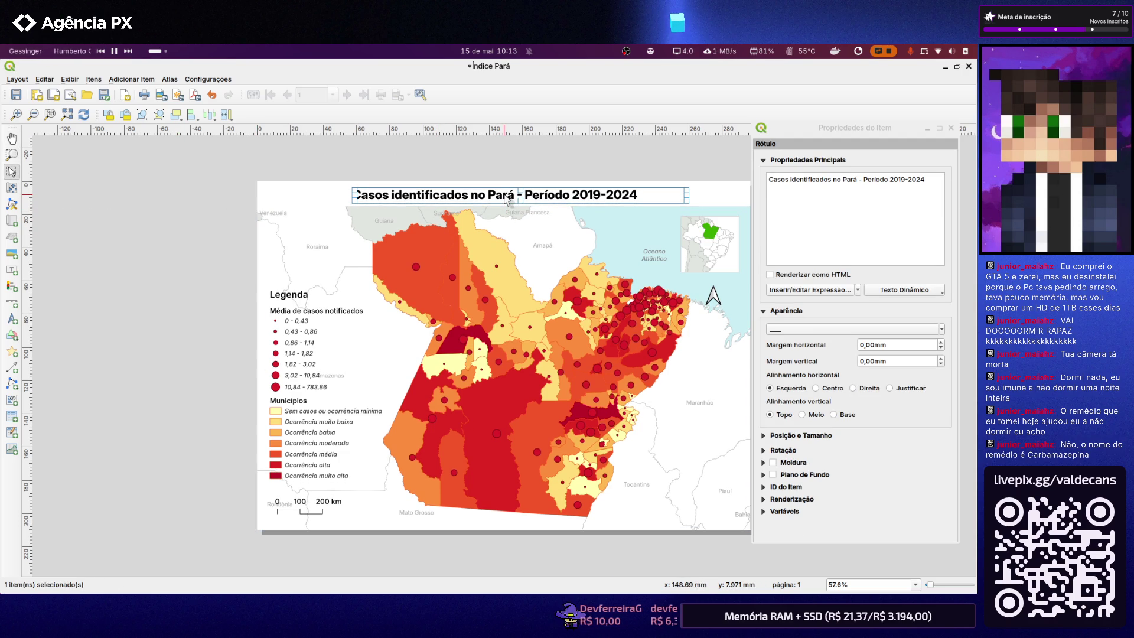
Set the title's horizontal alignment to Centro and close the Propriedades do Item panel
left_click(820, 419)
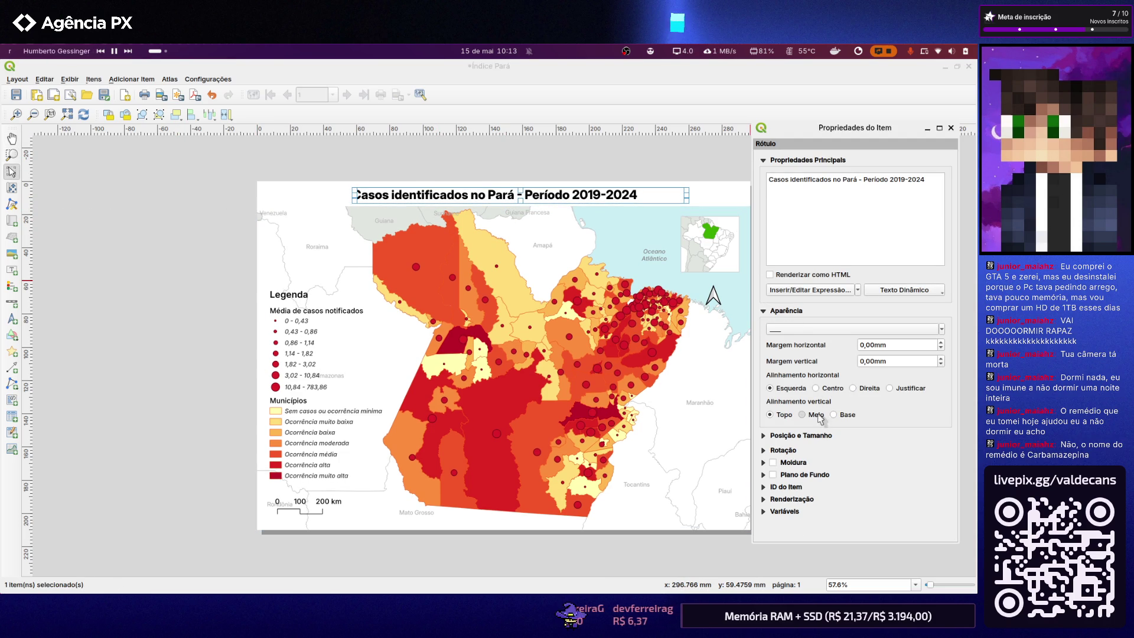
left_click(816, 389)
left_click(531, 173)
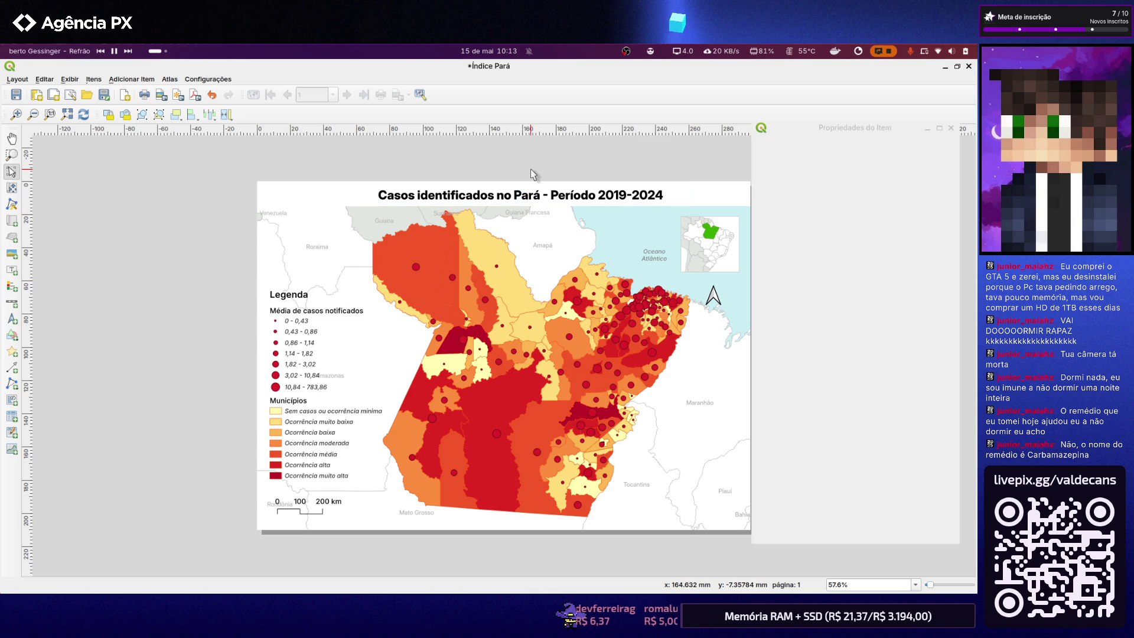
left_click(533, 255)
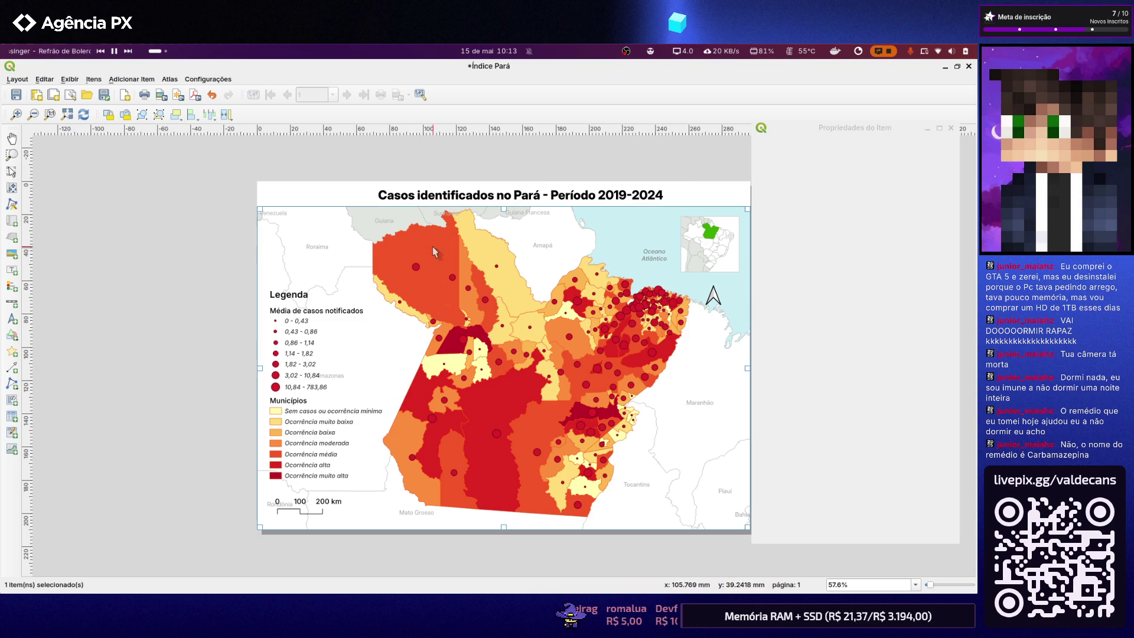
scroll(431, 249, "down", 1)
left_click(950, 129)
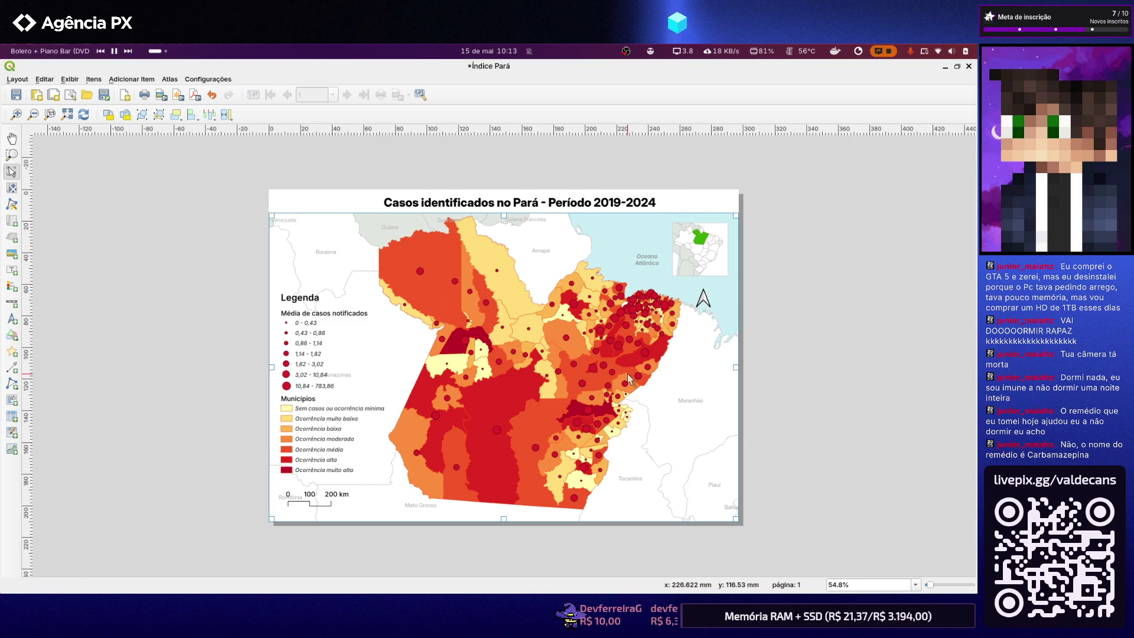
scroll(629, 379, "up", 1)
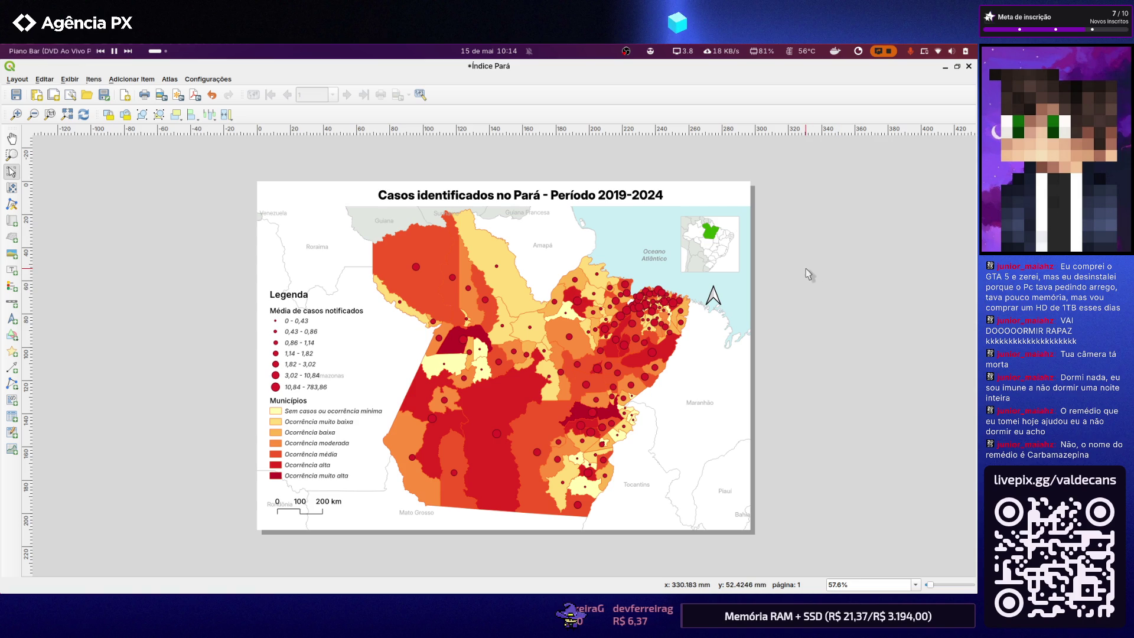
Move the north arrow right and up toward the page edge
mouse_move(718, 295)
left_mouse_down()
mouse_move(733, 295)
mouse_move(734, 258)
left_mouse_up()
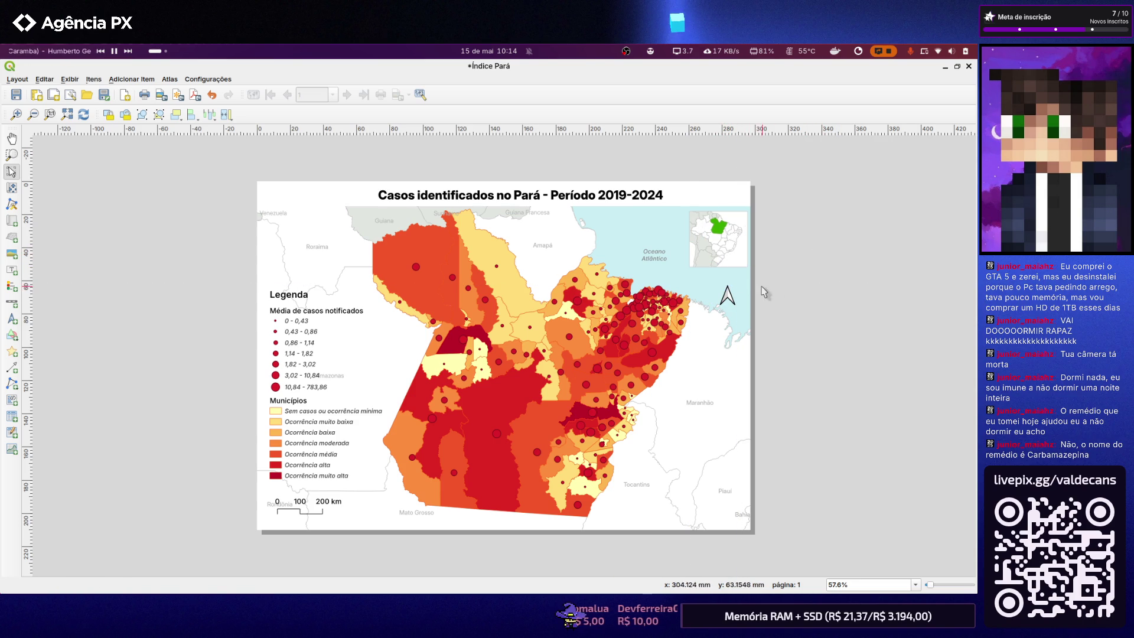
left_click_drag(726, 296, 731, 287)
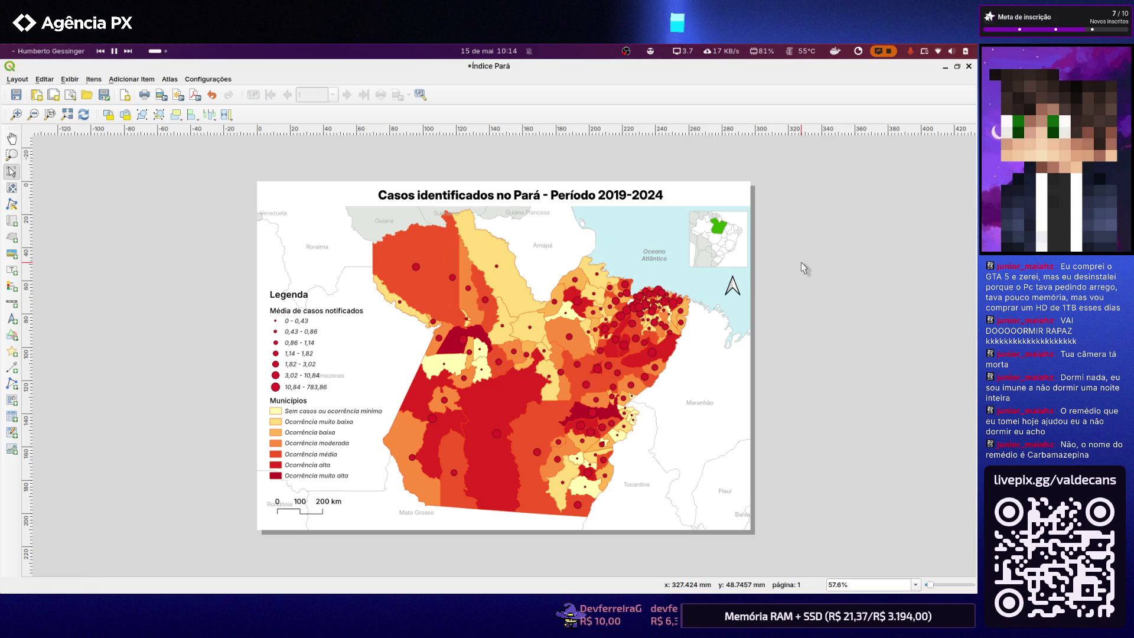
left_click(571, 342)
Shift the Pará map content slightly right inside its frame with Move Item Content
left_click(11, 187)
left_click_drag(463, 373, 472, 370)
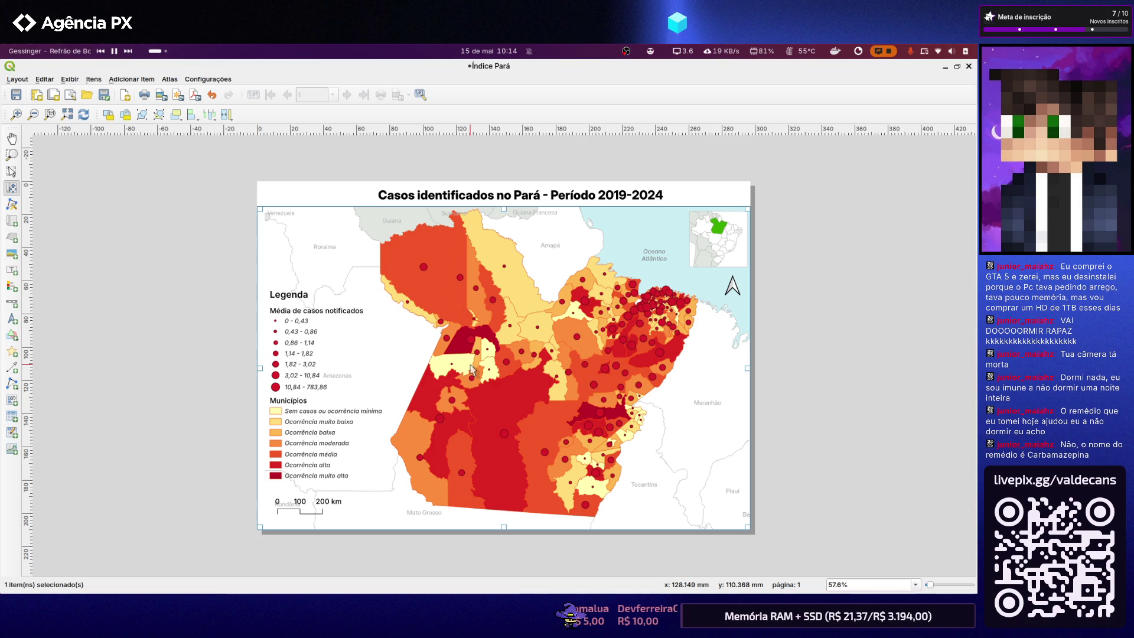
left_click_drag(472, 368, 472, 369)
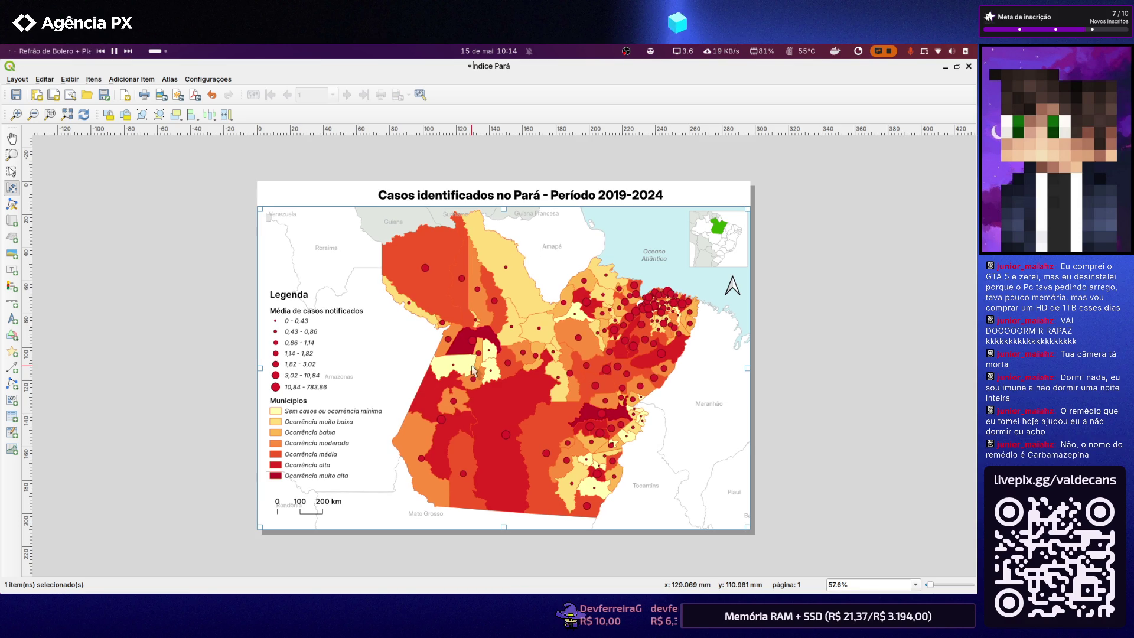
left_click(11, 170)
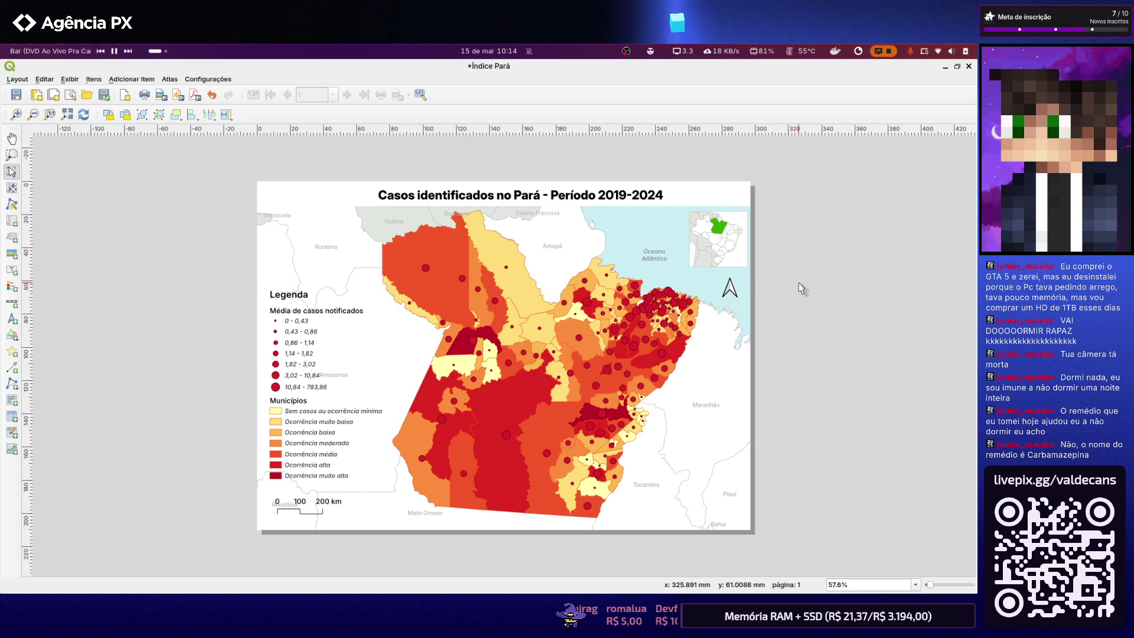
left_click(282, 316)
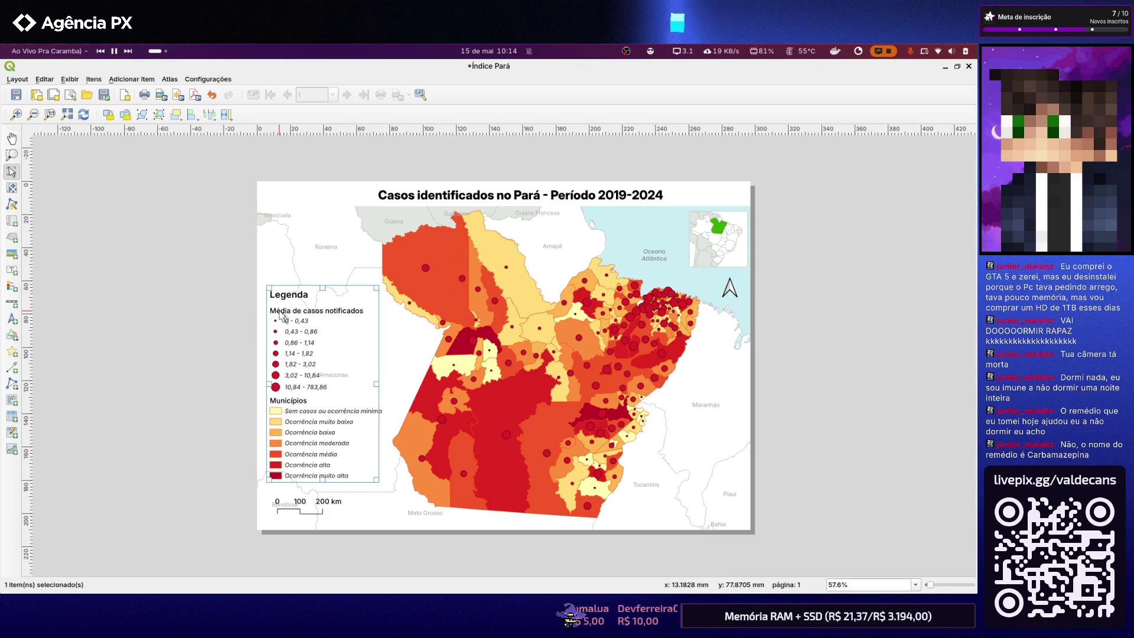
Nudge the legend with arrow keys and try the scale bar on the right before returning it left
key("Right")
key("Right")
key("Right")
key("Right")
key("Left")
key("Left")
key("Up")
key("Up")
left_click(138, 349)
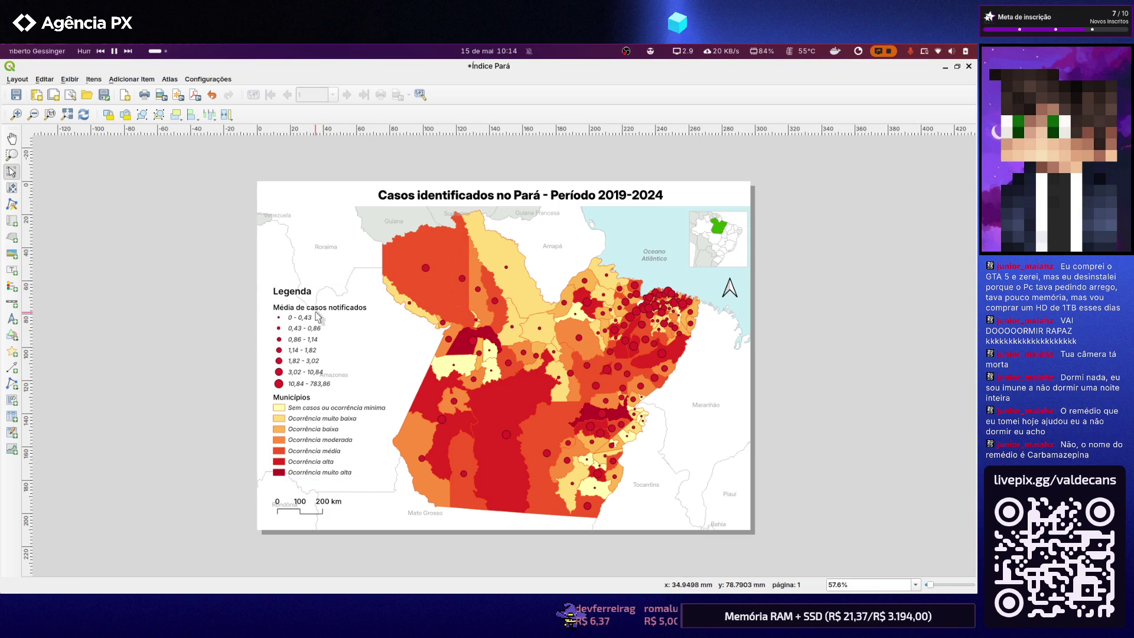
left_click_drag(305, 316, 308, 315)
left_click(301, 509)
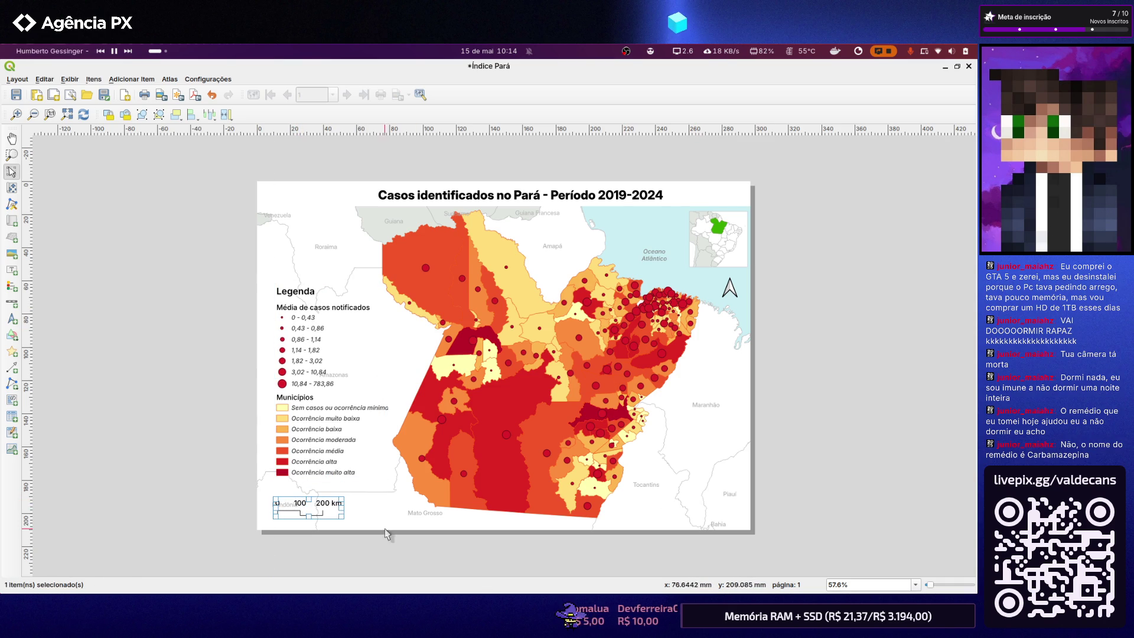
mouse_move(335, 510)
left_mouse_down()
mouse_move(492, 483)
mouse_move(787, 495)
left_mouse_up()
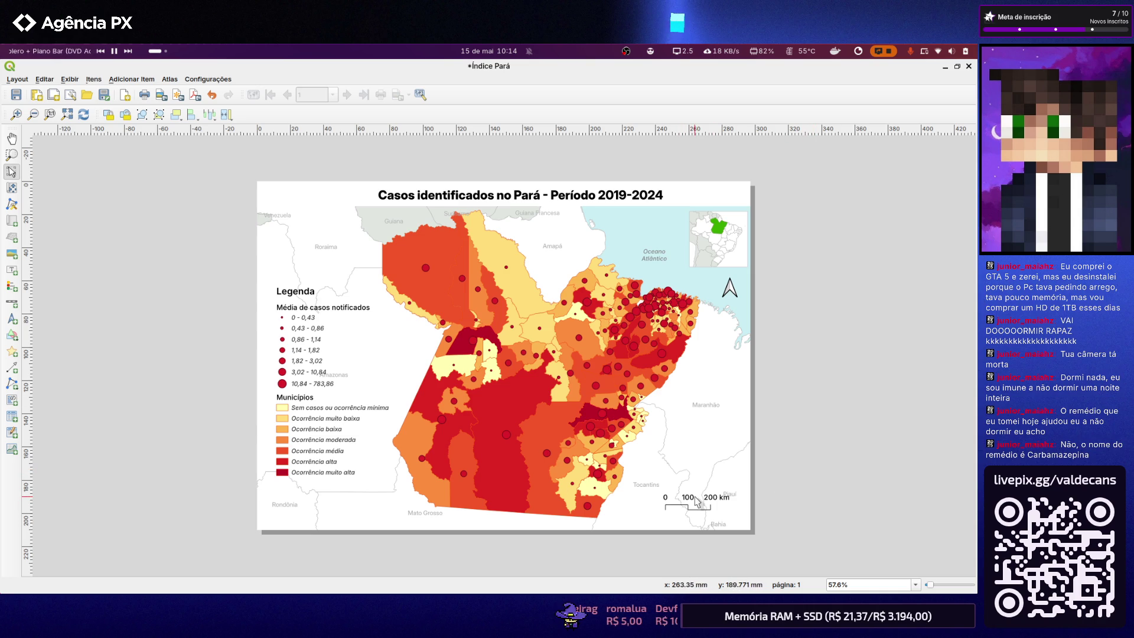
left_click_drag(704, 506, 347, 507)
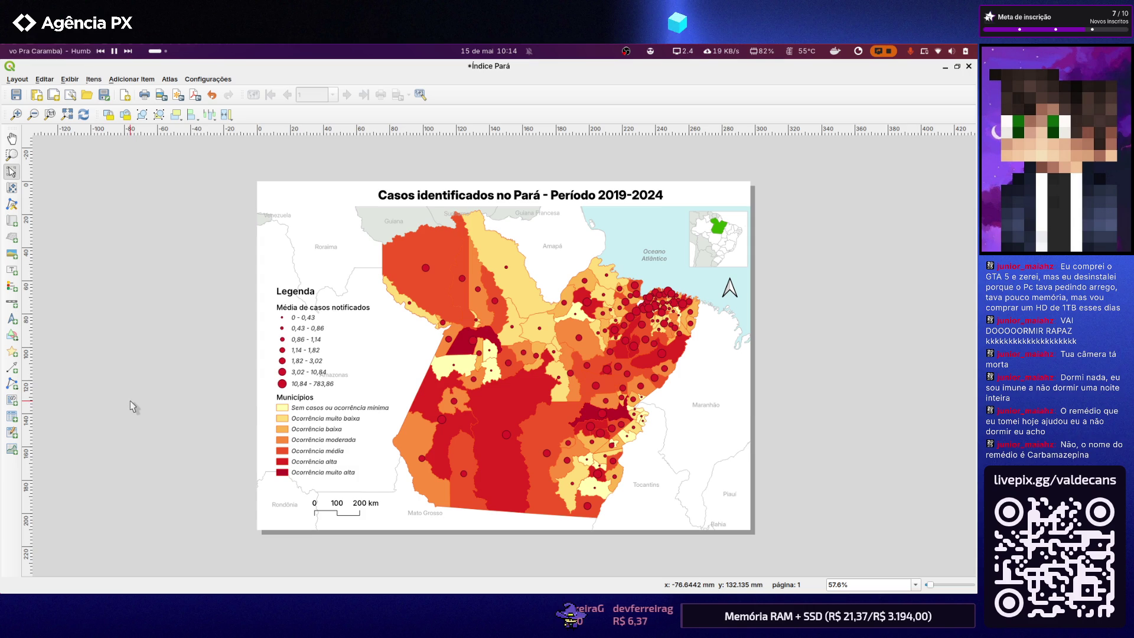
Fine-tune the legend's vertical position and shift the scale bar slightly left
left_click(290, 300)
left_click_drag(289, 300, 289, 292)
left_click(175, 326)
left_click_drag(366, 507, 349, 506)
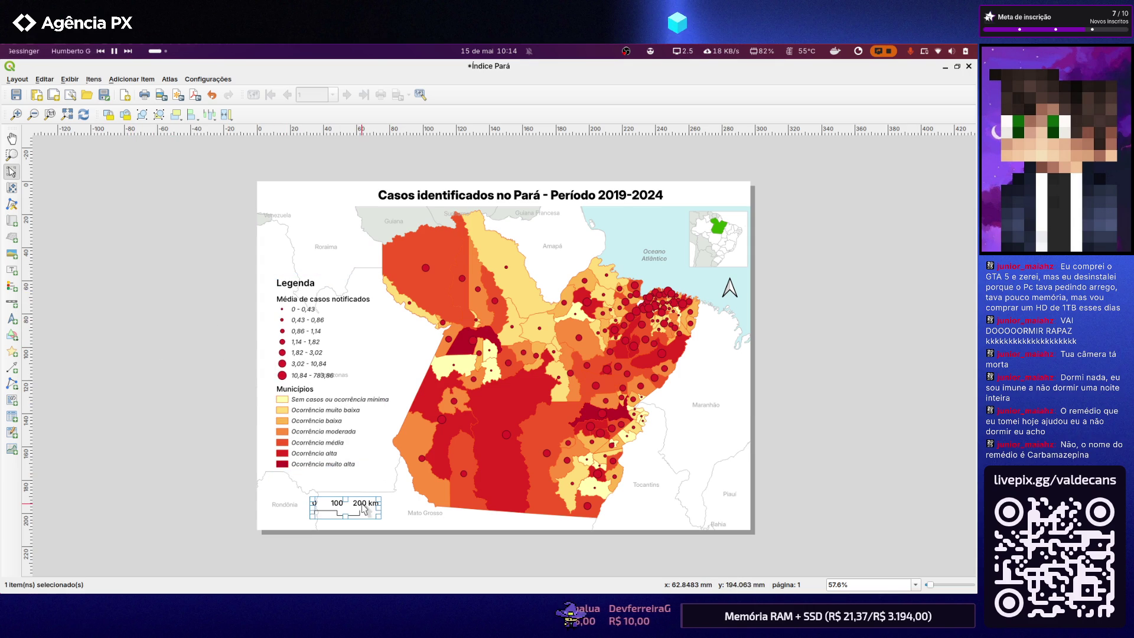
left_click(111, 441)
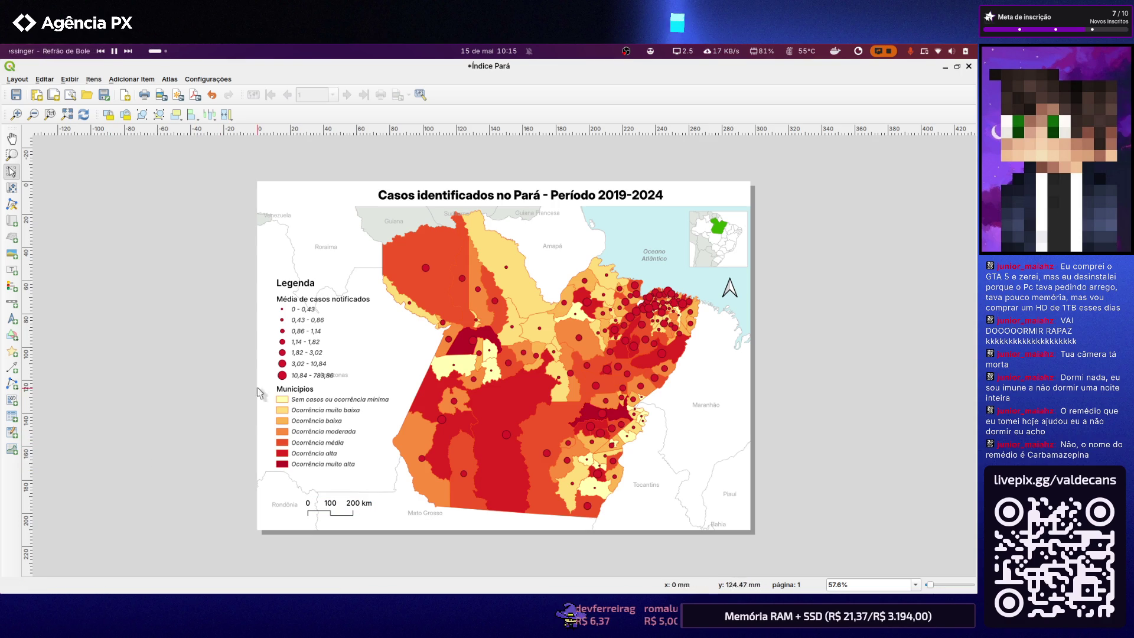
left_click_drag(303, 292, 303, 298)
left_click(144, 293)
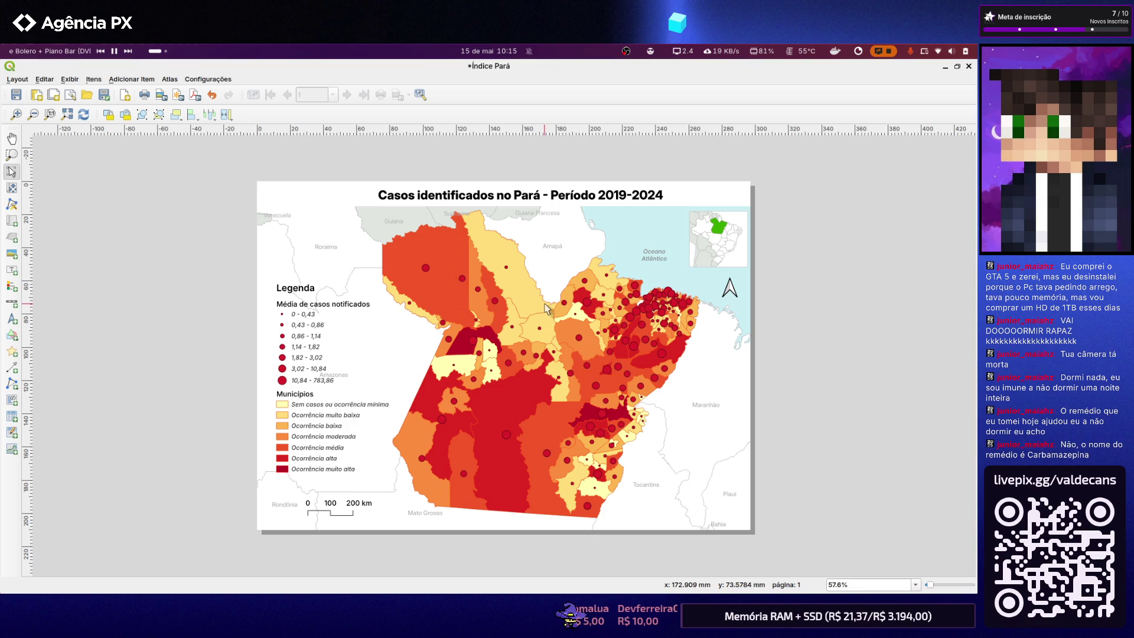
Pan the Pará map content slightly left inside its frame, then select the title
left_click(11, 188)
left_click_drag(559, 370, 553, 370)
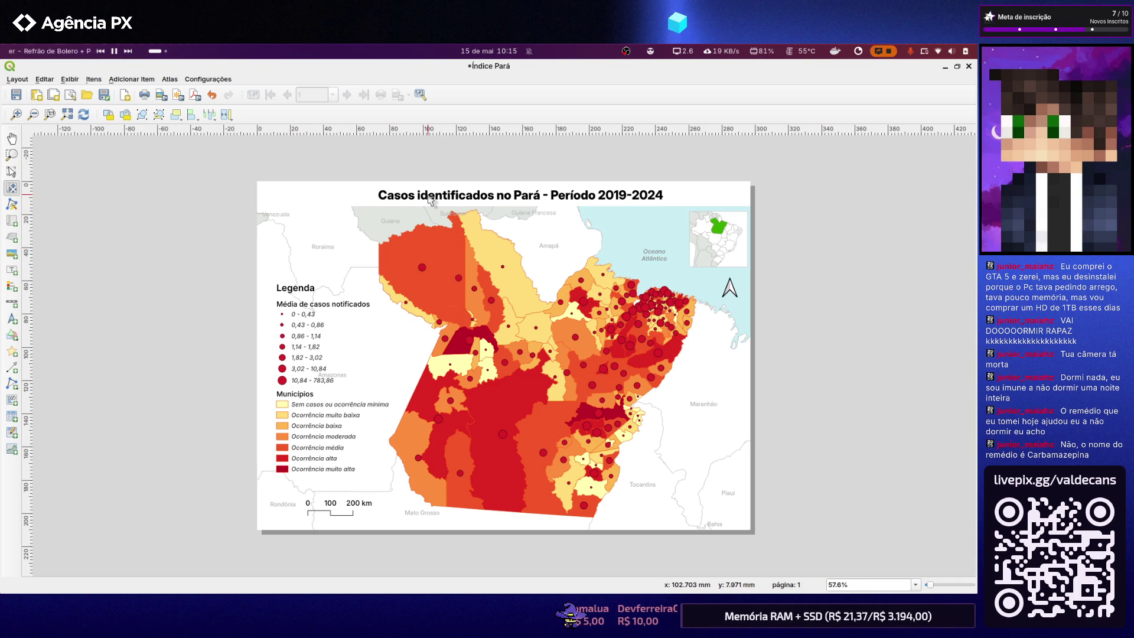
left_click(12, 171)
left_click(440, 204)
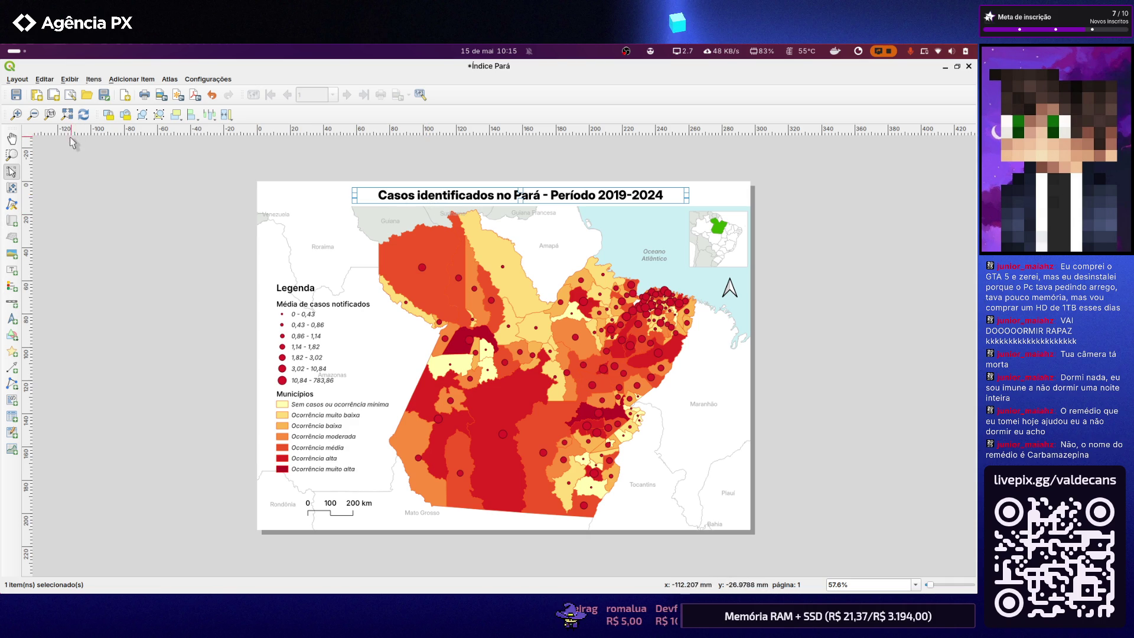
right_click(479, 197)
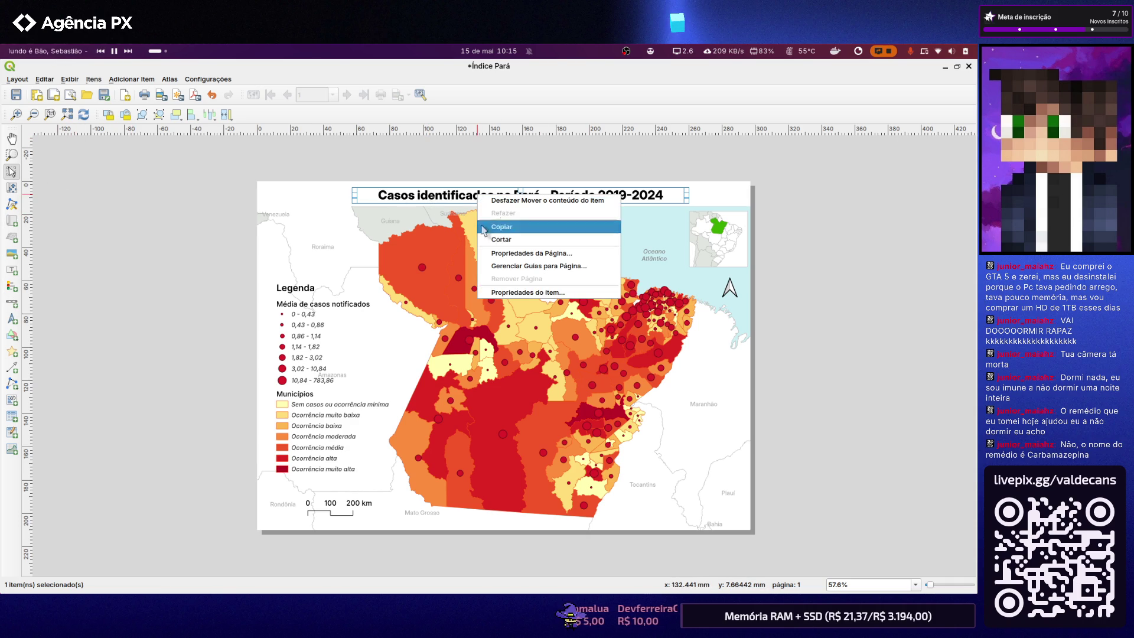
Show the title label's properties panel beside the layout and check other open windows
left_click(500, 297)
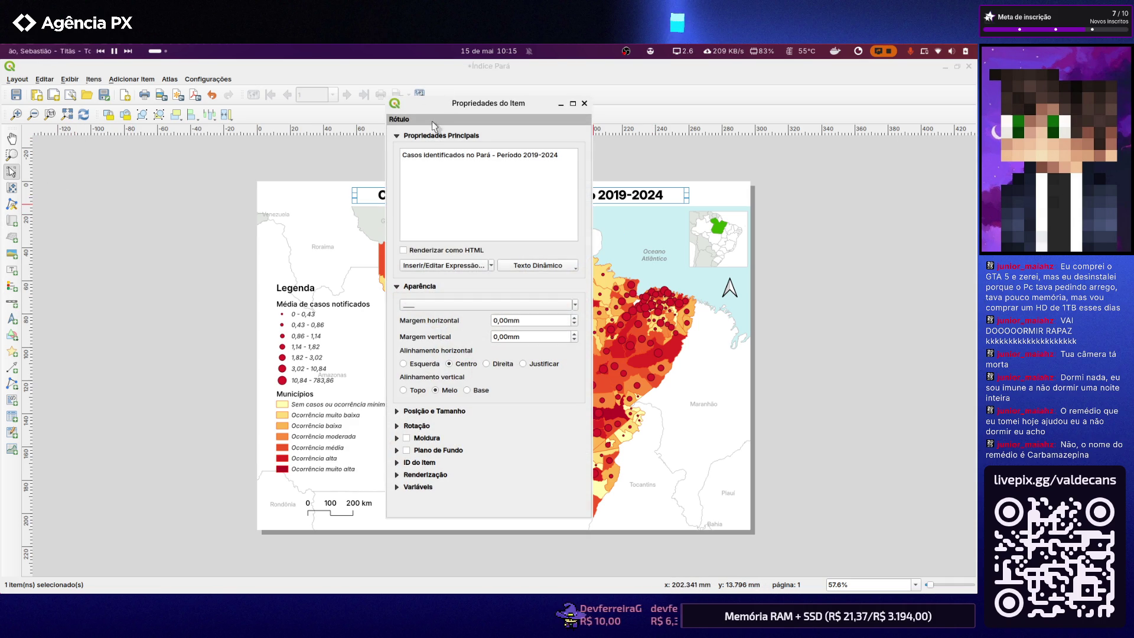
left_click_drag(501, 113, 784, 131)
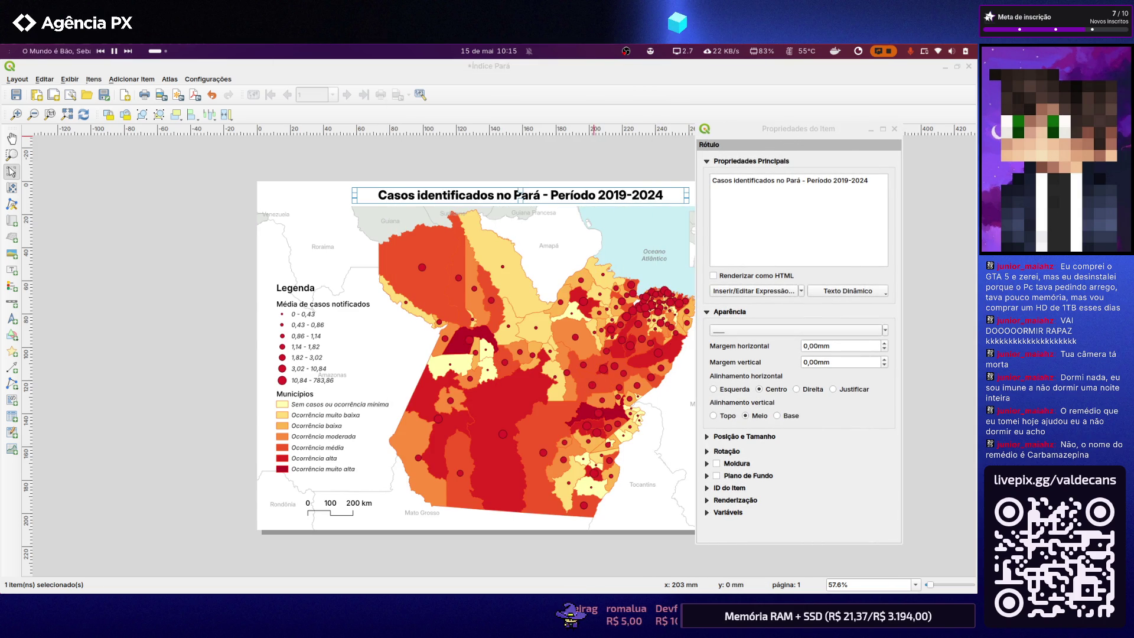
key("alt+Tab")
key("alt+Tab")
key("alt+Tab")
key("alt+Tab")
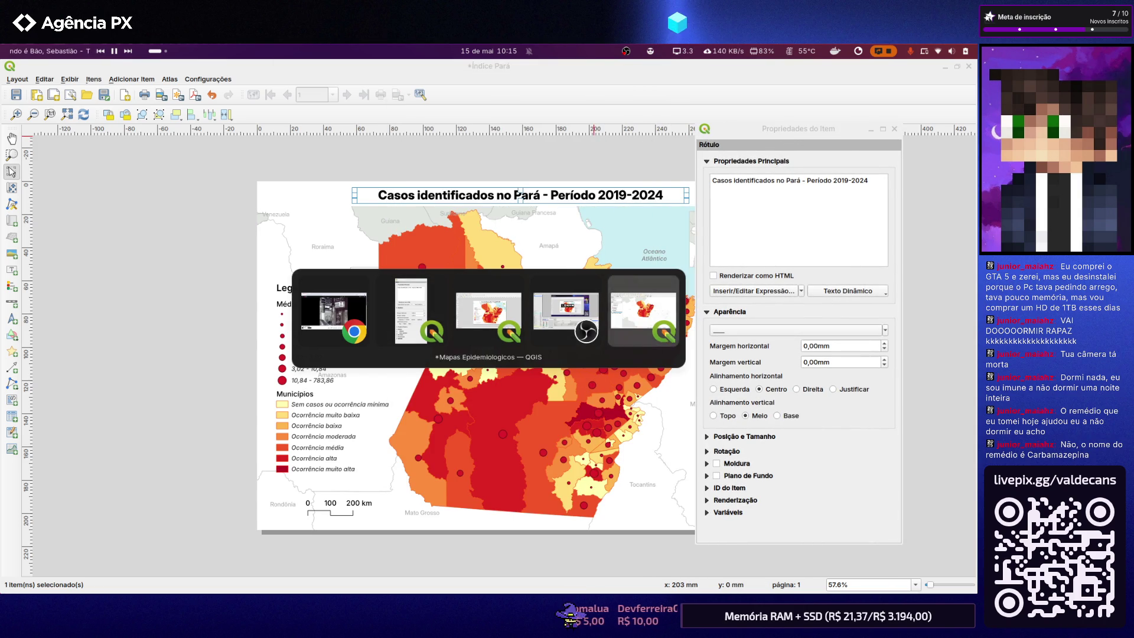
key("alt+Tab")
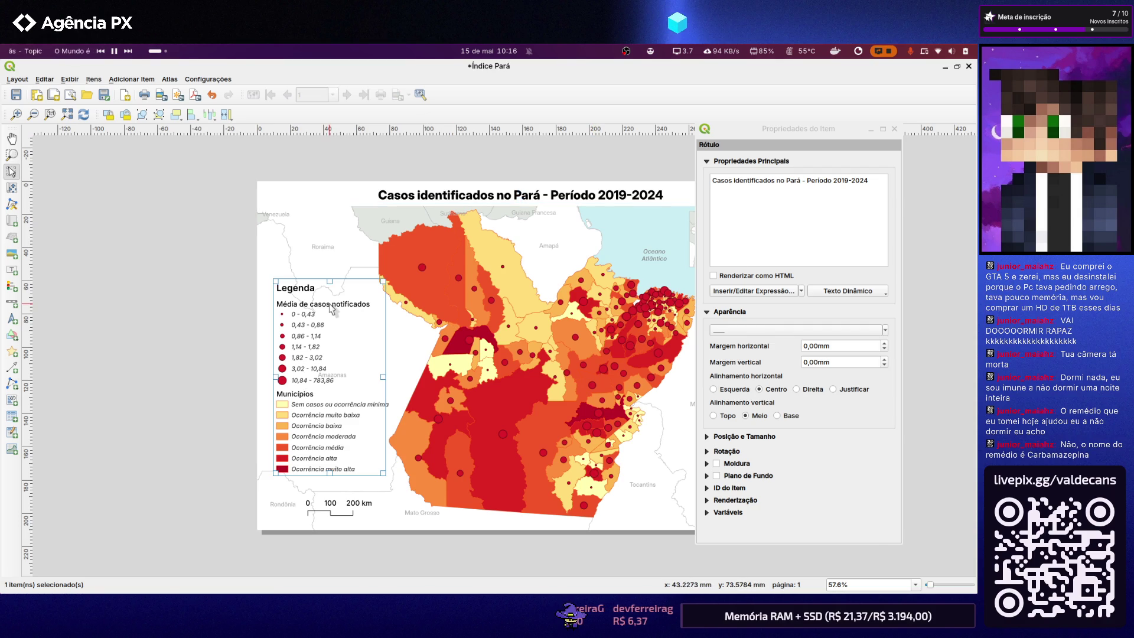
Edit the legend's 'Média de casos notificados' entry so it reads Taxa Média de Detecção
left_click(327, 310)
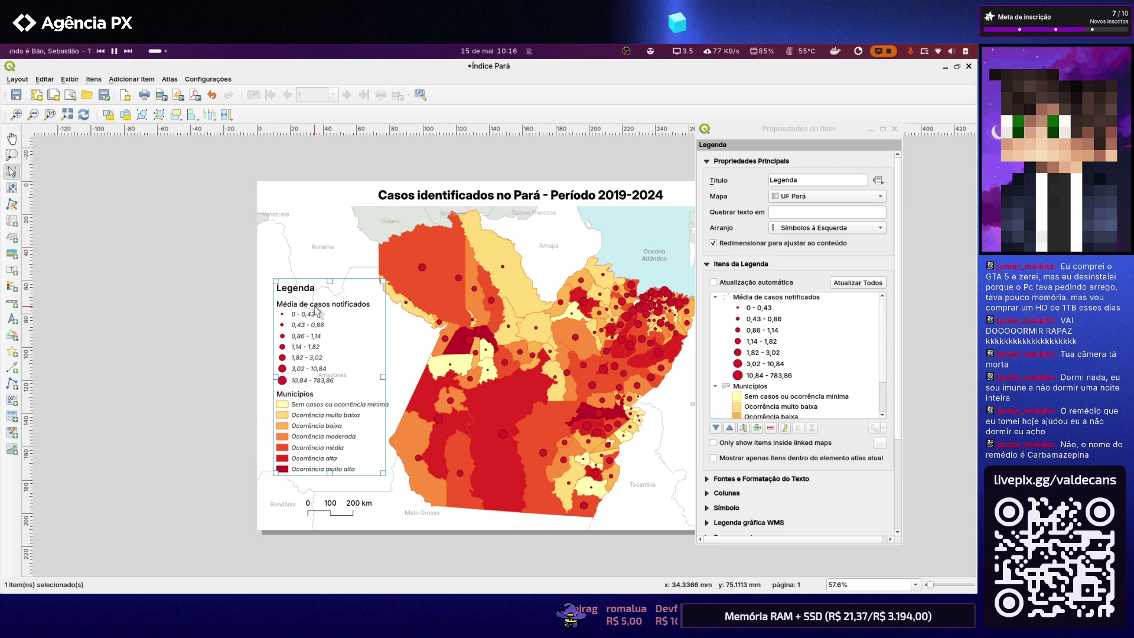
double_click(767, 296)
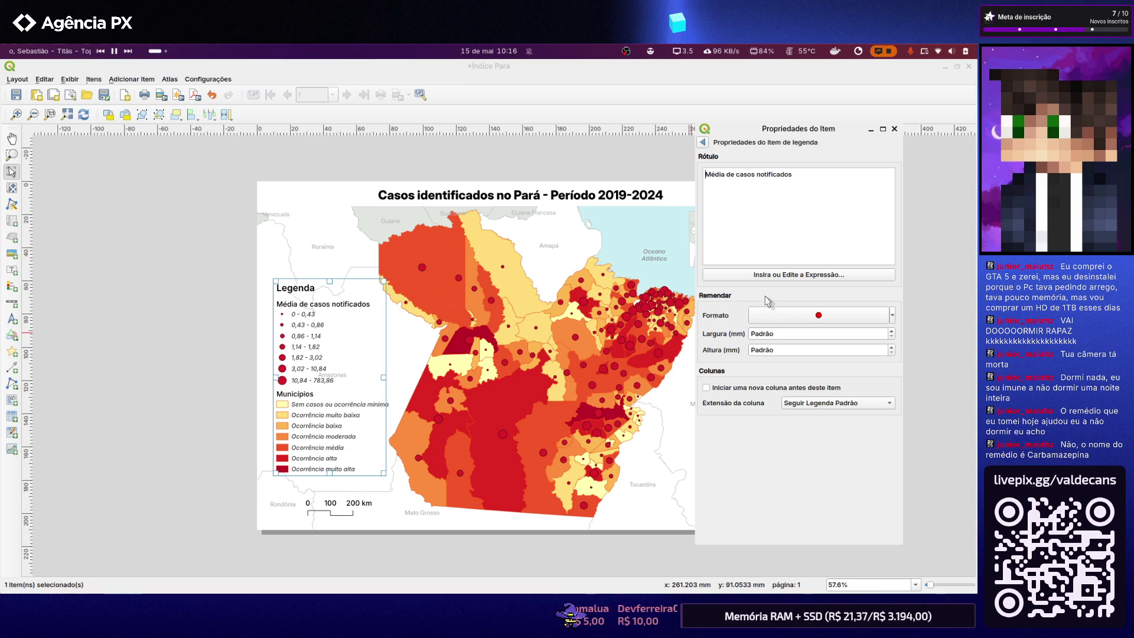
key("ctrl+a")
type("Taxa Média de Detecção")
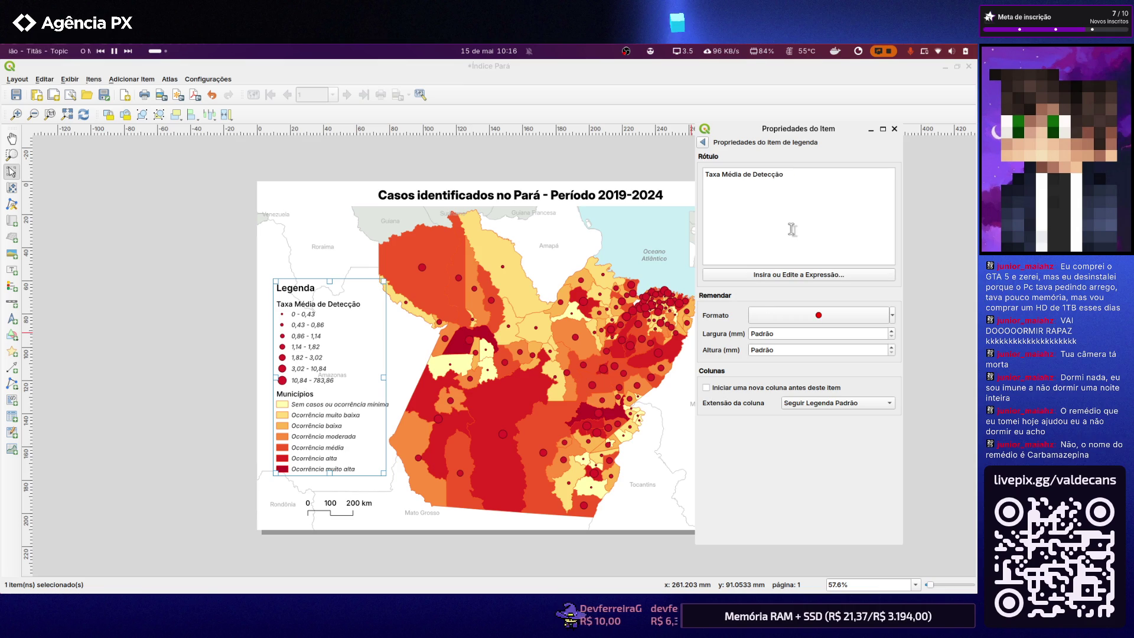
left_click(154, 263)
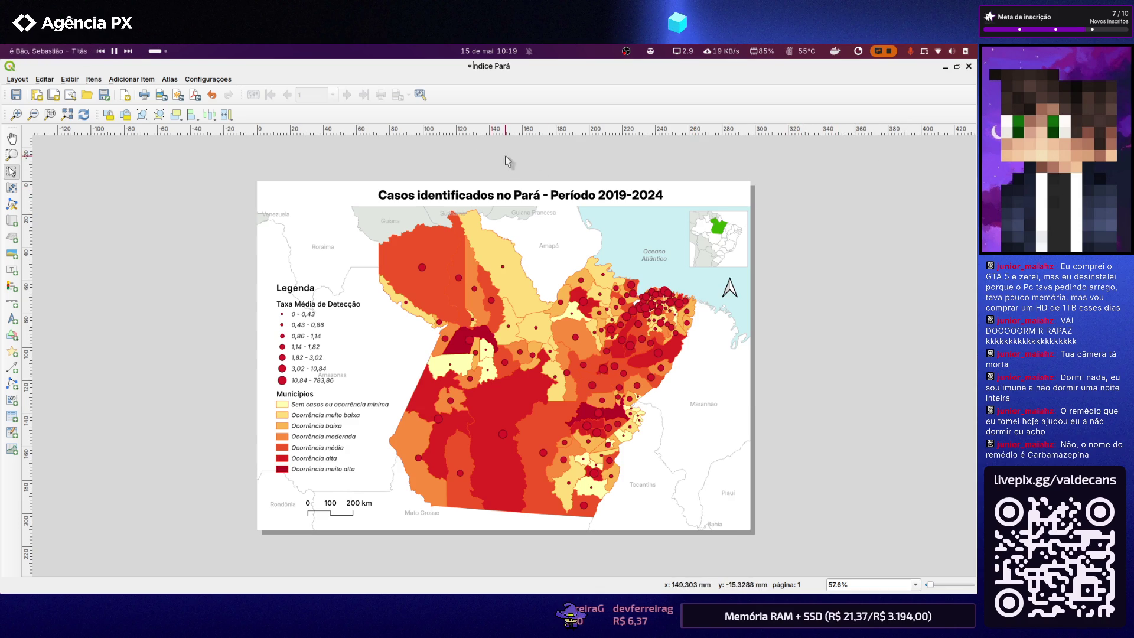
Save the layout
left_click(17, 94)
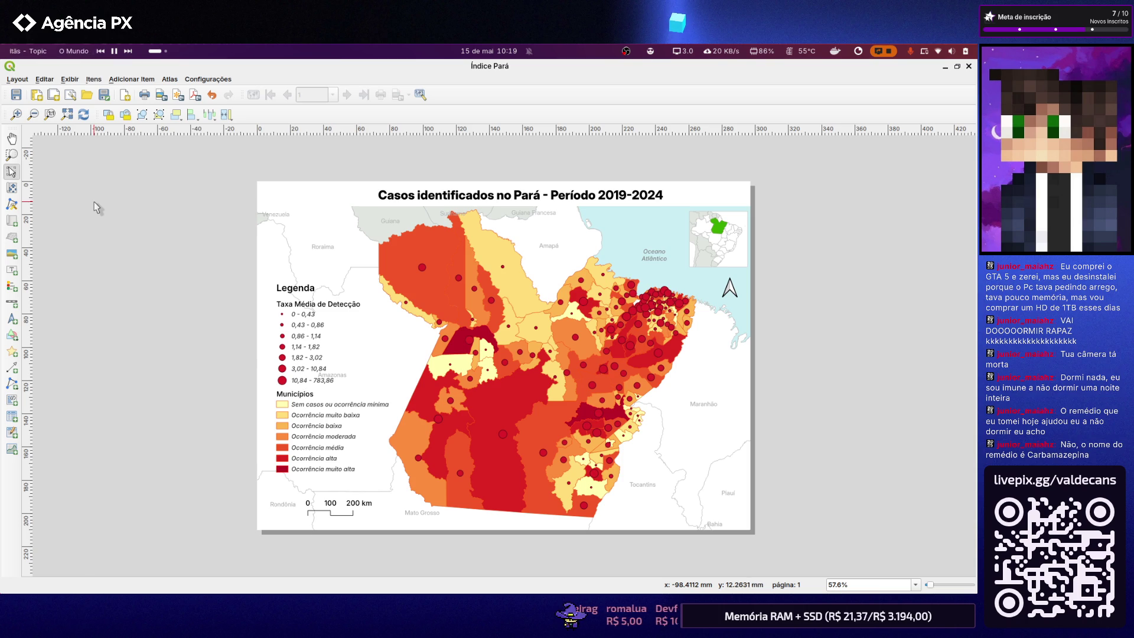
key("Escape")
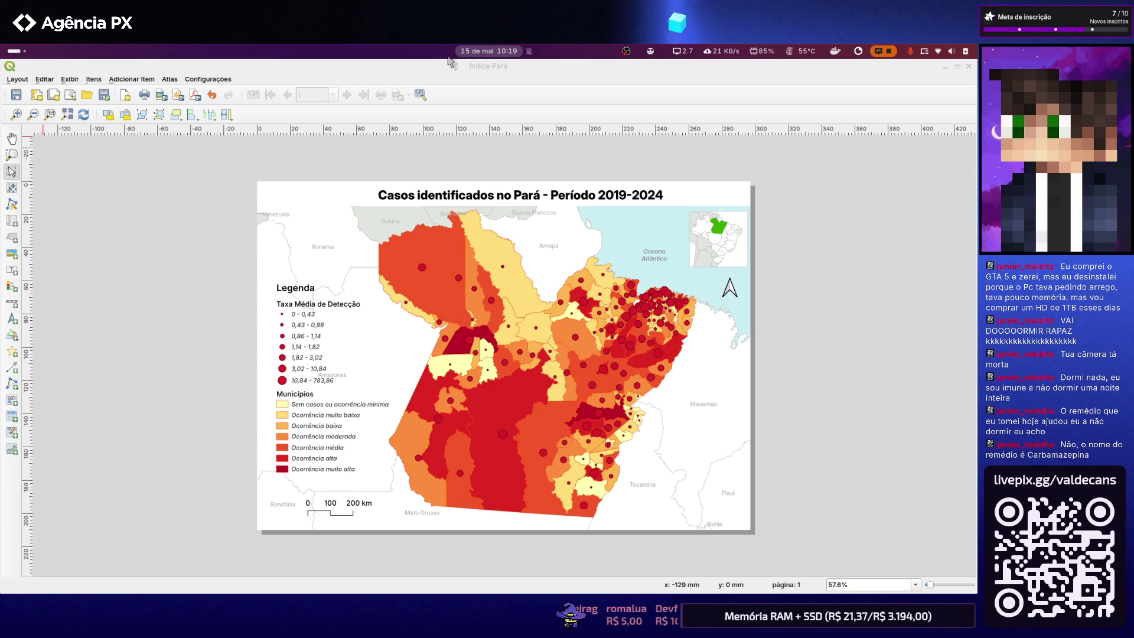
left_click(469, 197)
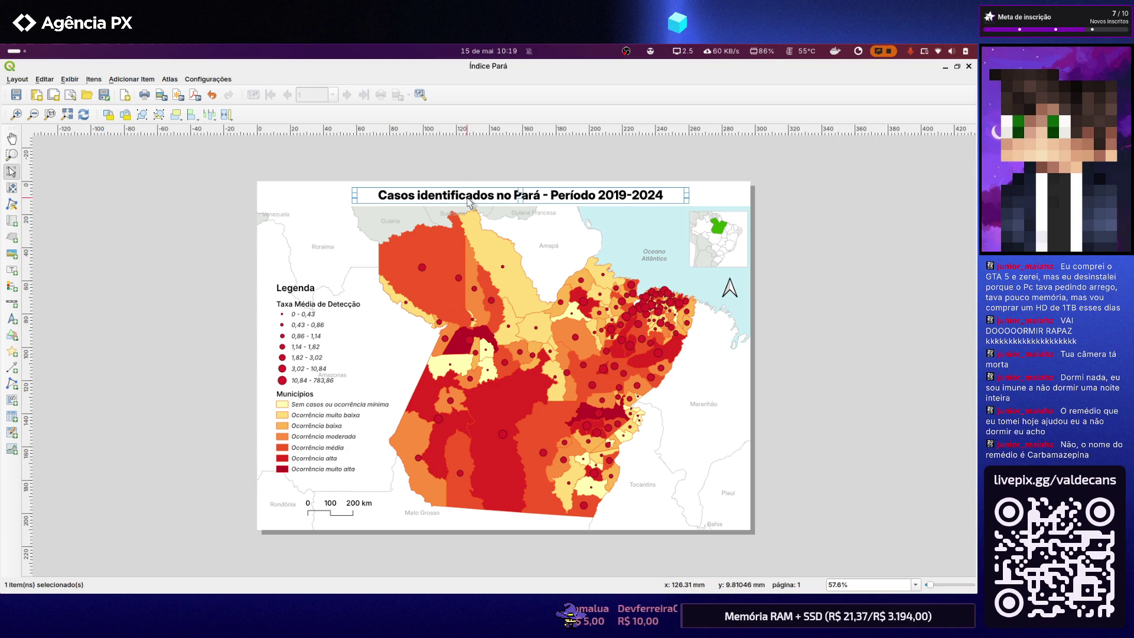
Paste the long 'Distribuição Espacial da Taxa Média de Detecção de Aids' title for 2019 a 2024 and close the panel
right_click(470, 197)
left_click(510, 294)
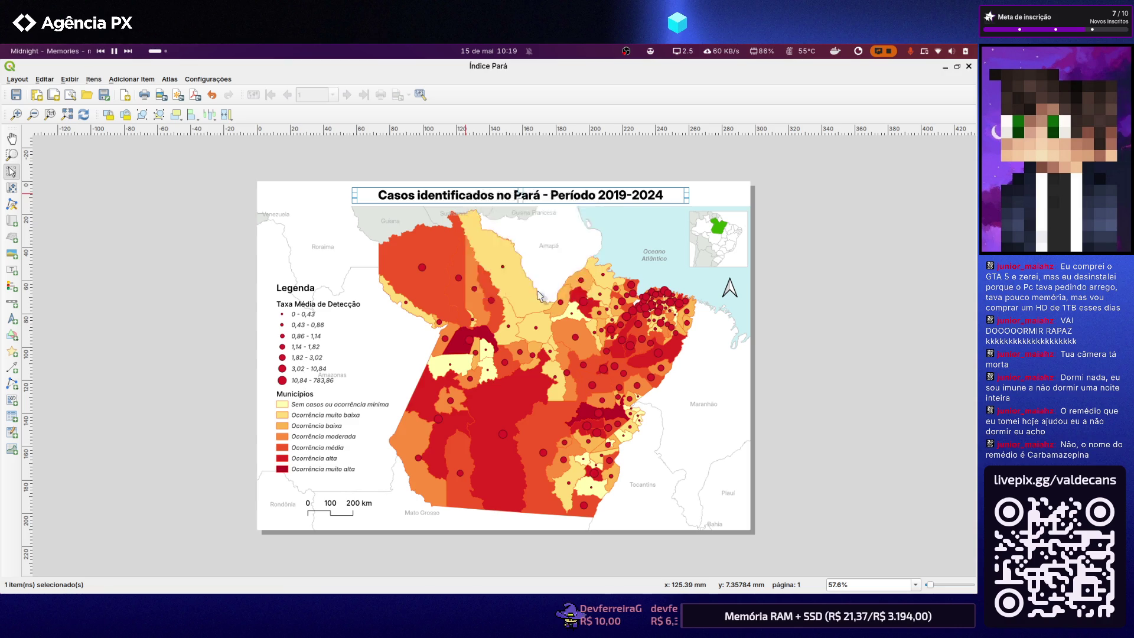
left_click_drag(434, 102, 704, 127)
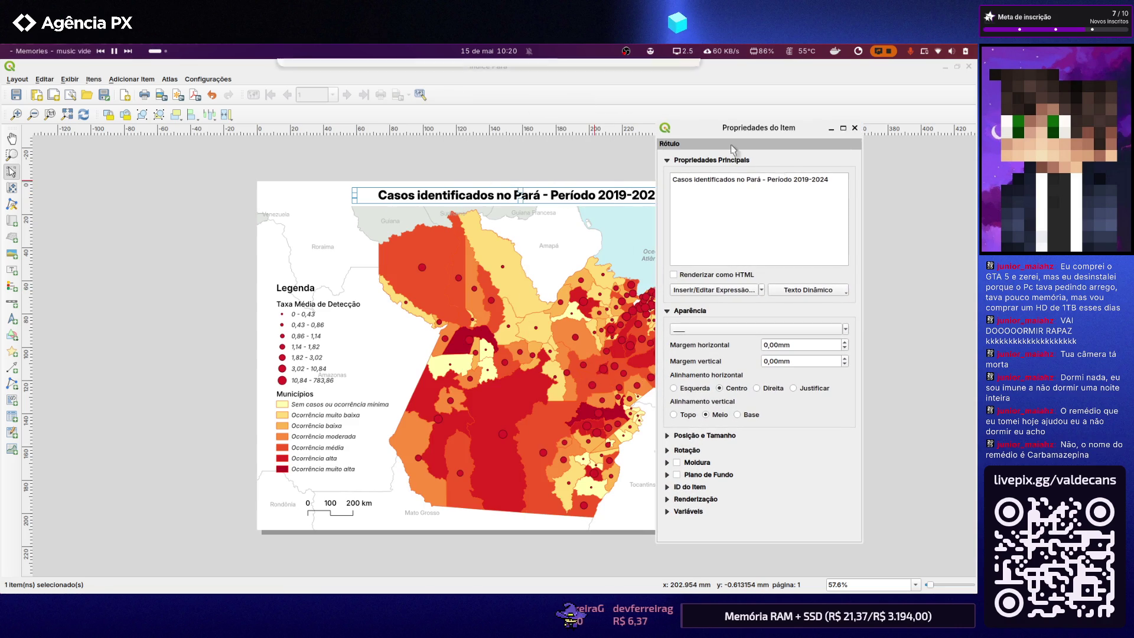
key("ctrl+a")
type("Distribuição Espacial da Taxa Média de Detecção de Aids (por 100 mil hab.) nos Municípios do Estado do Pará, 2019 a 2023")
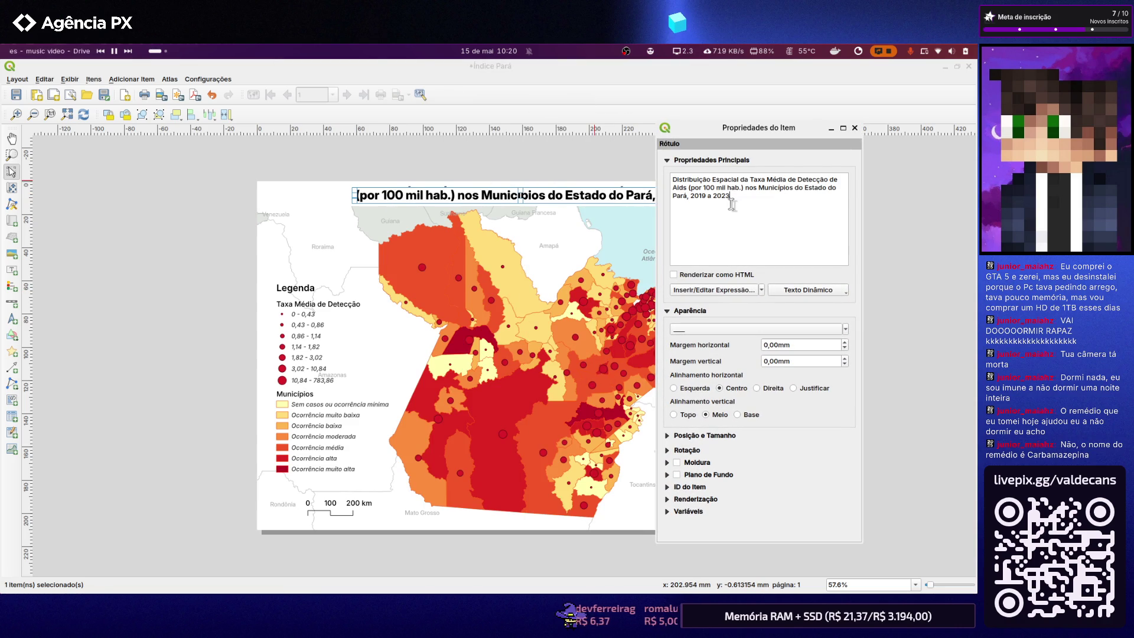
key("BackSpace")
type("4")
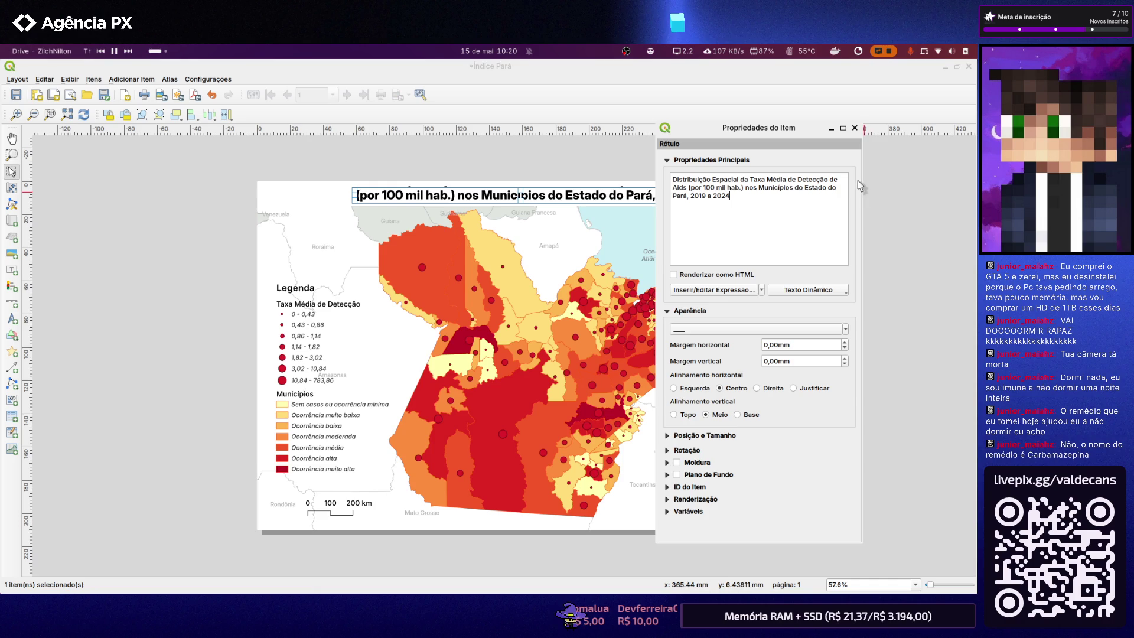
left_click(855, 128)
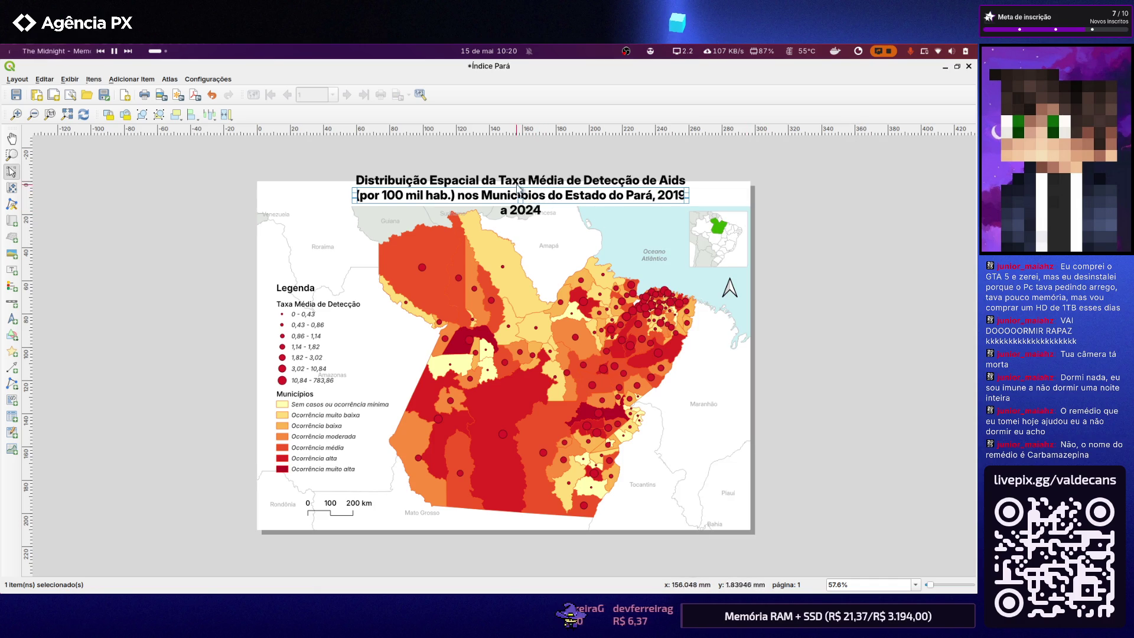
left_click(467, 202)
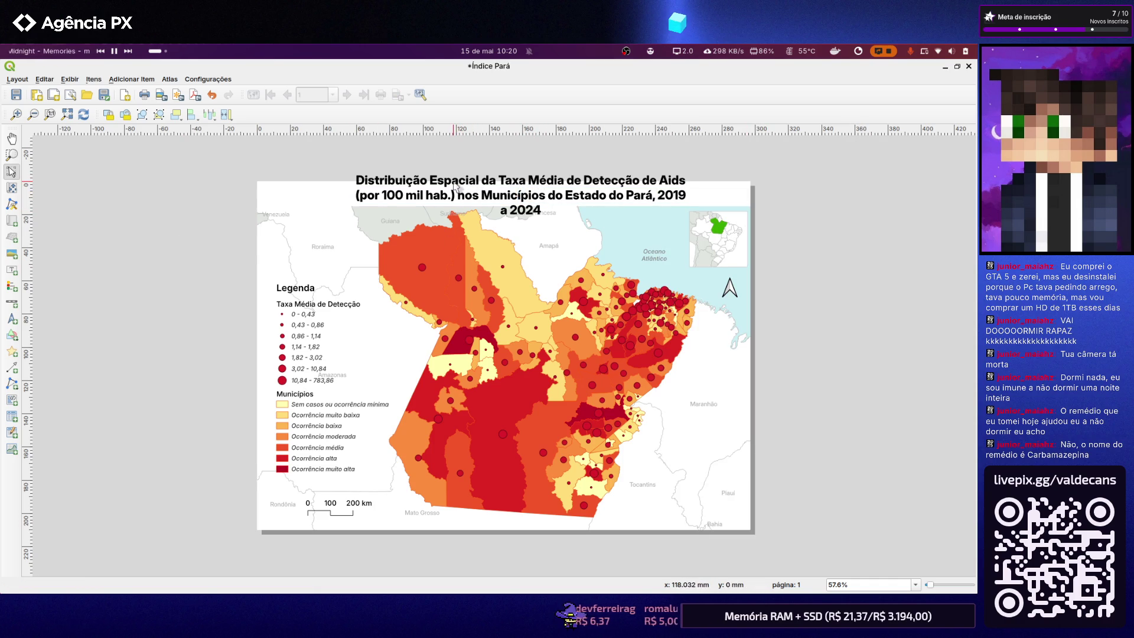
Reposition and resize the title box so the text wraps onto two centred lines
left_click(16, 174)
left_click_drag(364, 202, 276, 201)
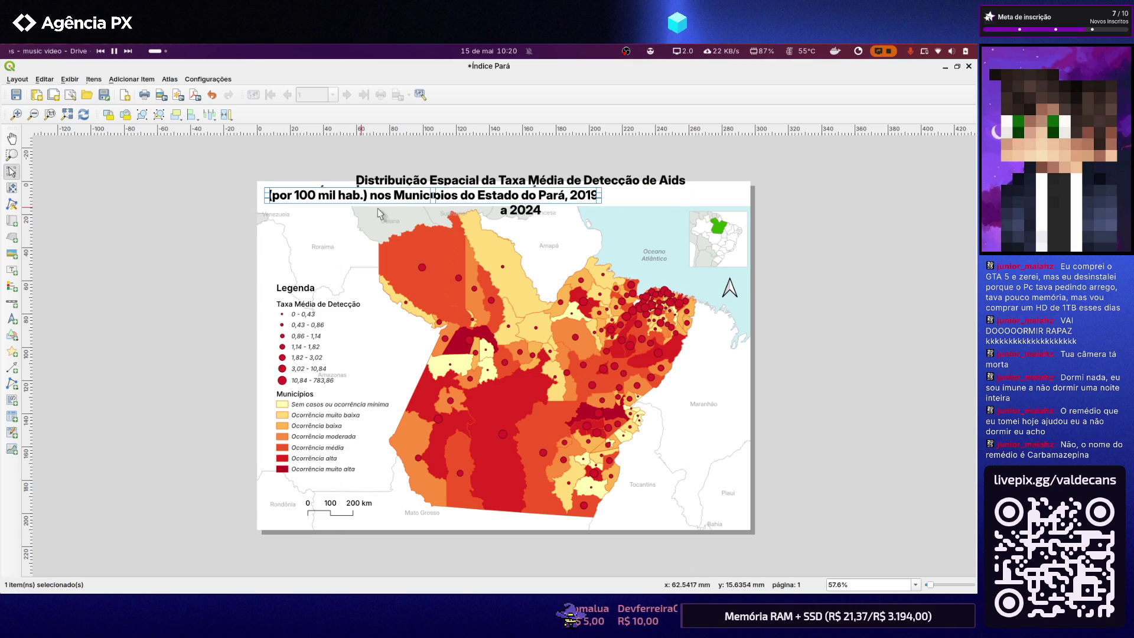
mouse_move(433, 204)
left_mouse_down()
mouse_move(434, 219)
mouse_move(435, 181)
left_mouse_up()
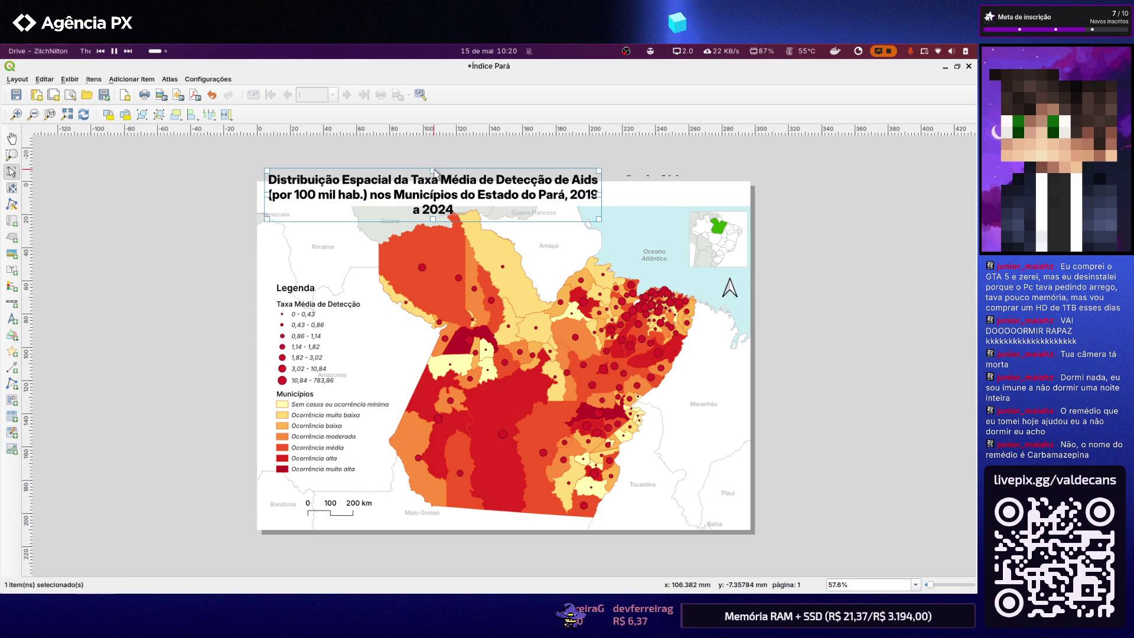
left_click_drag(598, 203, 741, 201)
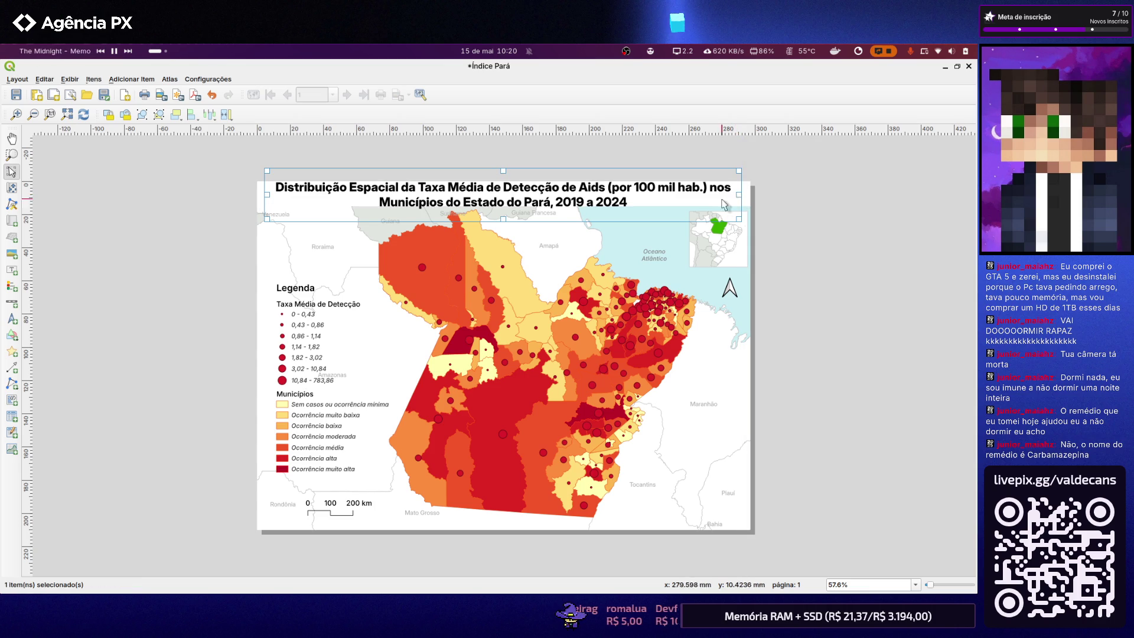
left_click_drag(744, 202, 713, 202)
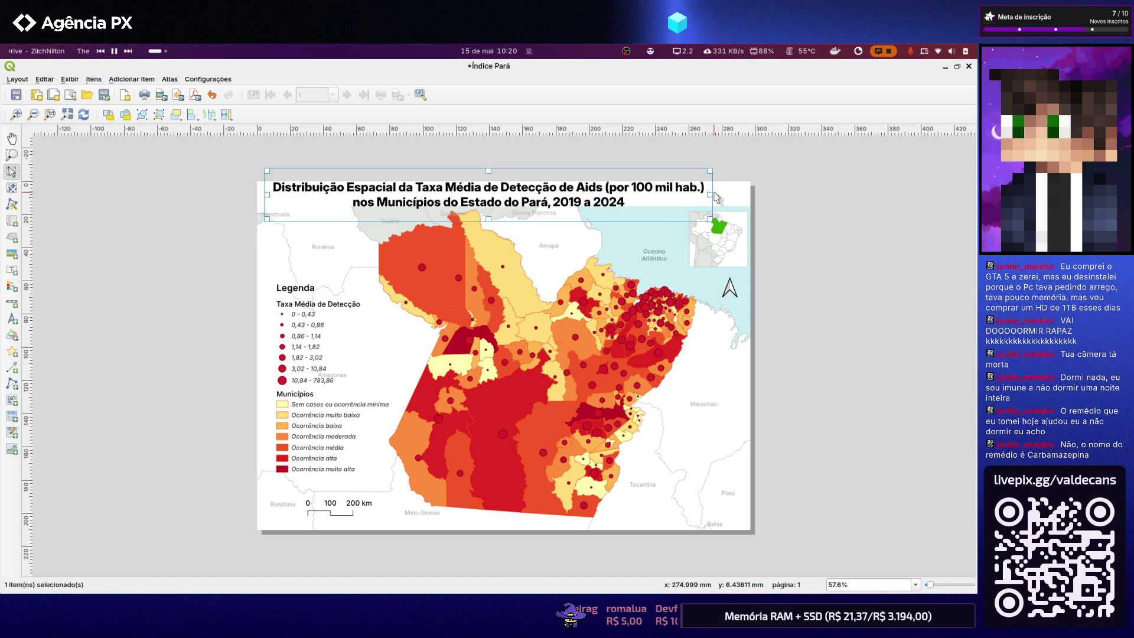
left_click_drag(713, 201, 712, 199)
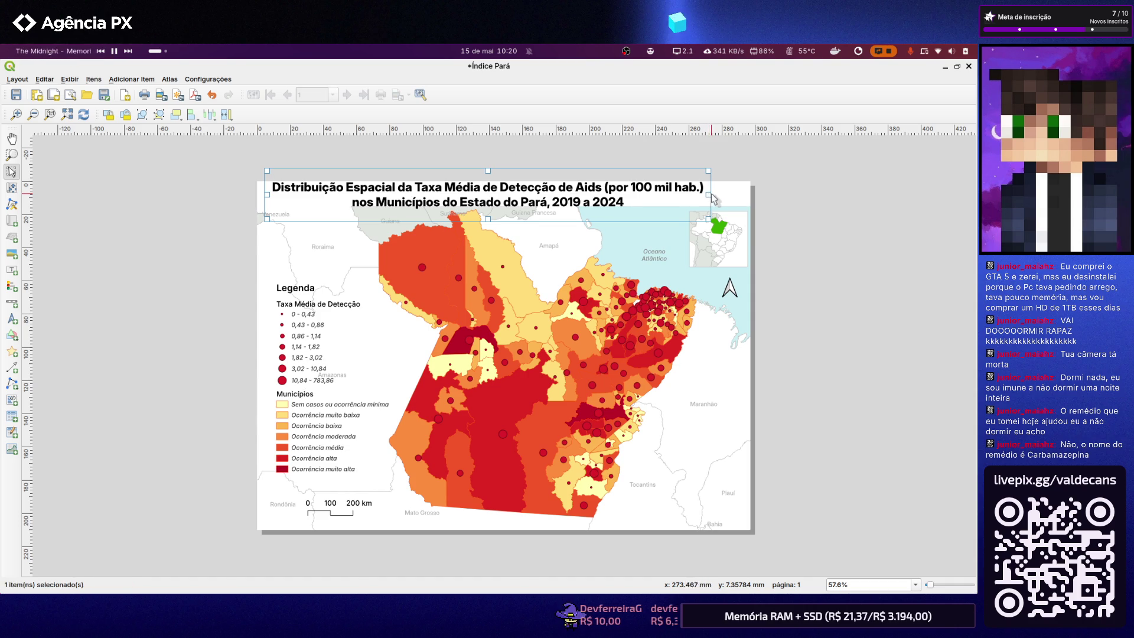
mouse_move(488, 179)
left_mouse_down()
mouse_move(488, 223)
mouse_move(561, 220)
left_mouse_up()
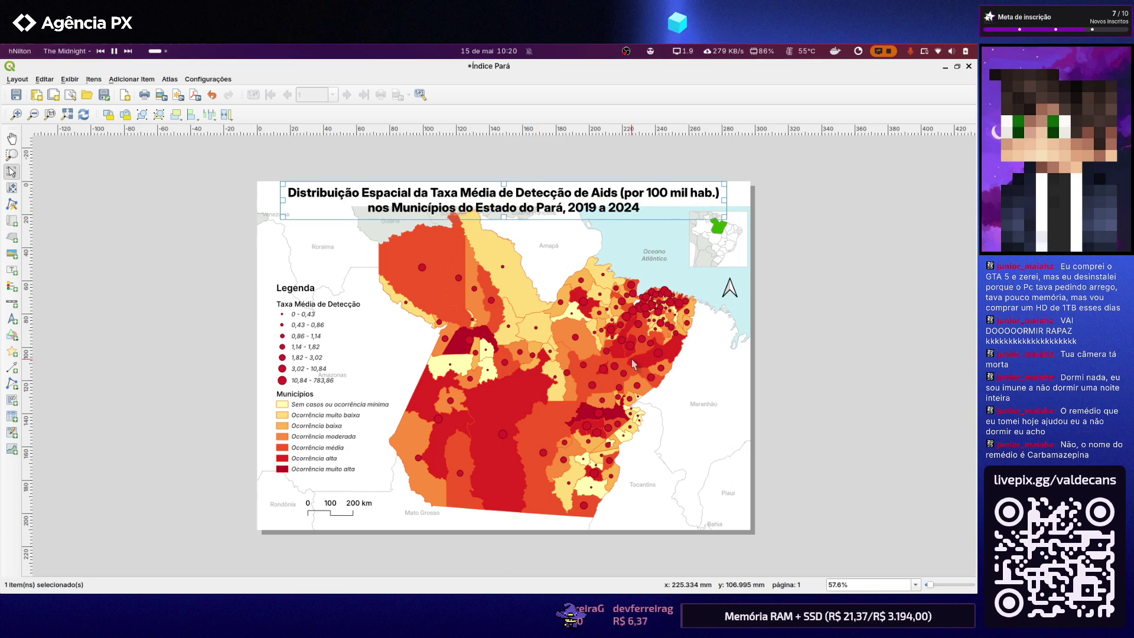
Lower the main map frame's top edge below the title and clear the selection
left_click(567, 352)
left_click_drag(503, 209, 504, 227)
left_click(512, 216)
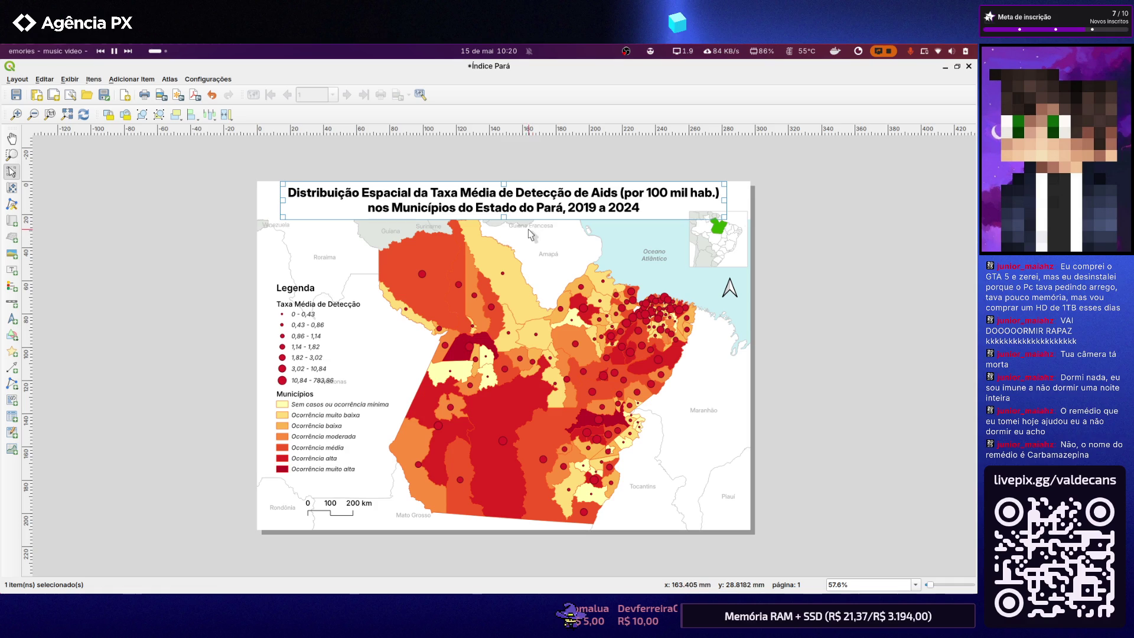
left_click(561, 173)
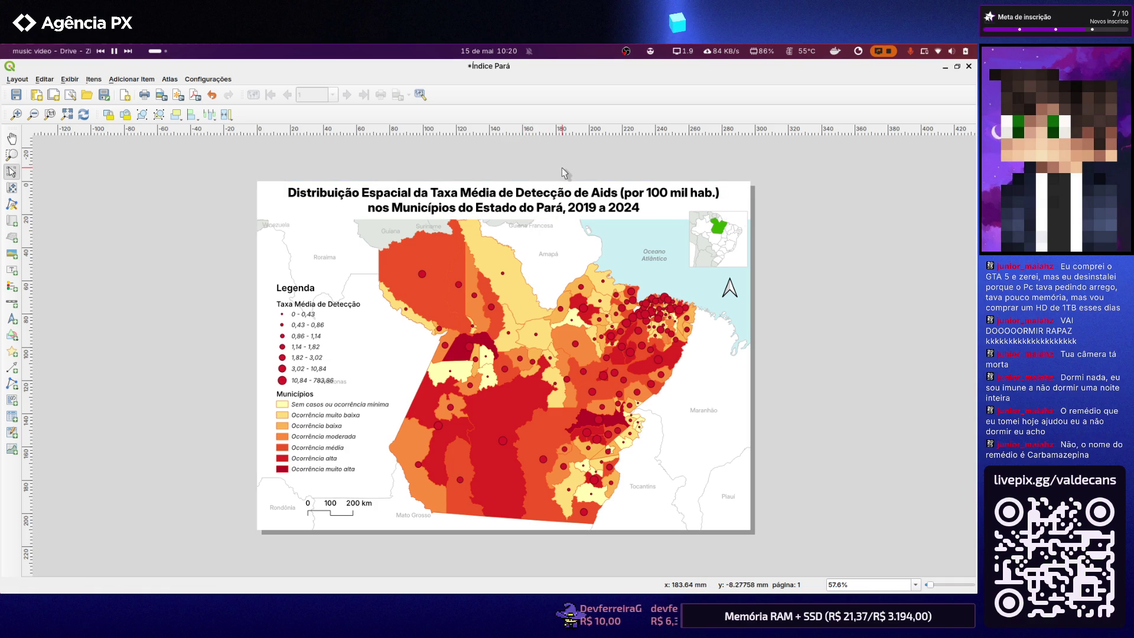
Nudge the inset overview map slightly downward with the arrow keys
left_click(550, 215)
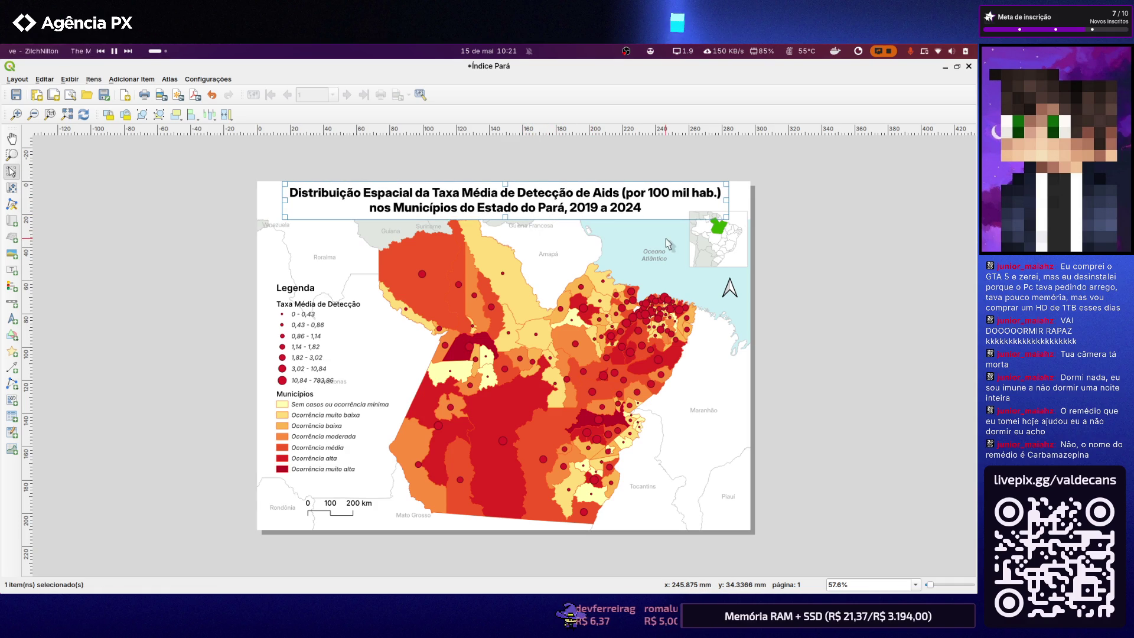
left_click(714, 252)
key("Down")
key("Down")
key("Down")
key("Down")
key("Down")
key("Down")
key("Down")
key("Down")
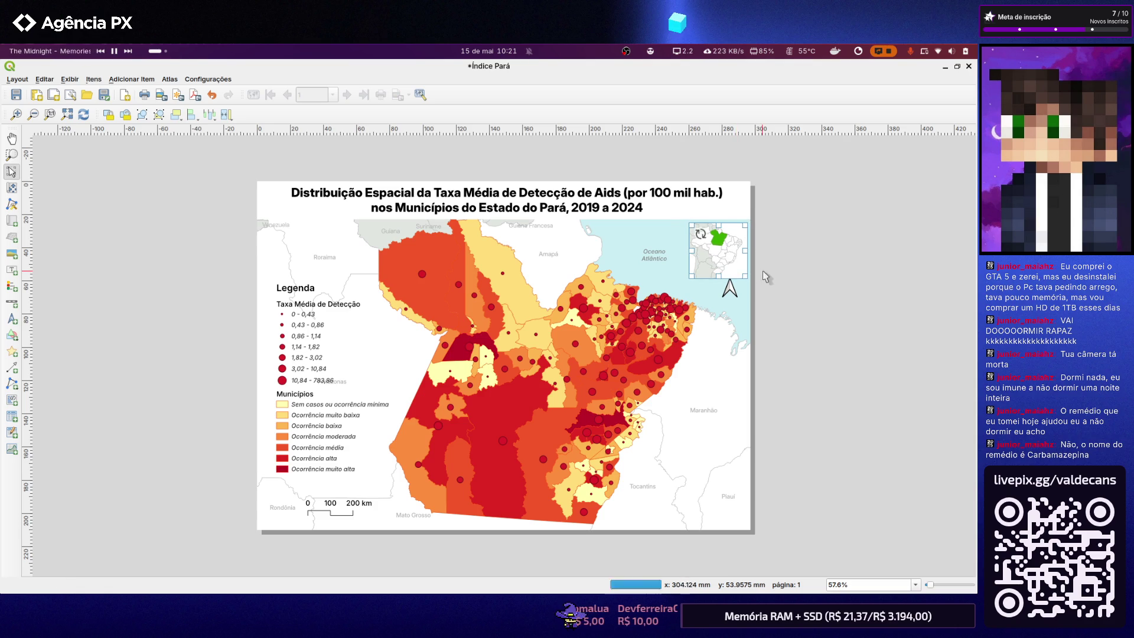
key("Down")
key("Down")
key("Down")
key("Down")
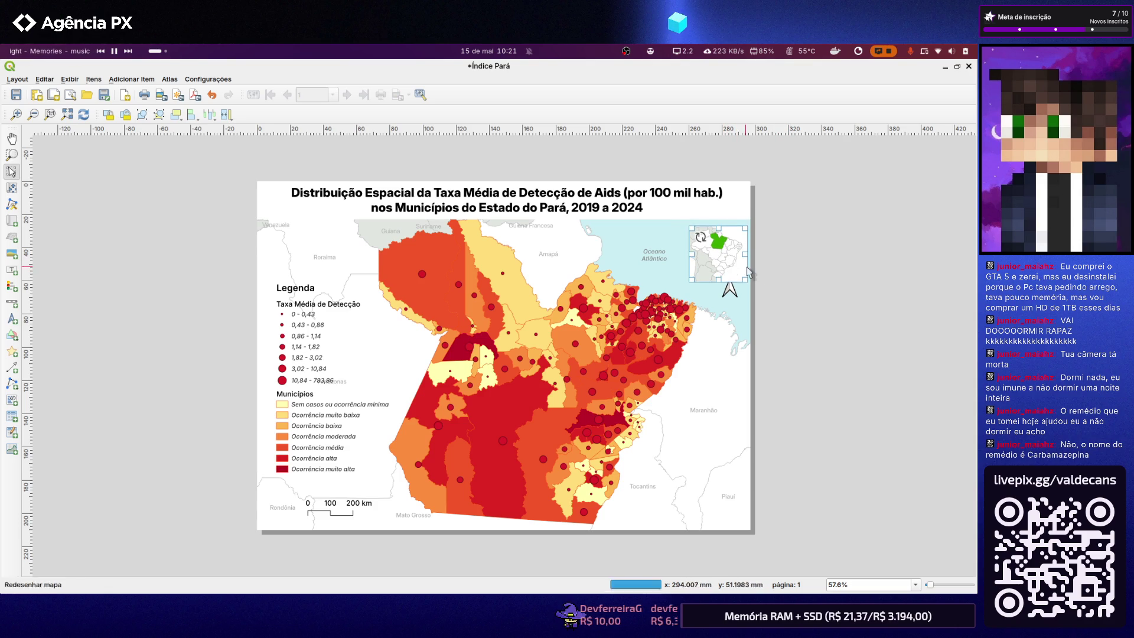
left_click(797, 272)
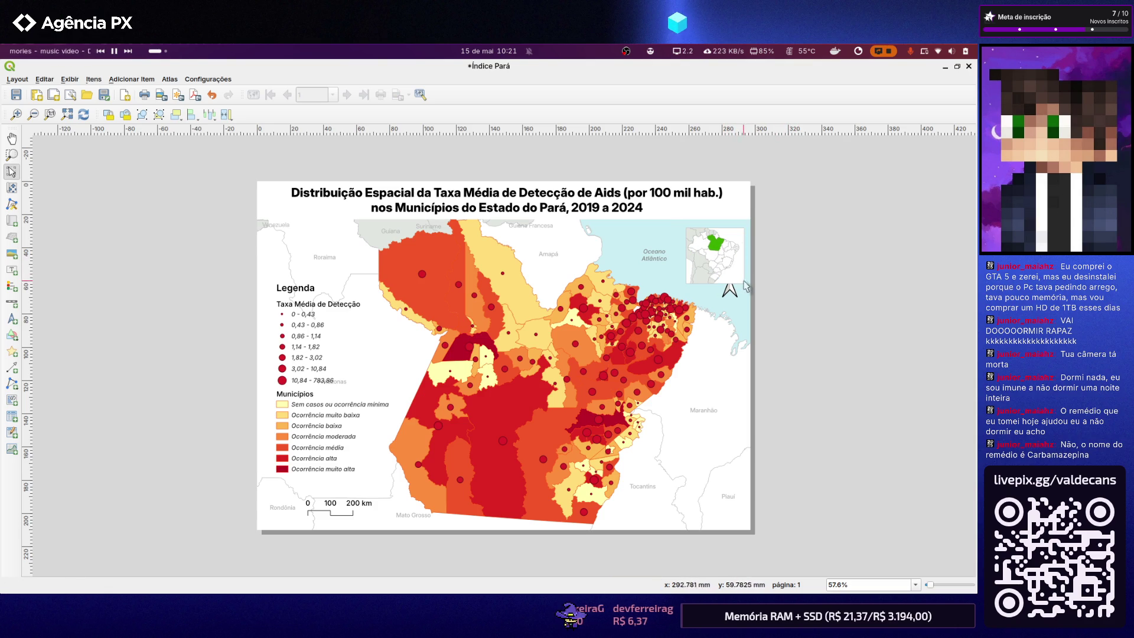
left_click(745, 279)
key("Right")
key("Right")
left_click(773, 280)
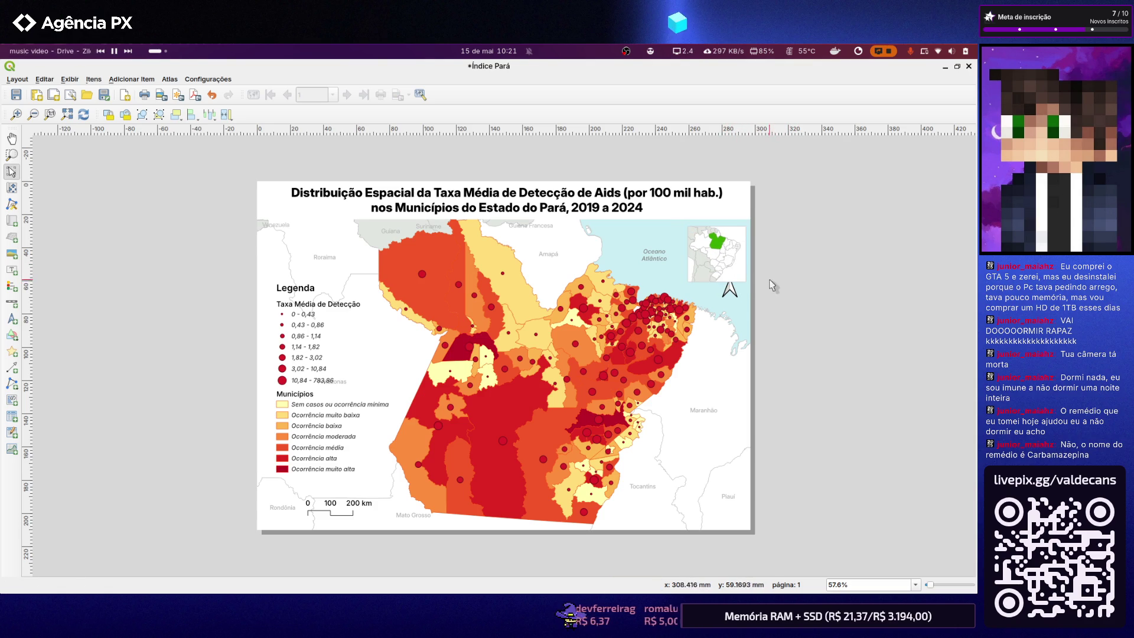
Nudge the north arrow slightly lower into place
left_click(733, 292)
key("Down")
key("Down")
key("Down")
key("Down")
left_click(779, 293)
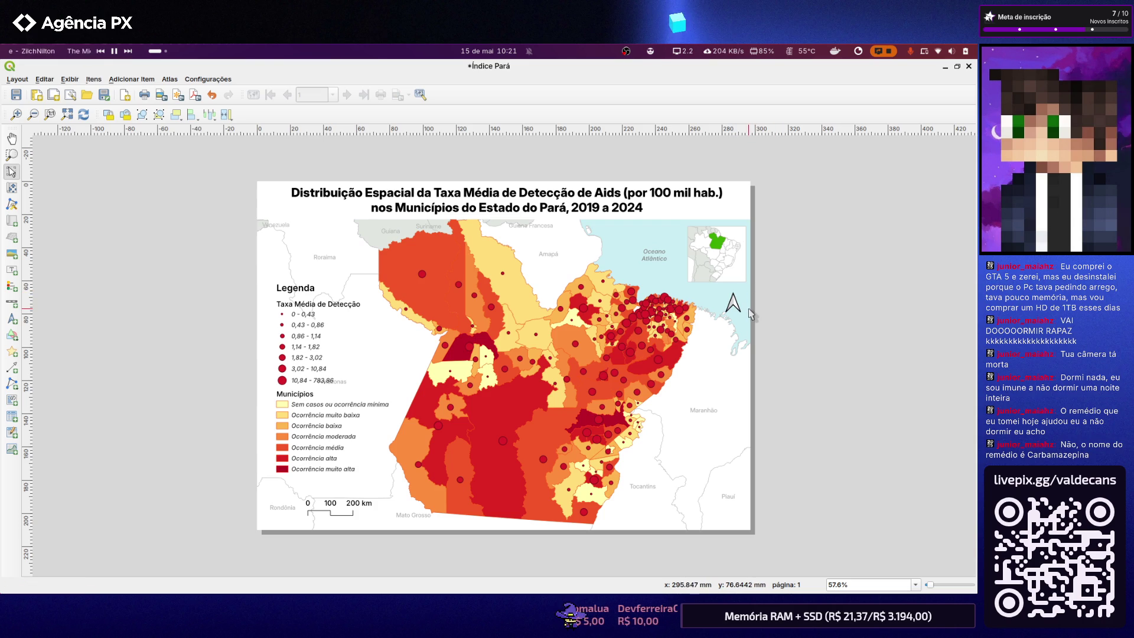
left_click_drag(735, 301, 737, 303)
left_click(782, 305)
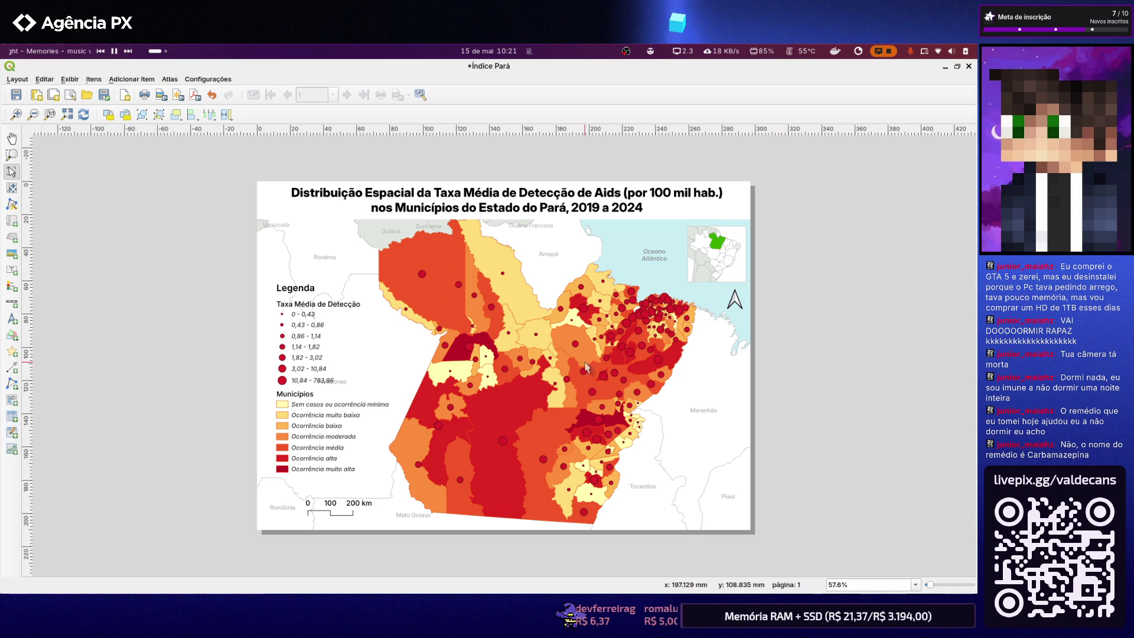
Pan the main map's content left within its frame using Move Item Content
left_click(13, 188)
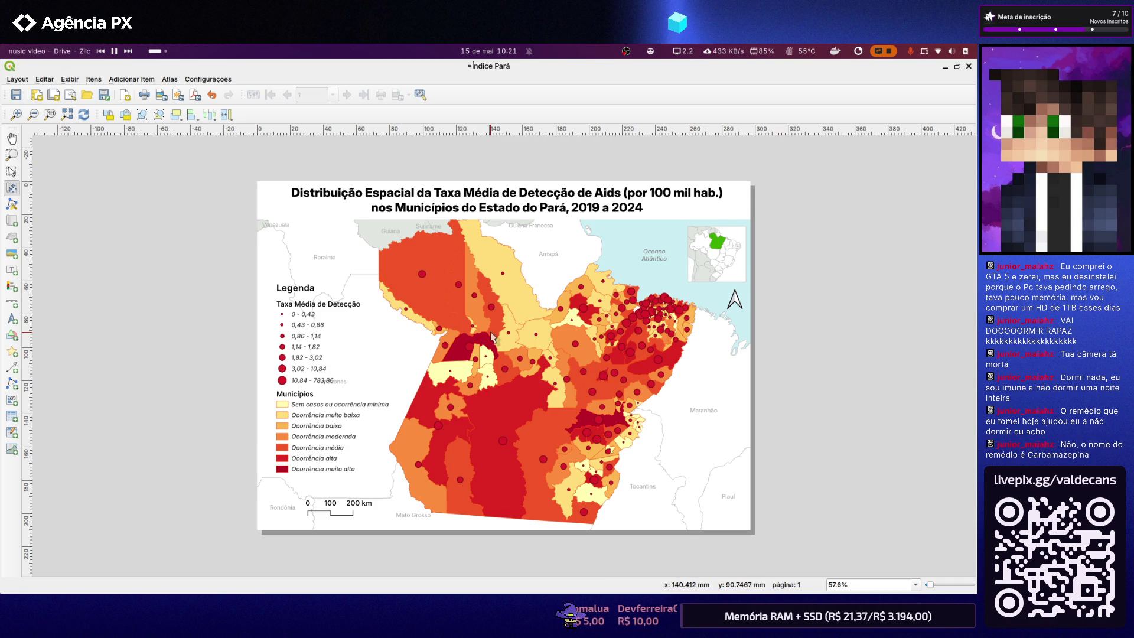
left_click_drag(517, 337, 467, 341)
key("v")
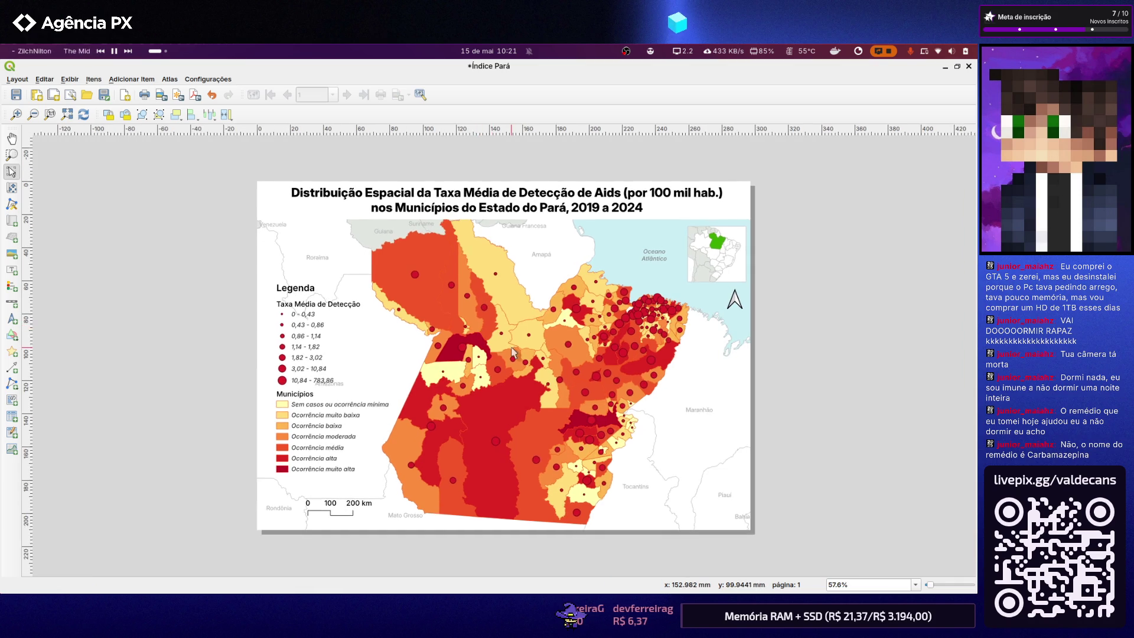
scroll(512, 355, "up", 1)
scroll(511, 354, "up", 1)
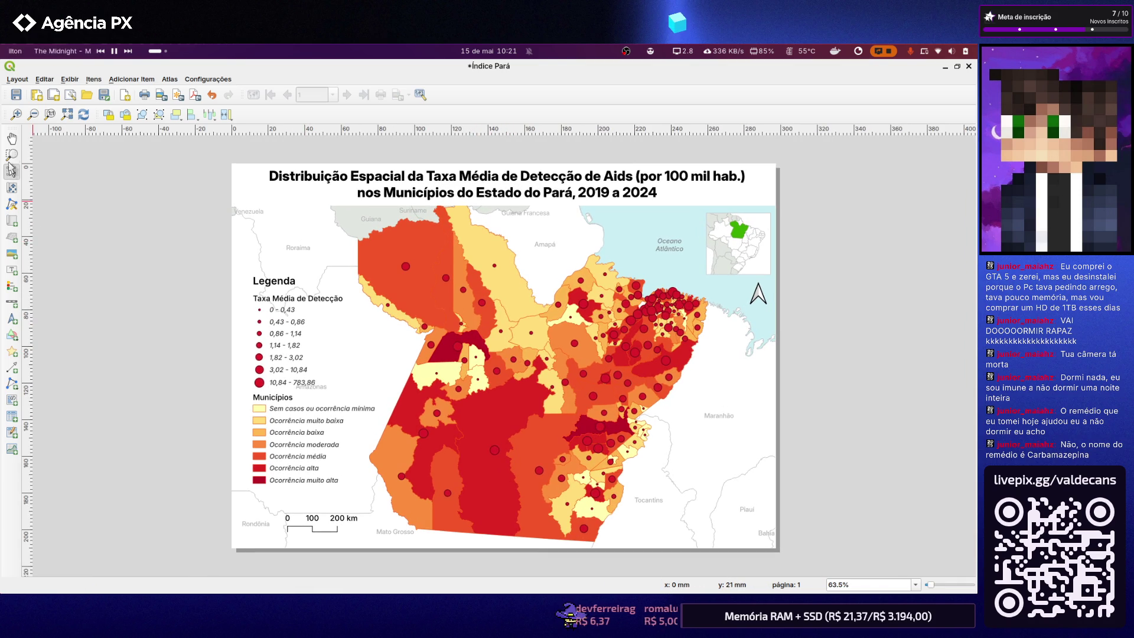
Shift the main map's content slightly up within its frame
left_click(13, 203)
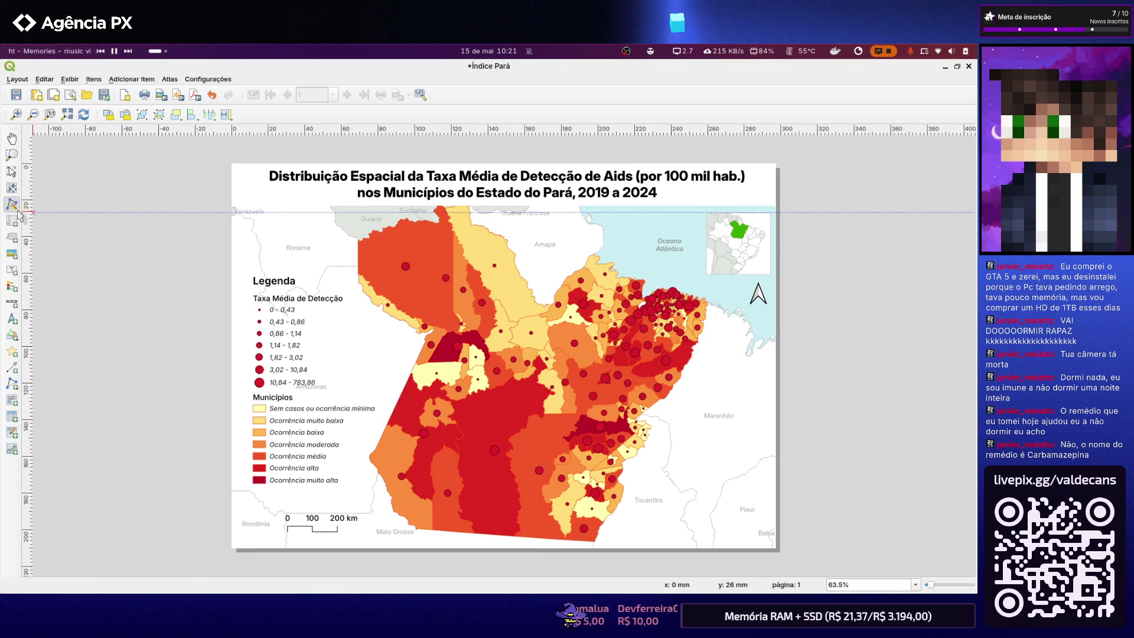
left_click(12, 187)
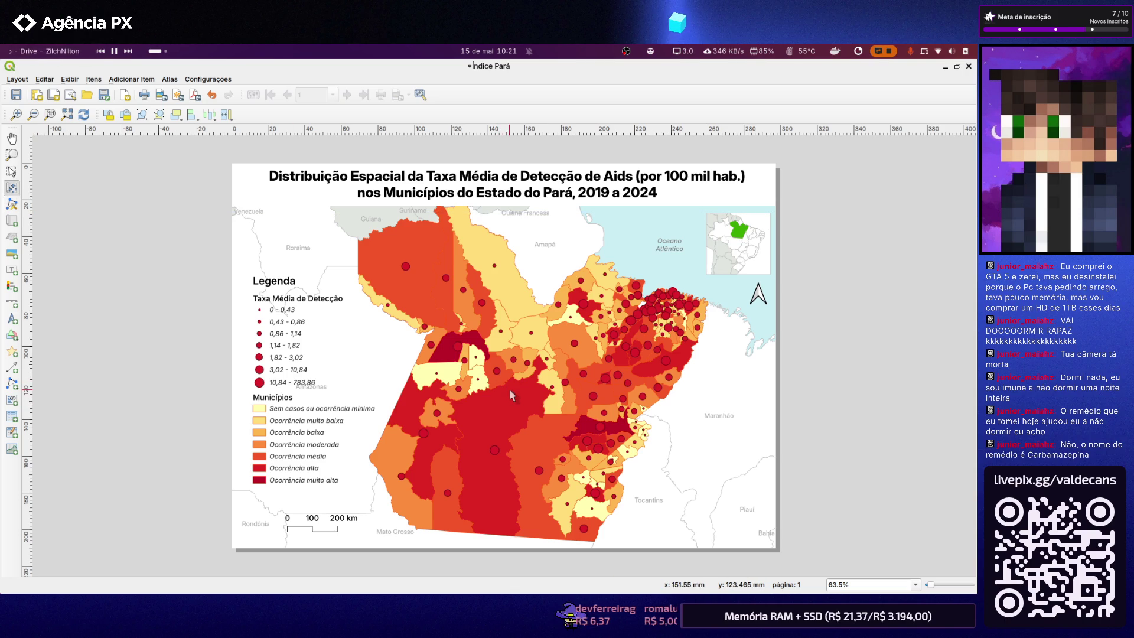
left_click_drag(508, 389, 506, 383)
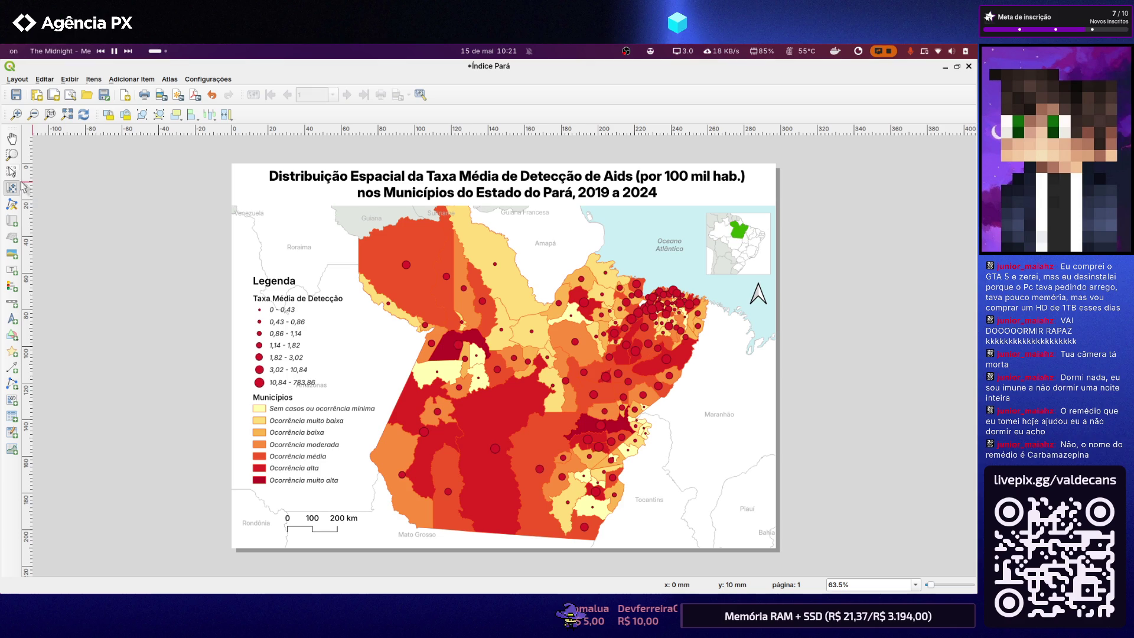
left_click(12, 139)
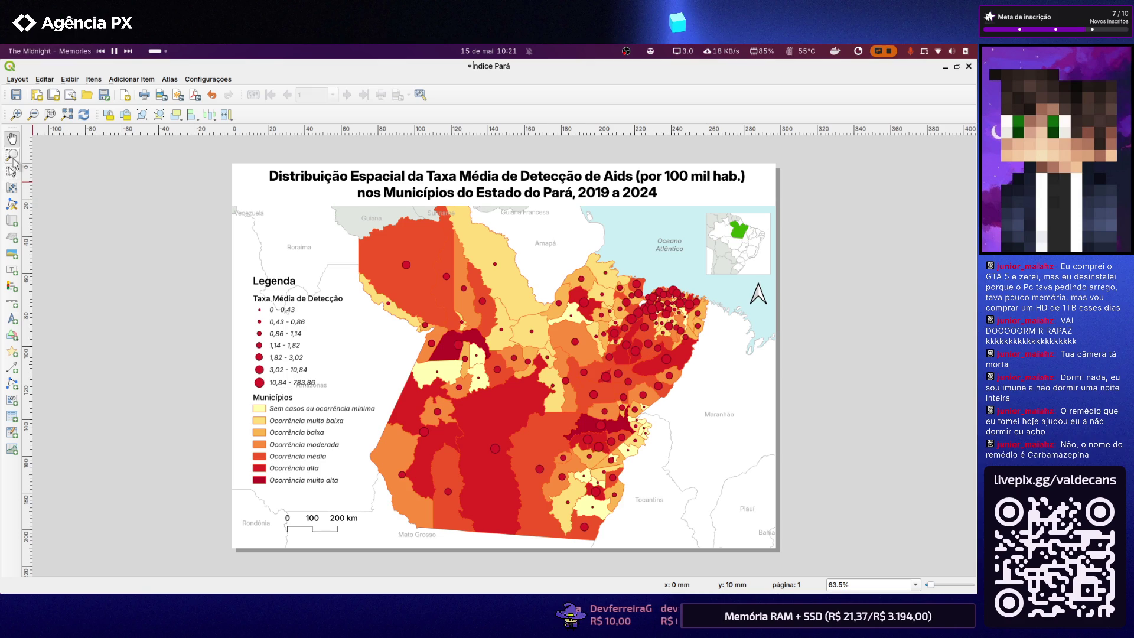
left_click(13, 188)
scroll(493, 369, "down", 1)
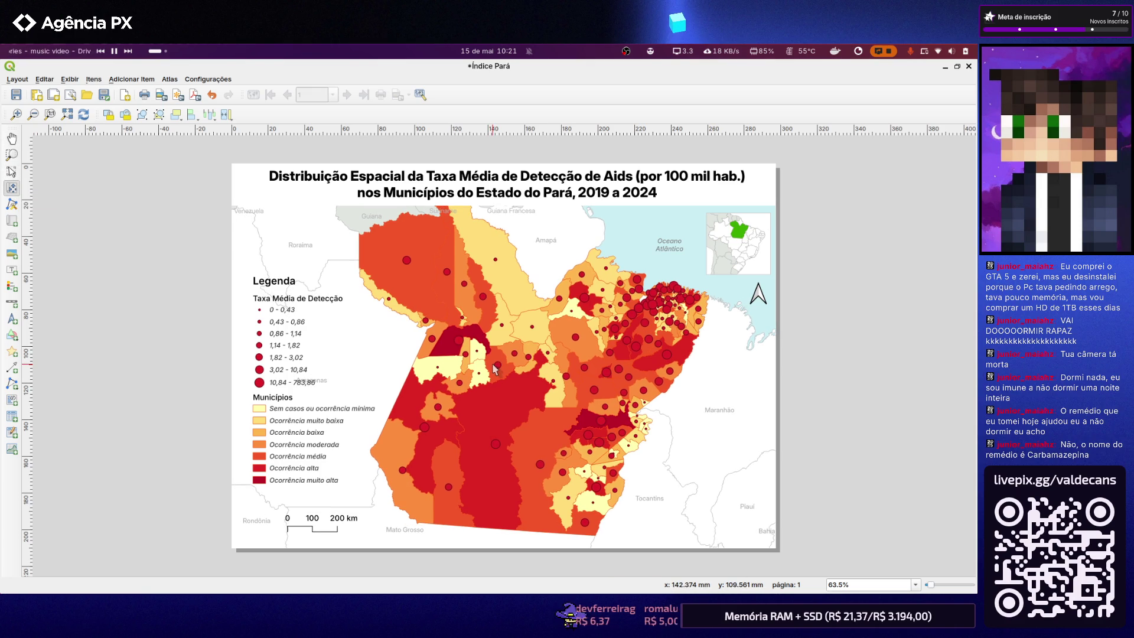
Undo an accidental frame move with Ctrl+Z, then shift the map content right and down
left_click(13, 172)
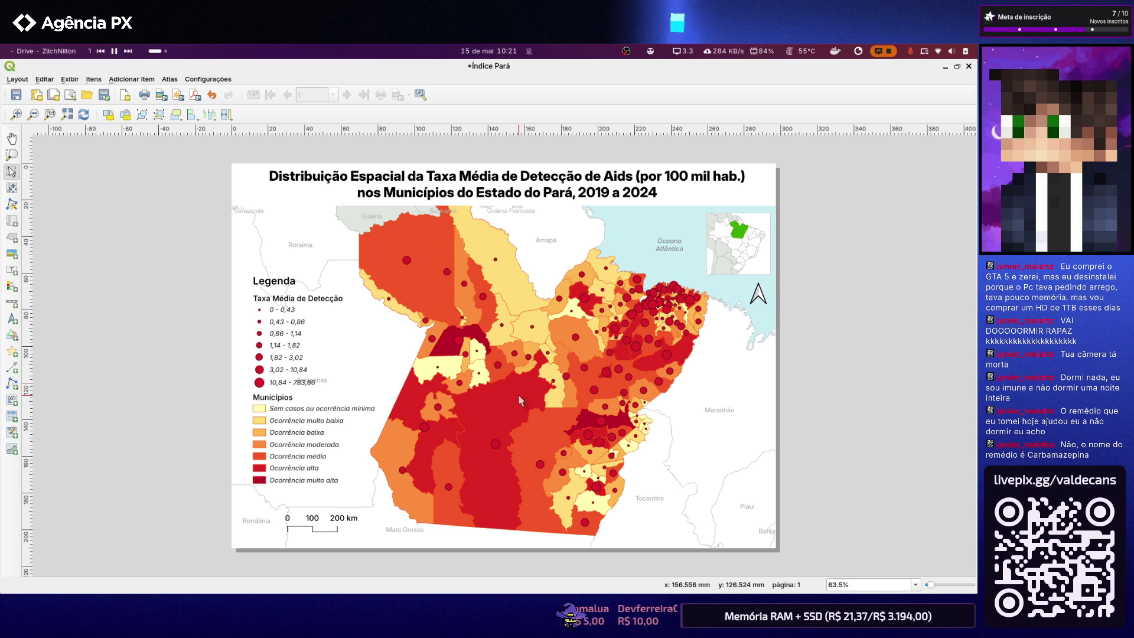
left_click_drag(518, 394, 546, 410)
key("ctrl+z")
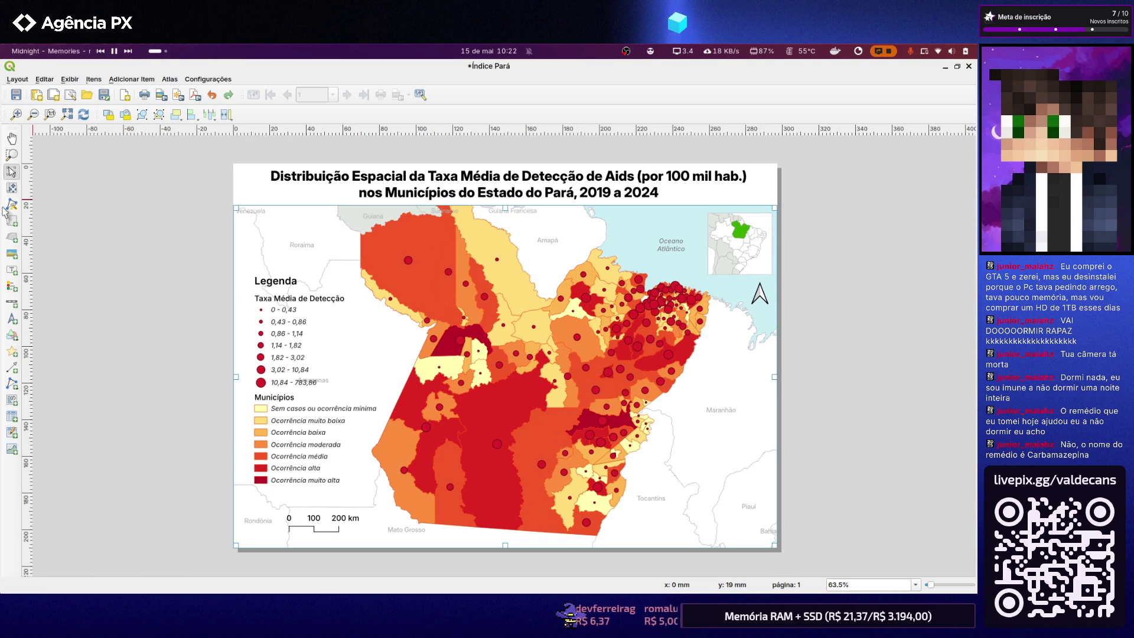
left_click(12, 188)
scroll(502, 365, "down", 1)
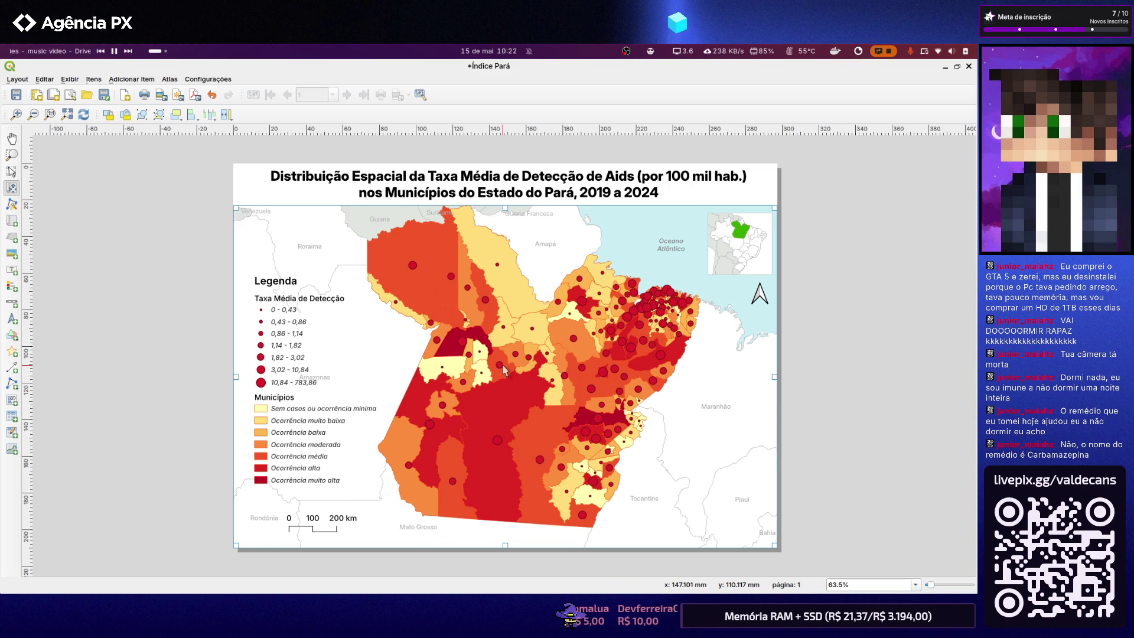
left_click_drag(520, 378, 531, 374)
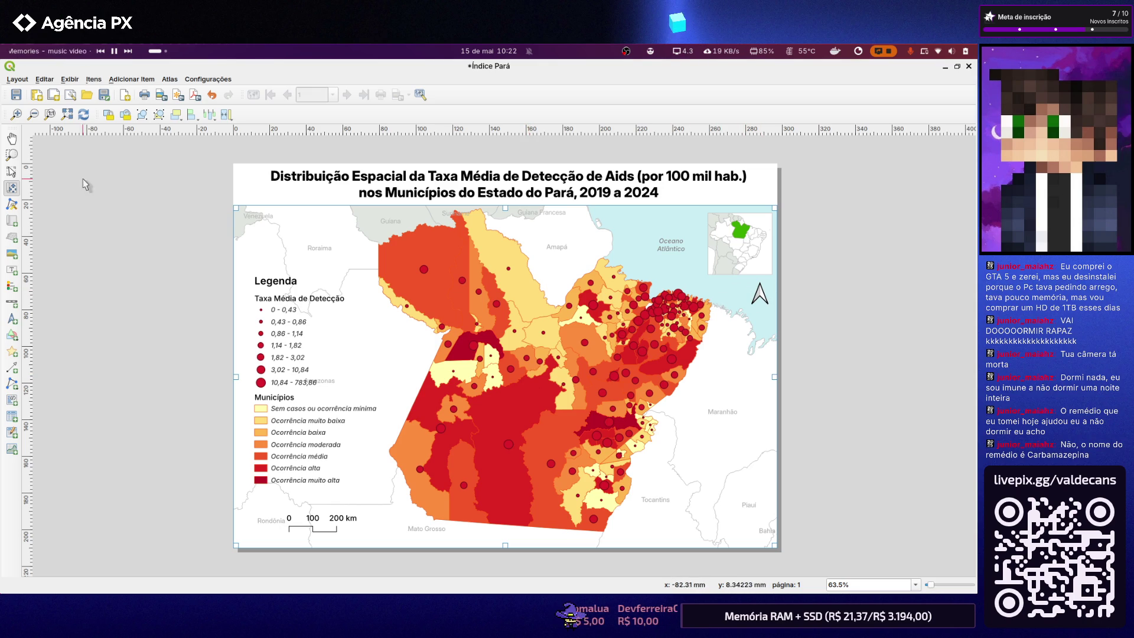
Nudge the north arrow slightly left and save the project
key("v")
key("Left")
key("Left")
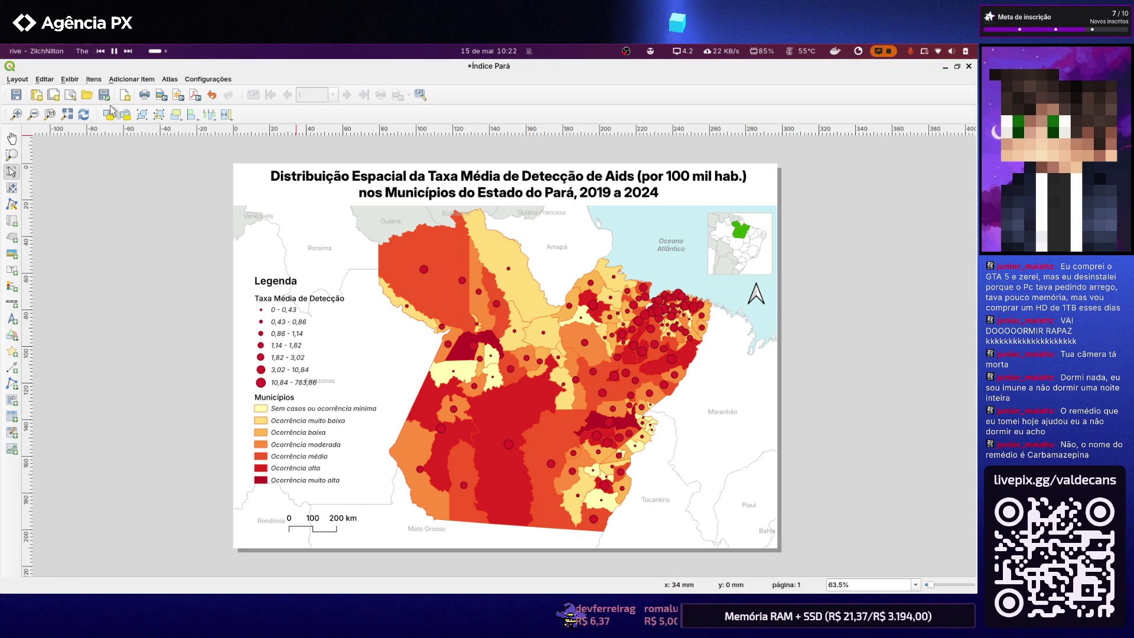
left_click(18, 95)
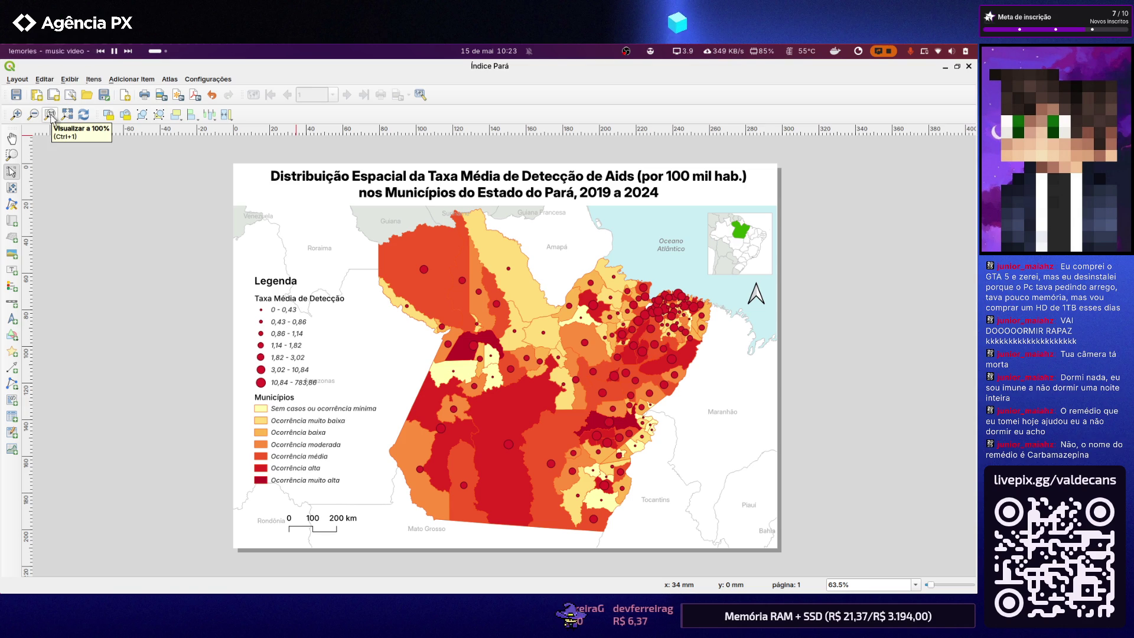
Bring up the Layout menu showing the image, SVG and PDF export choices
key("super")
left_click(620, 399)
left_click(26, 80)
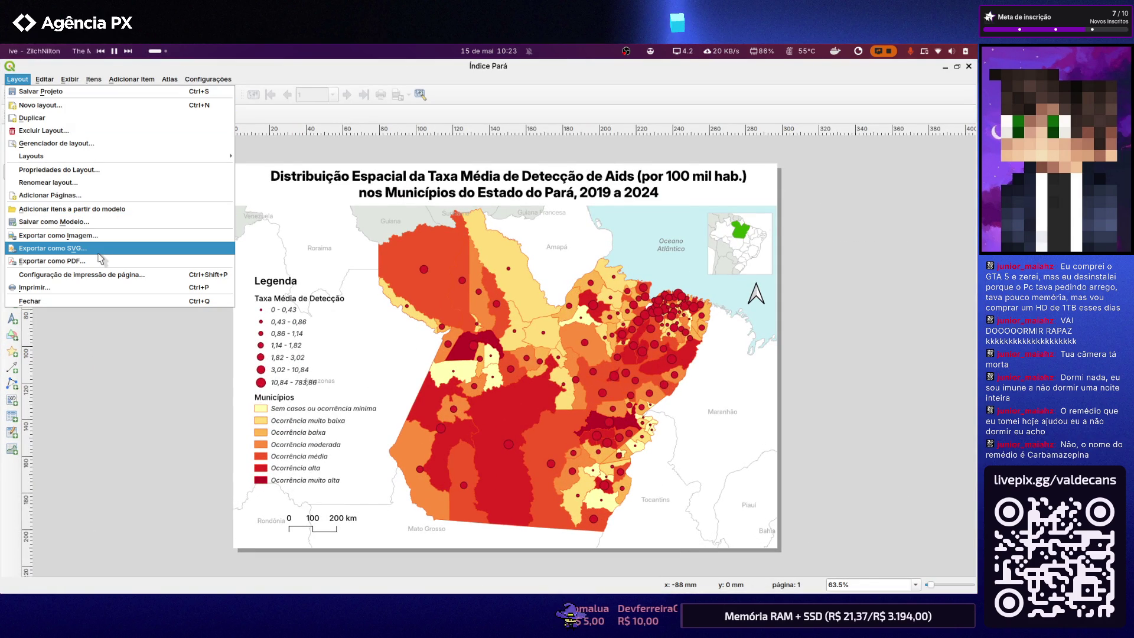
Try exporting as SVG, dismiss the warning and cancel the save
left_click(100, 251)
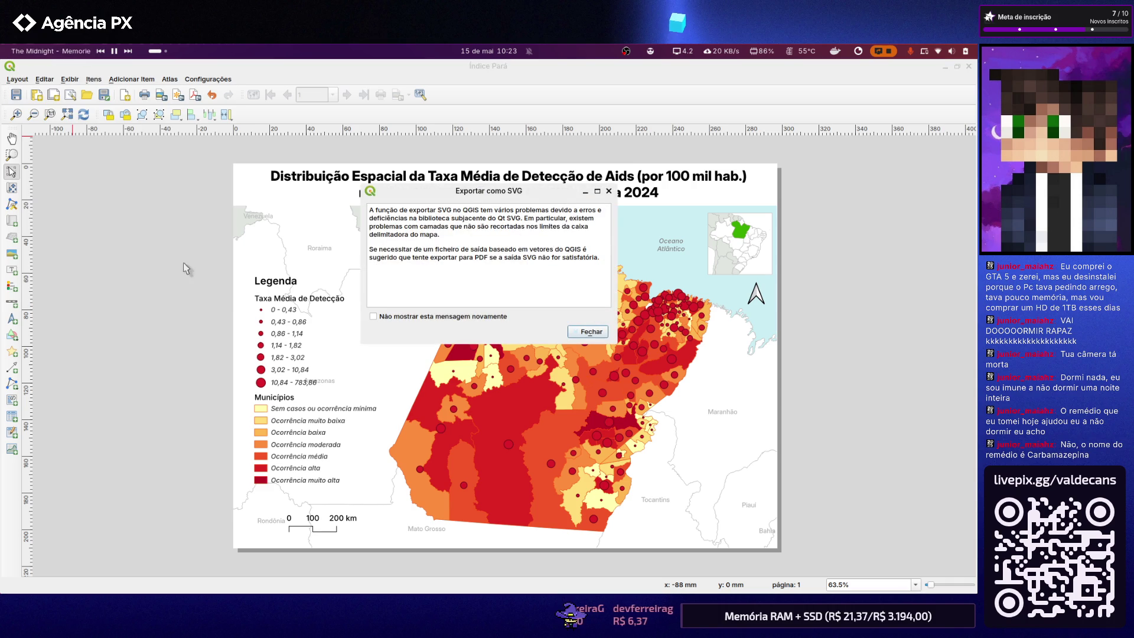
left_click(588, 331)
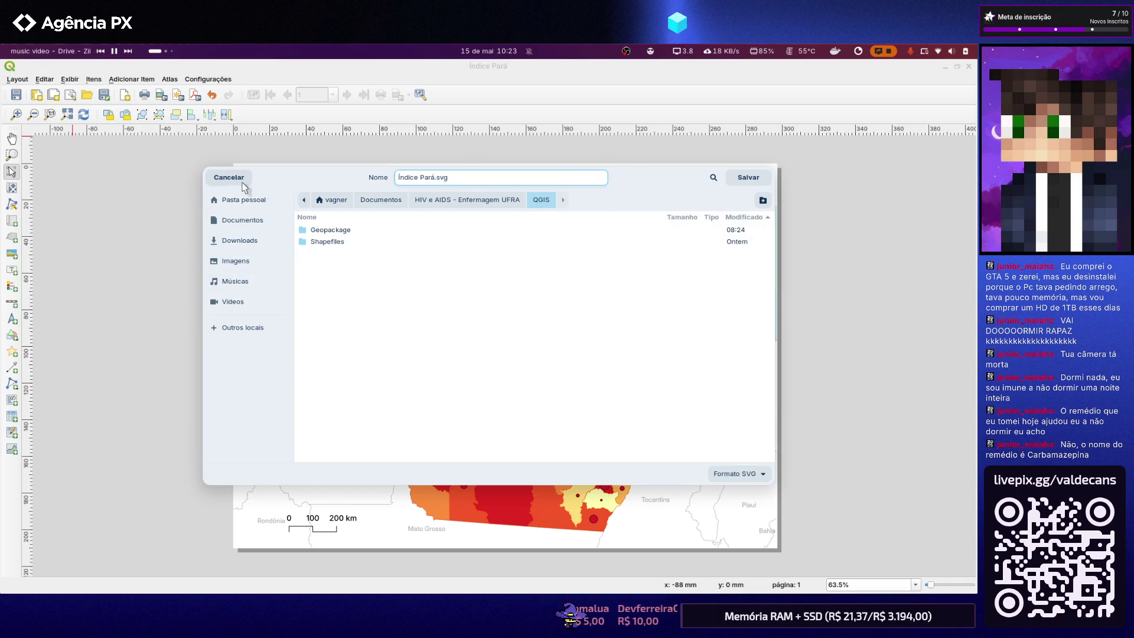
left_click(250, 185)
Start a PDF export as Índice Pará.pdf and go to the HIV e AIDS - Enfermagem UFRA folder
left_click(17, 78)
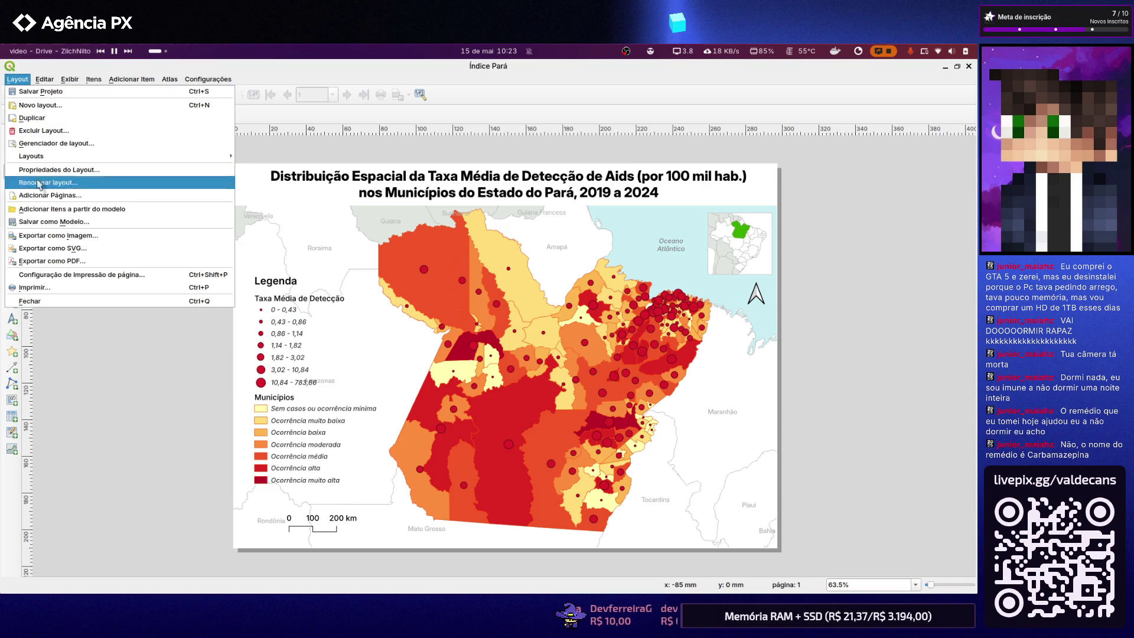
left_click(60, 257)
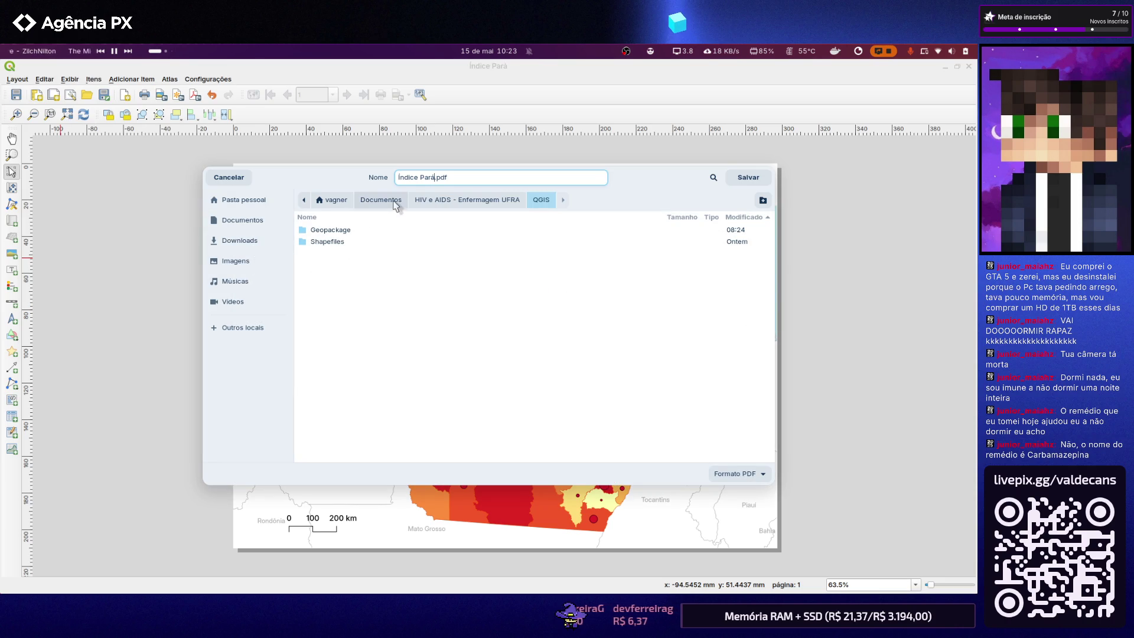
left_click(510, 199)
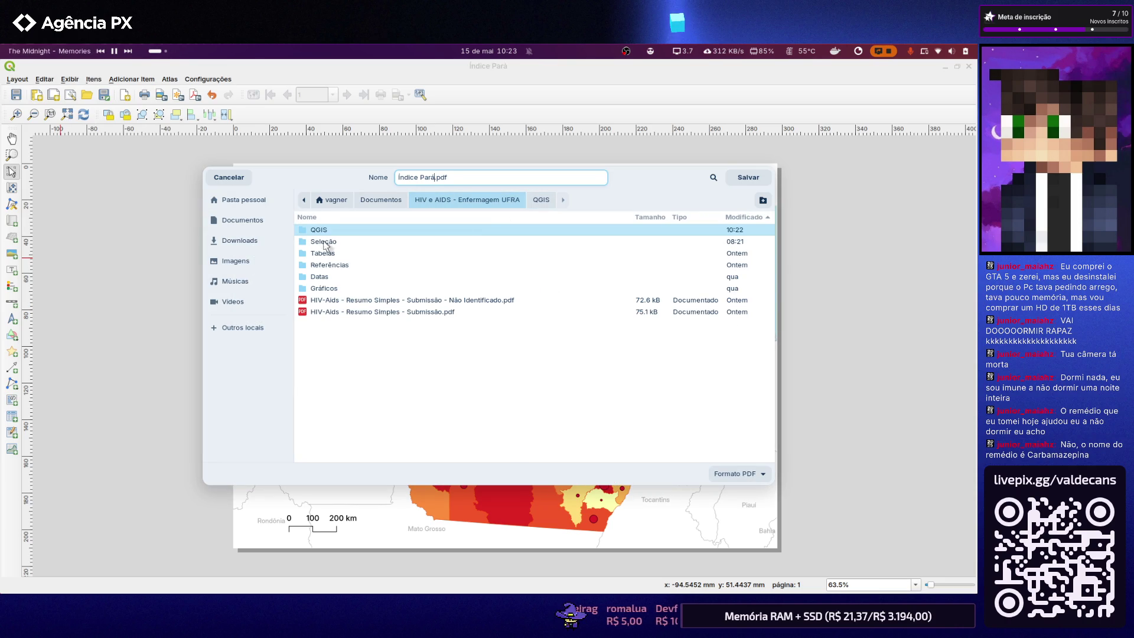